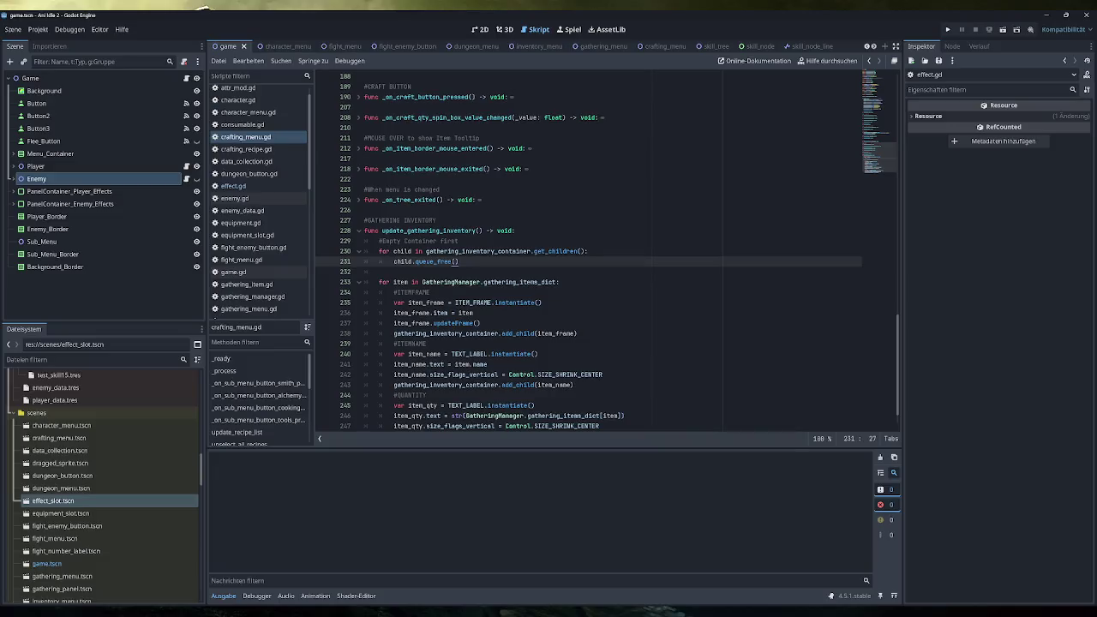
Step: Select the gathering inventory loop code in game.gd for reuse
{"action": "scroll", "coordinate": [600, 257], "scroll_direction": "down", "scroll_amount": 1}
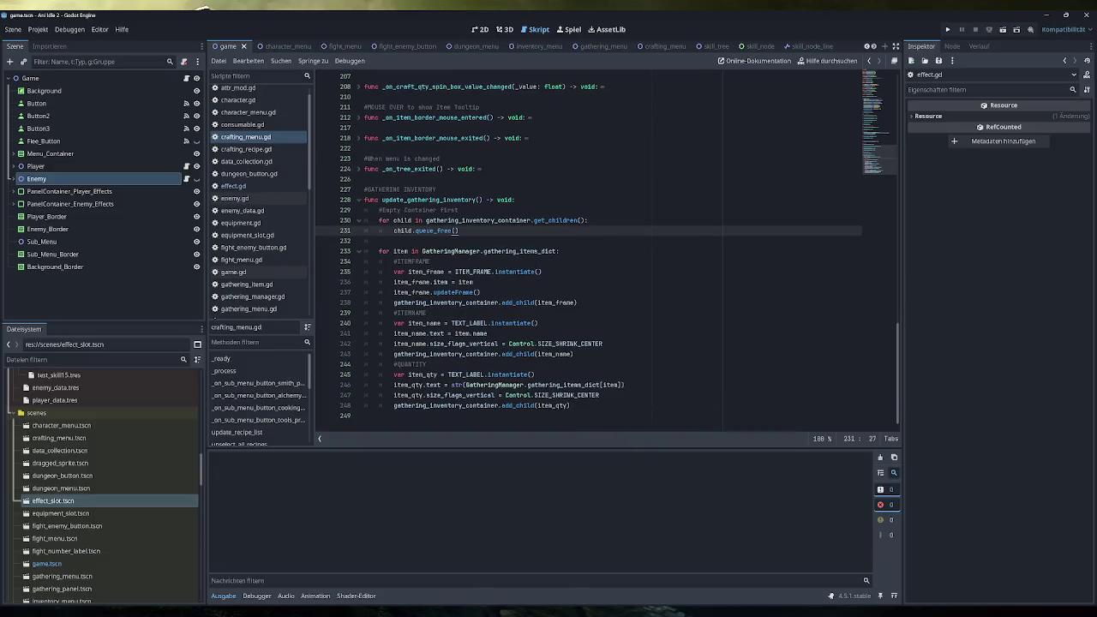
{"action": "scroll", "coordinate": [600, 249], "scroll_direction": "up", "scroll_amount": 1}
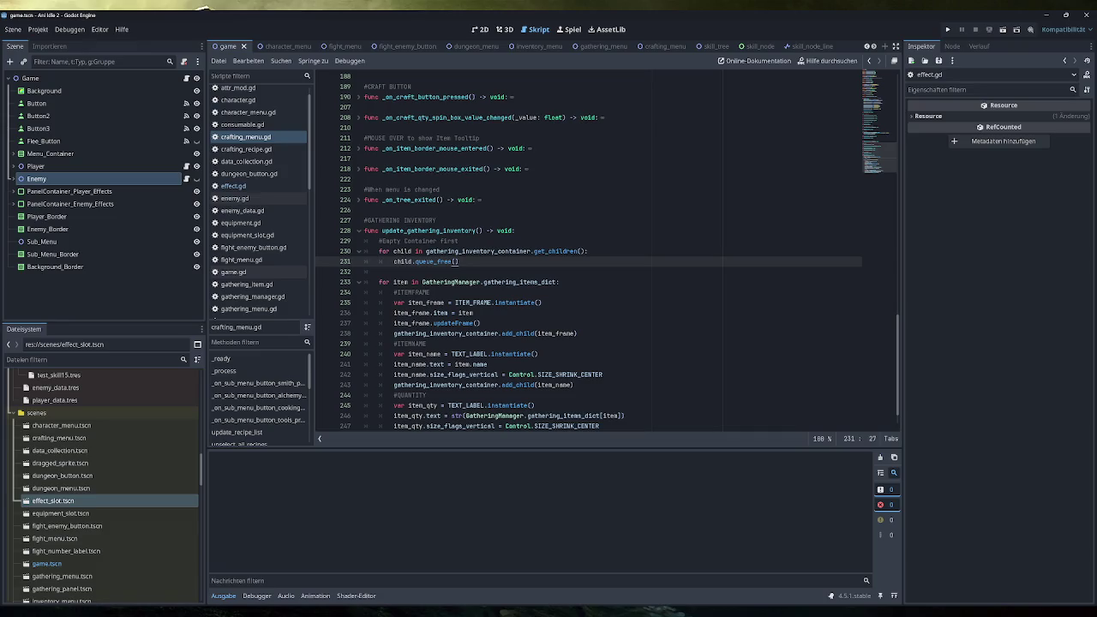
{"action": "mouse_move", "coordinate": [578, 333]}
{"action": "left_mouse_down"}
{"action": "mouse_move", "coordinate": [381, 282]}
{"action": "mouse_move", "coordinate": [380, 241]}
{"action": "left_mouse_up"}
{"action": "key", "text": "ctrl+c"}
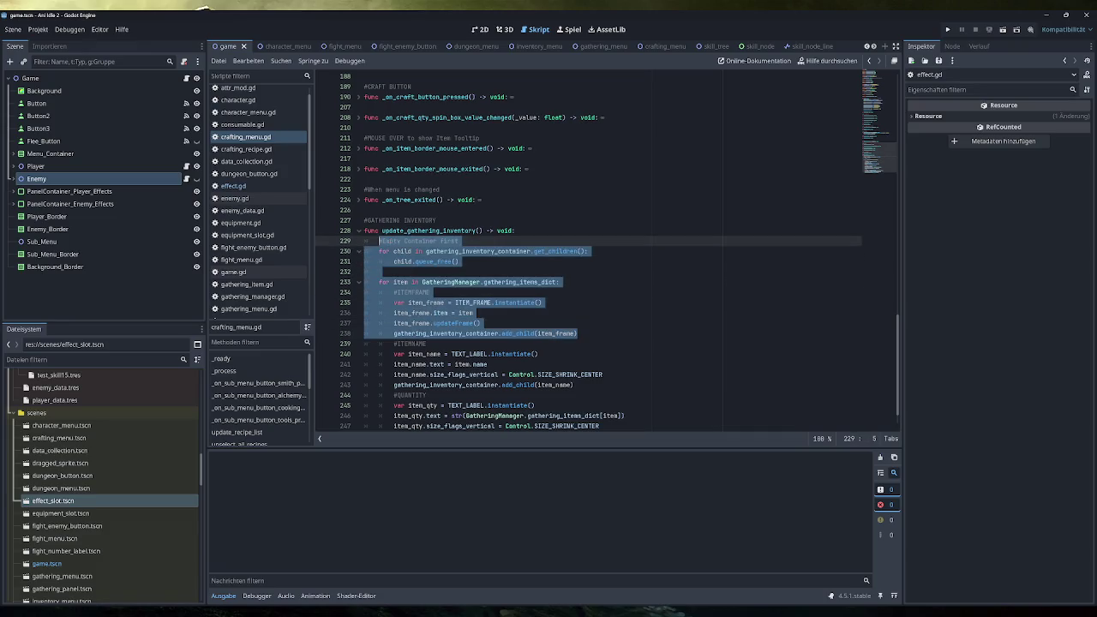
Step: Go through effect.gd to player.gd and paste the copied loop into update_effect_UI
{"action": "left_click", "coordinate": [240, 186]}
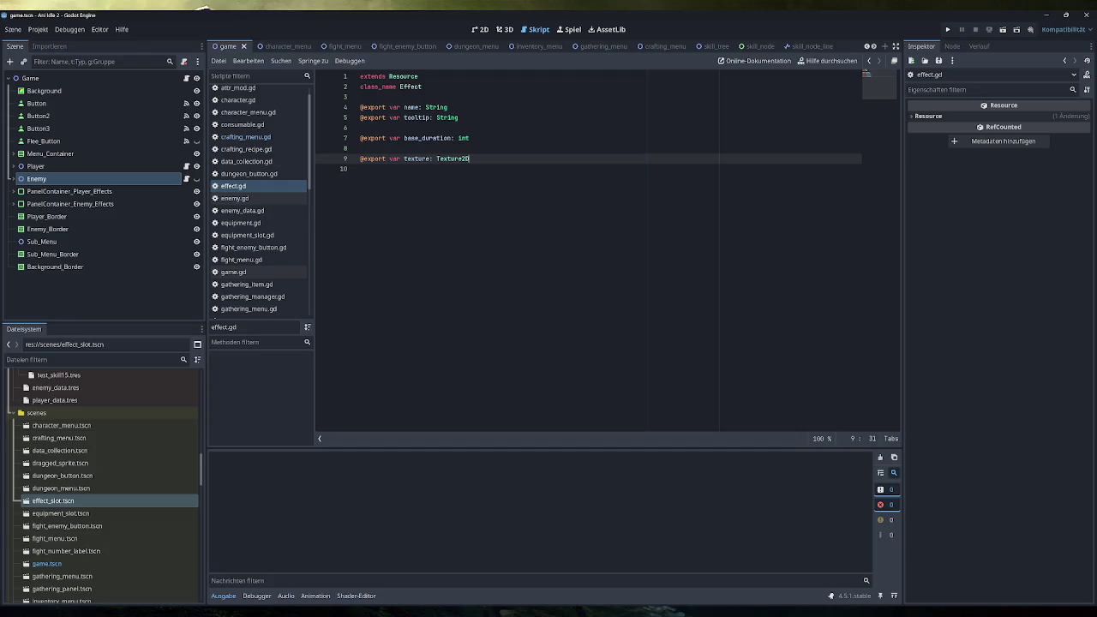
{"action": "scroll", "coordinate": [263, 226], "scroll_direction": "down", "scroll_amount": 5}
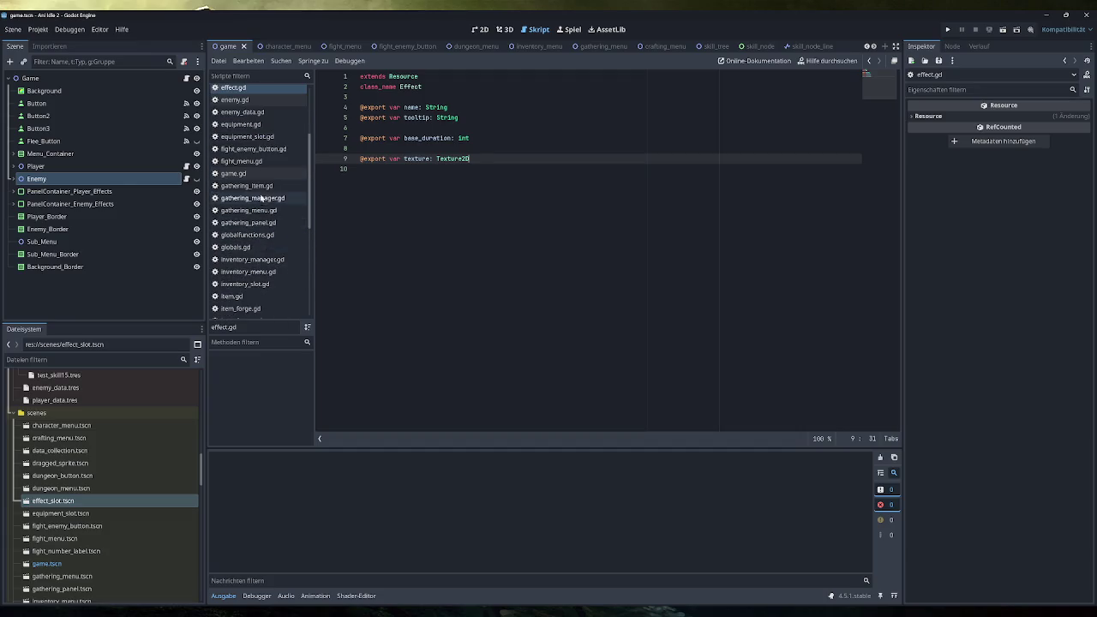
{"action": "left_click", "coordinate": [237, 278]}
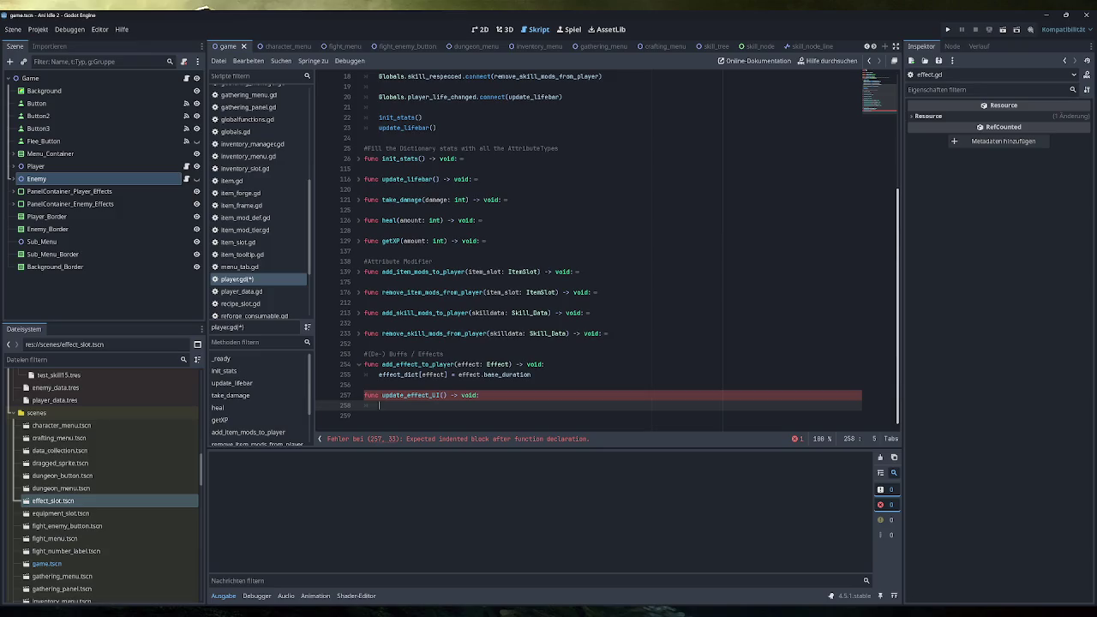
{"action": "key", "text": "ctrl+v"}
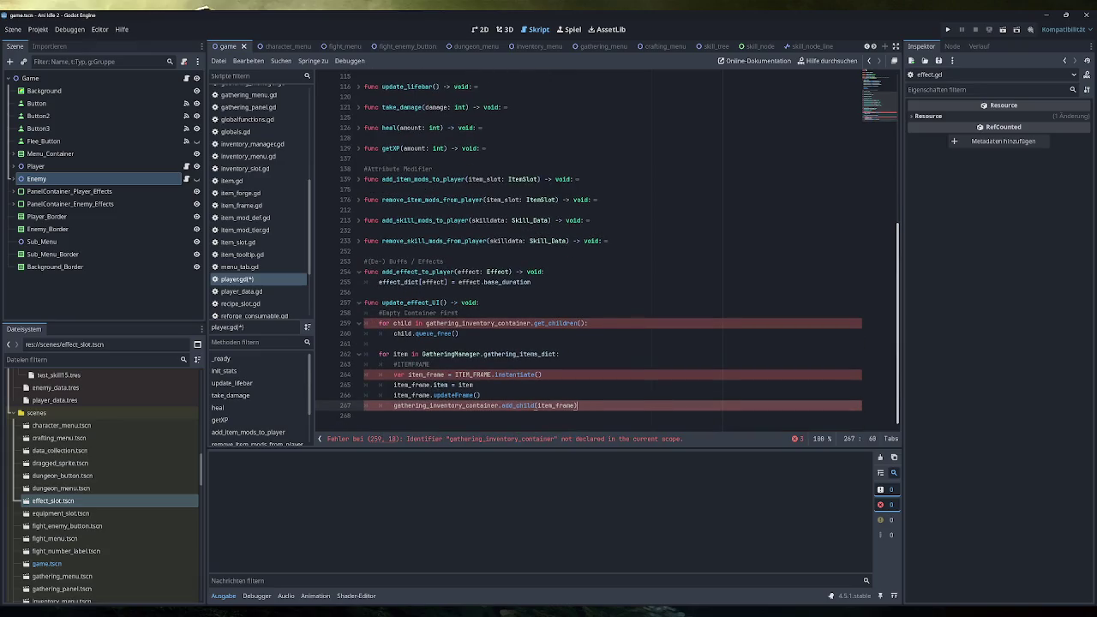
Step: Clear effect_container instead of the gathering container and loop each effect over effect_dict
{"action": "double_click", "coordinate": [478, 324]}
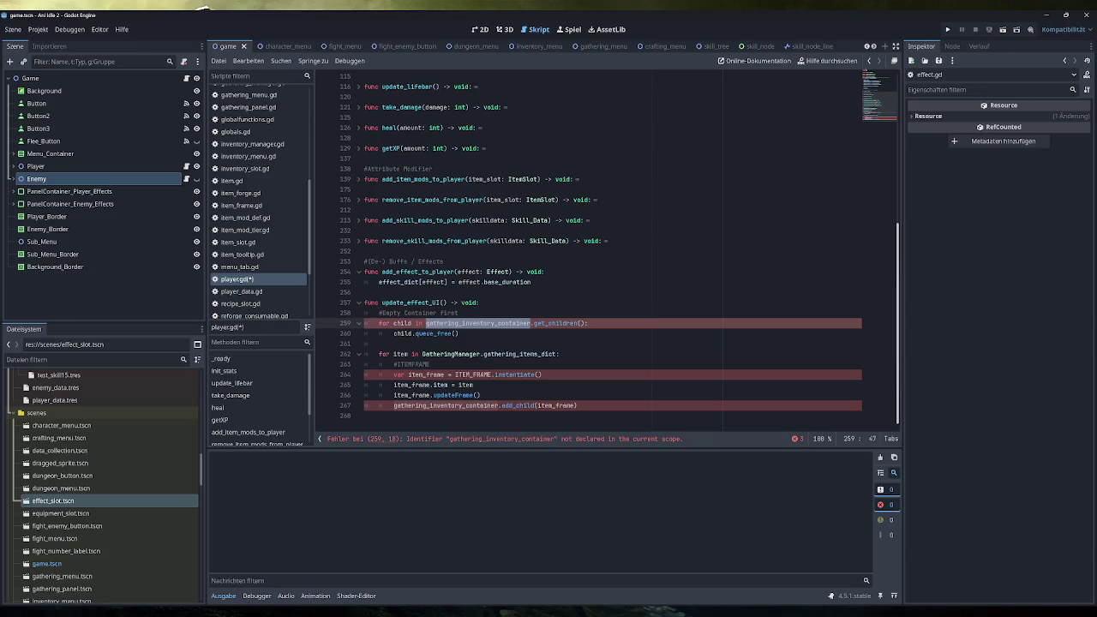
{"action": "type", "text": "cont"}
{"action": "key", "text": "Down"}
{"action": "key", "text": "Down"}
{"action": "key", "text": "Down"}
{"action": "key", "text": "Return"}
{"action": "key", "text": "Down"}
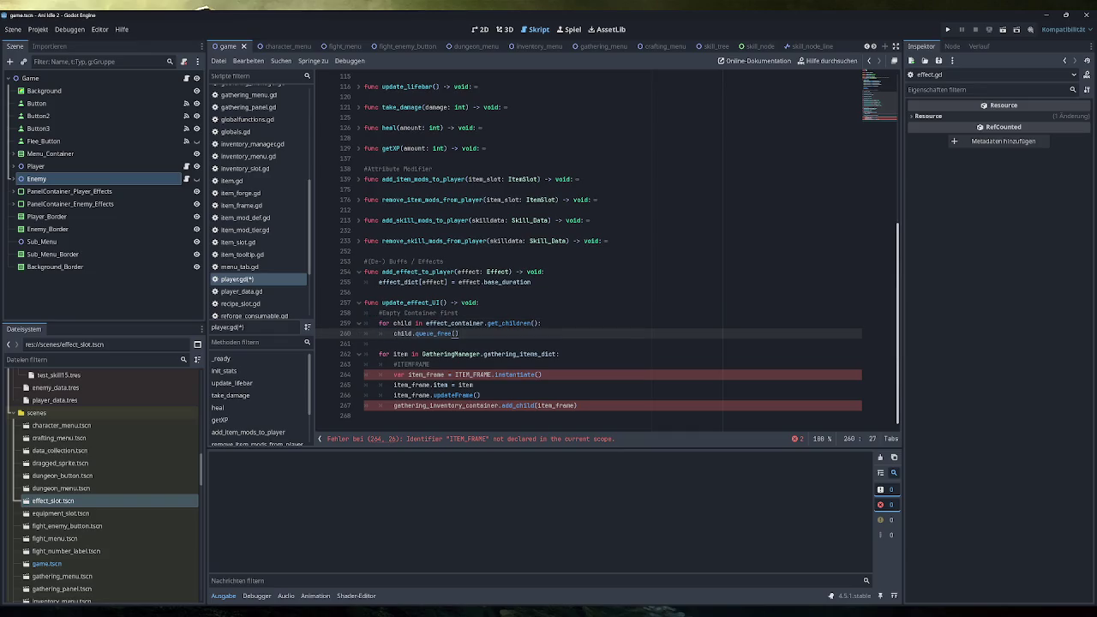
{"action": "double_click", "coordinate": [401, 354]}
{"action": "type", "text": "effect"}
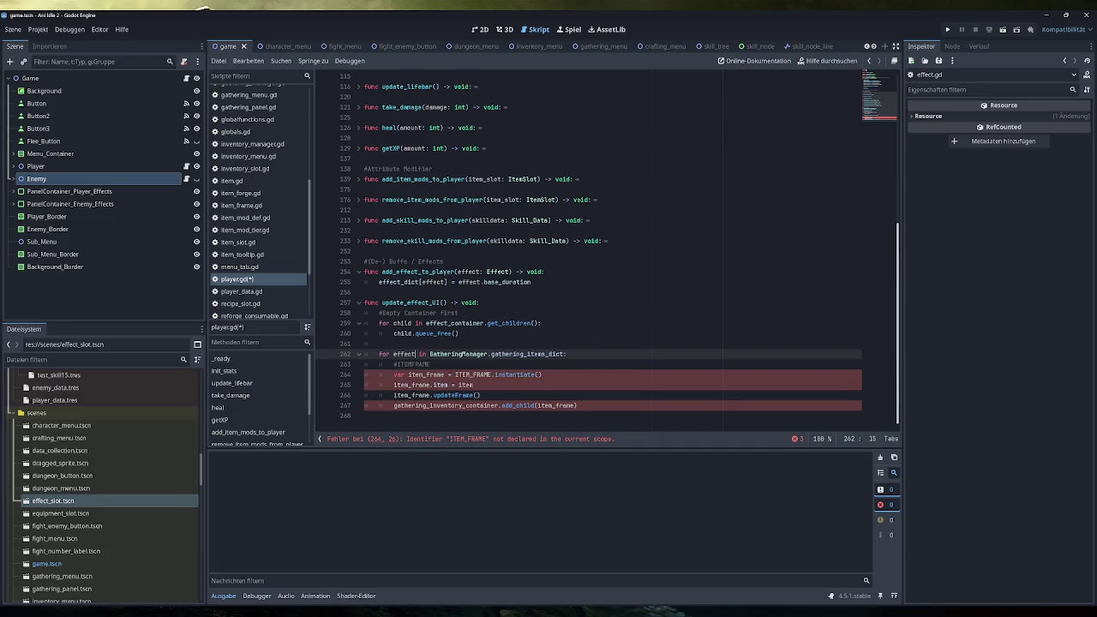
{"action": "left_click", "coordinate": [380, 282]}
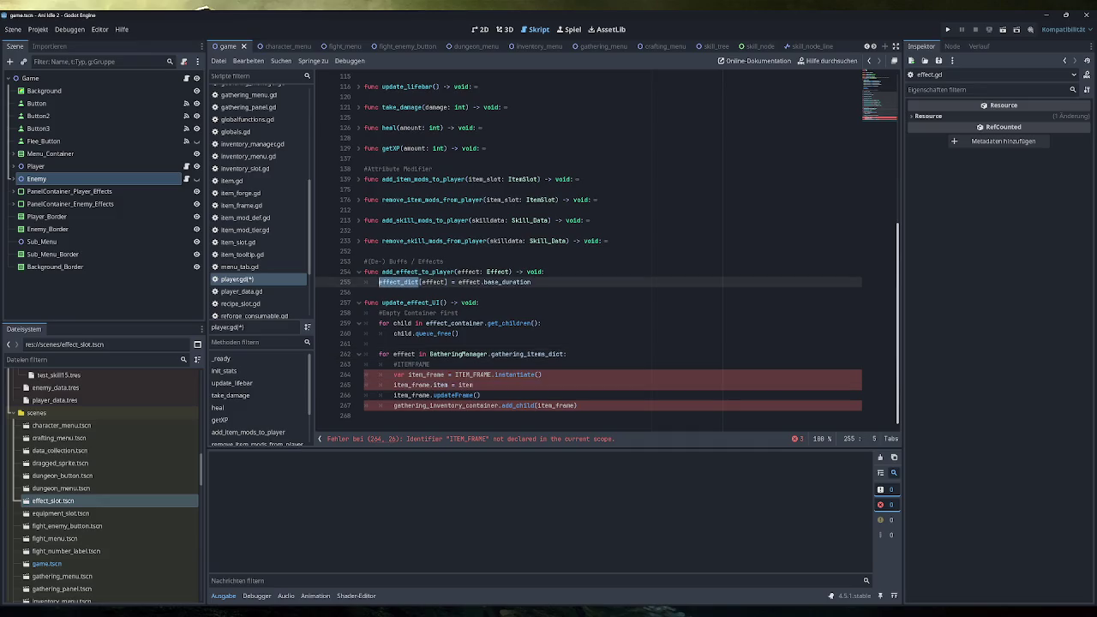
{"action": "left_click_drag", "start_coordinate": [430, 355], "coordinate": [546, 354]}
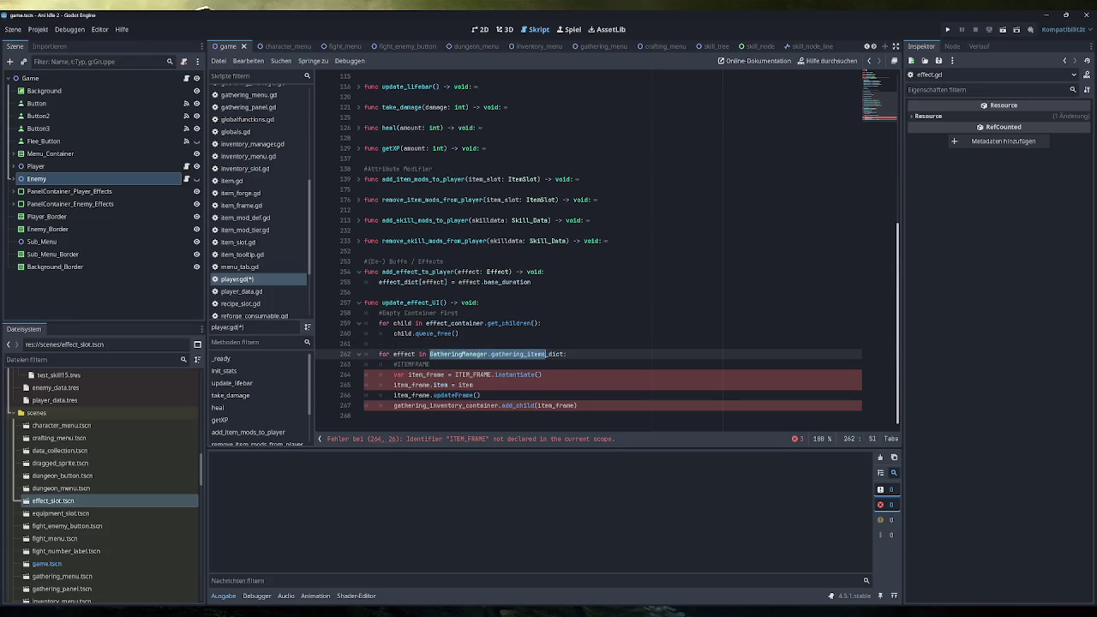
{"action": "type", "text": "effect in effect"}
Step: Delete the #ITEMFRAME comment and rename item_frame/ITEM_FRAME to effect_slot/EFFECT_SLOT
{"action": "key", "text": "Up"}
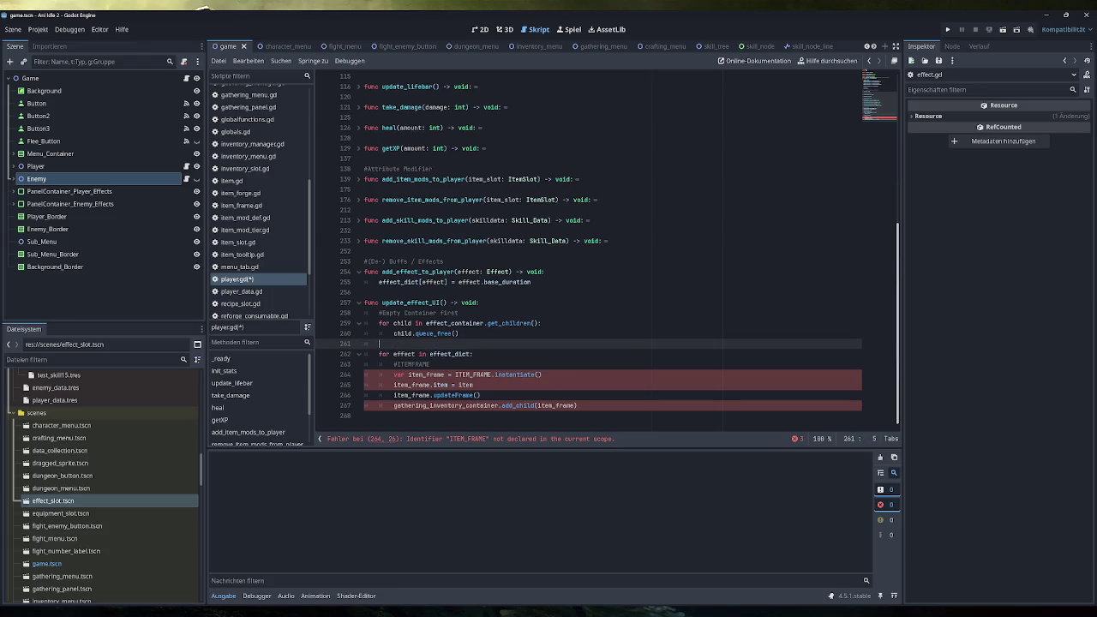
{"action": "key", "text": "Down"}
{"action": "key", "text": "Down"}
{"action": "key", "text": "shift+End"}
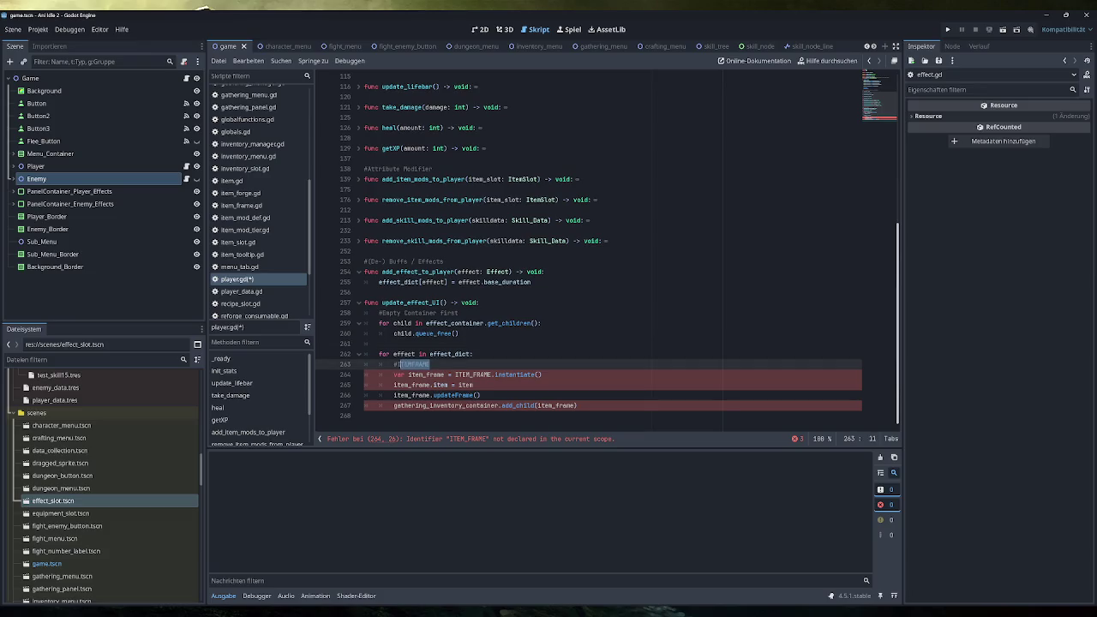
{"action": "key", "text": "BackSpace"}
{"action": "key", "text": "BackSpace"}
{"action": "key", "text": "BackSpace"}
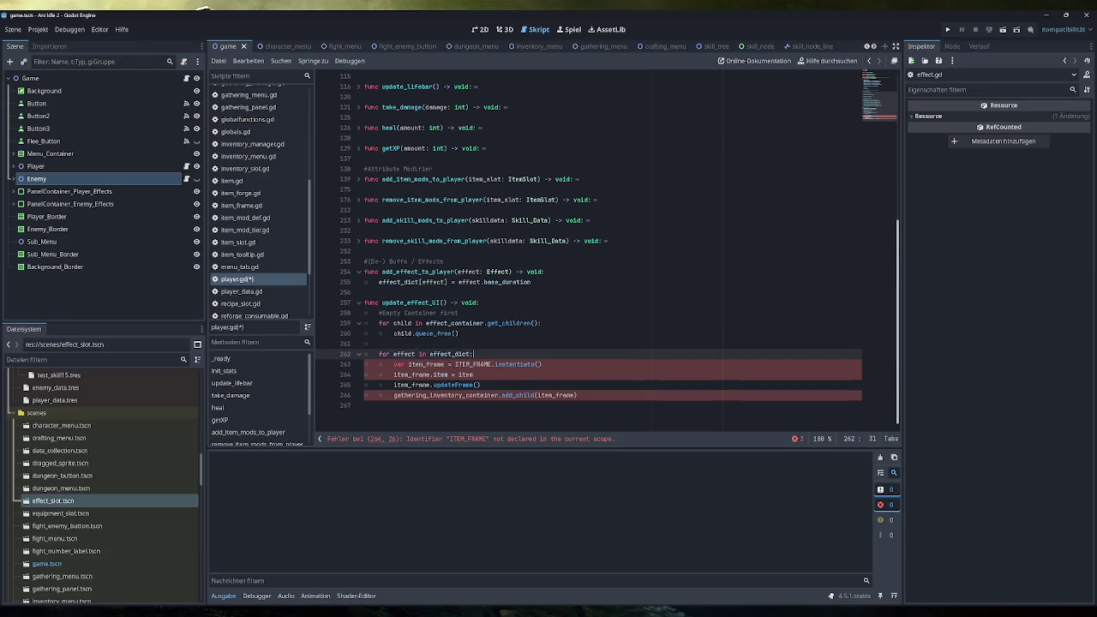
{"action": "double_click", "coordinate": [426, 365]}
{"action": "type", "text": "effect"}
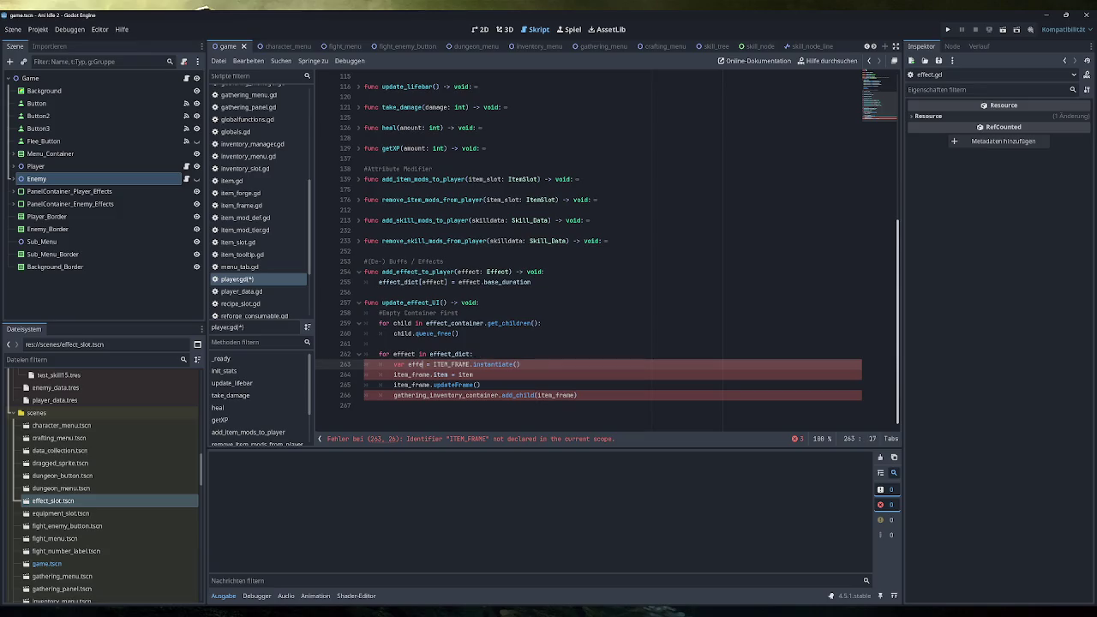
{"action": "type", "text": "_slot"}
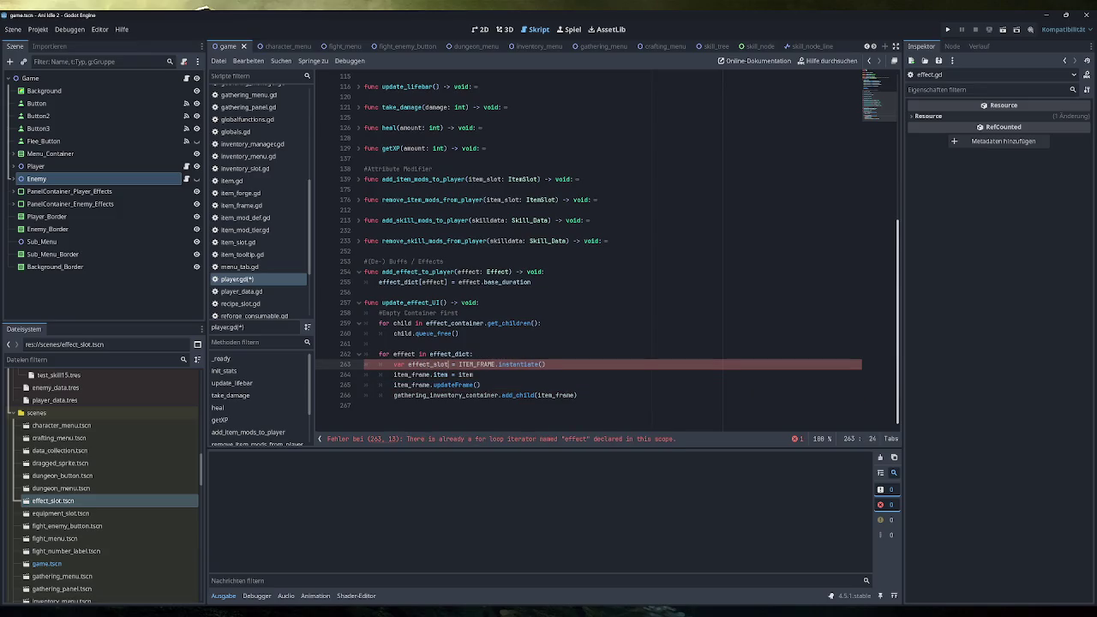
{"action": "double_click", "coordinate": [476, 364]}
{"action": "type", "text": "EFF"}
{"action": "key", "text": "Return"}
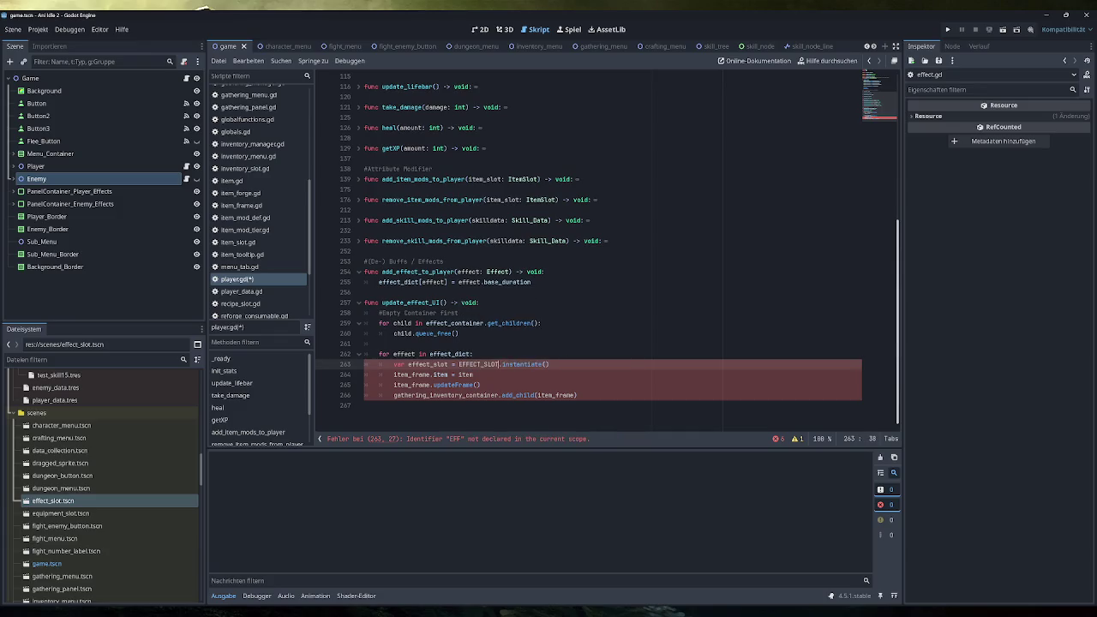
Step: Retarget the next line to effect_slot.tex… and add a colon after effect_slot on line 263
{"action": "double_click", "coordinate": [414, 375]}
{"action": "type", "text": "effect_slot"}
{"action": "key", "text": "BackSpace"}
{"action": "key", "text": "BackSpace"}
{"action": "key", "text": "BackSpace"}
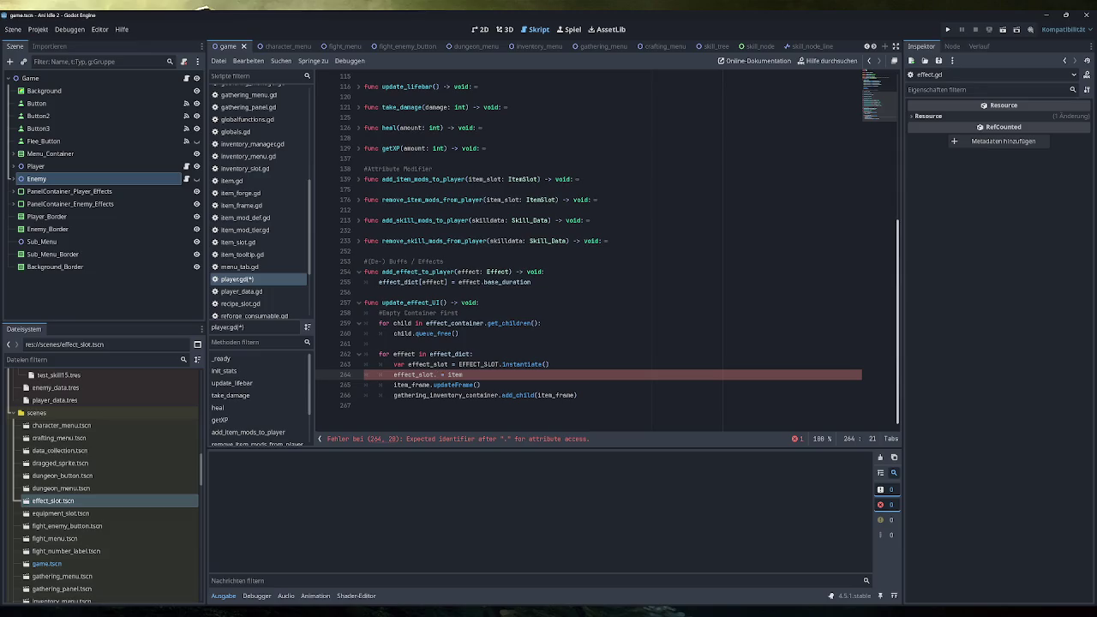
{"action": "type", "text": "te"}
{"action": "type", "text": "x"}
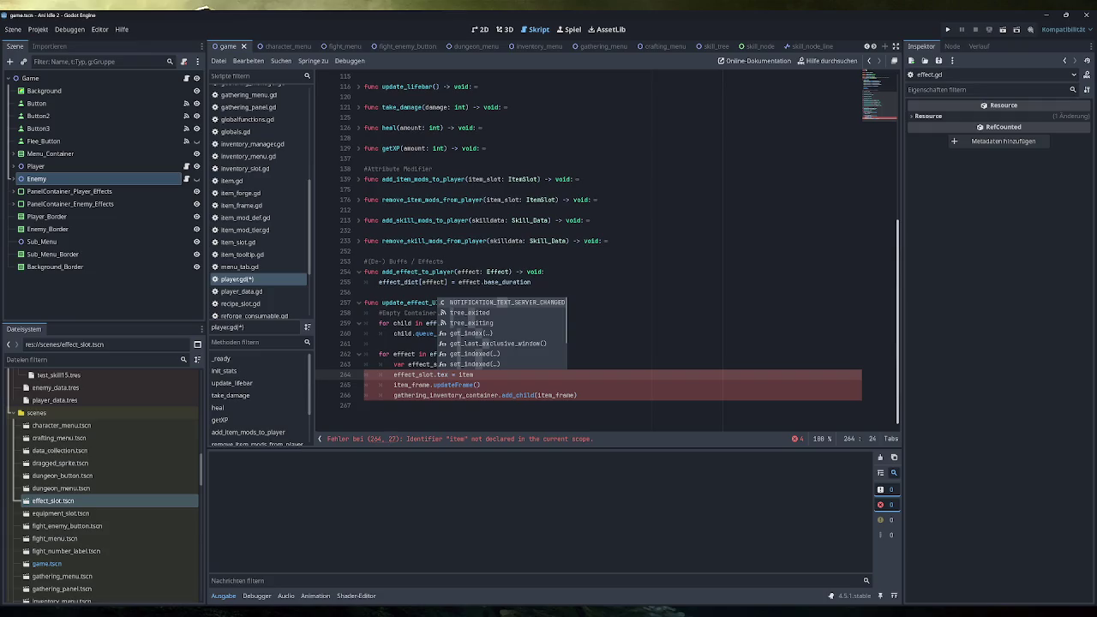
{"action": "left_click", "coordinate": [461, 333]}
{"action": "left_click", "coordinate": [452, 365]}
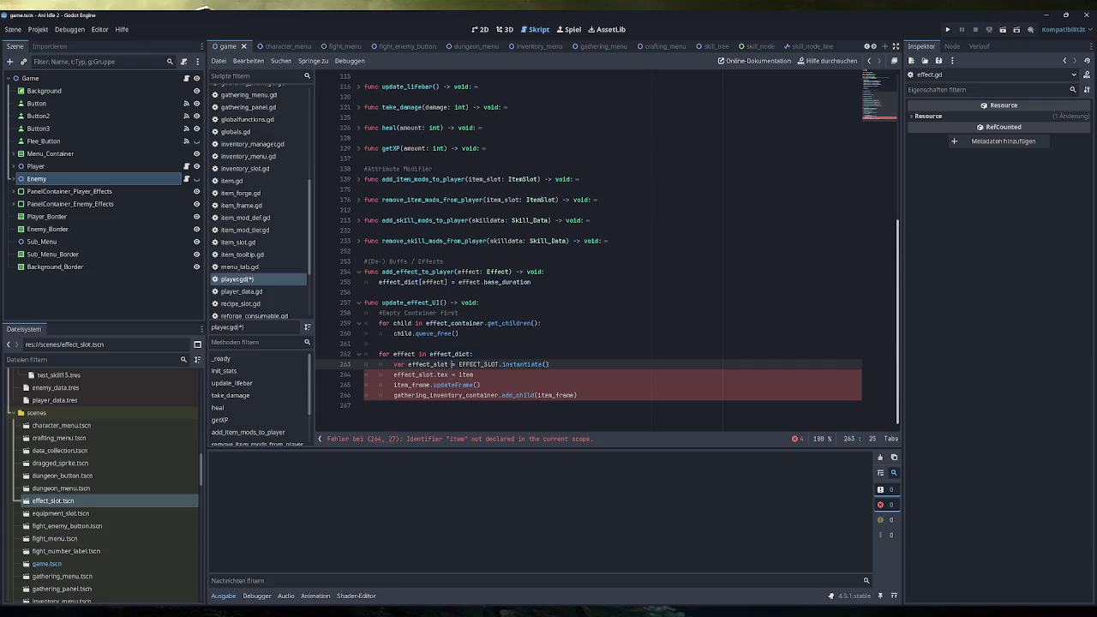
{"action": "type", "text": ":"}
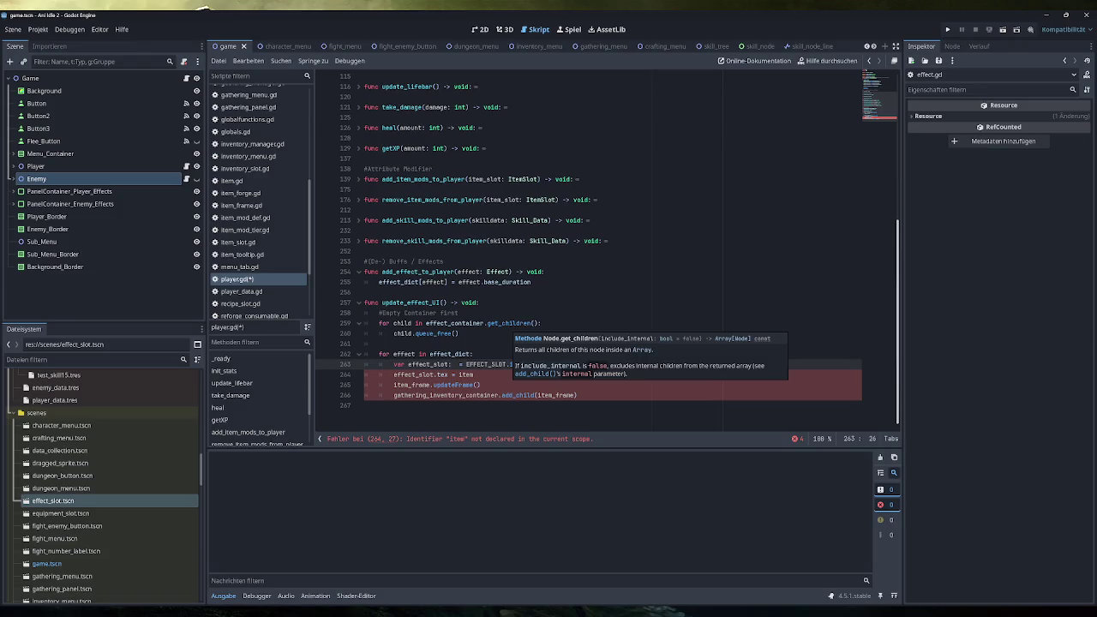
{"action": "scroll", "coordinate": [268, 216], "scroll_direction": "up", "scroll_amount": 5}
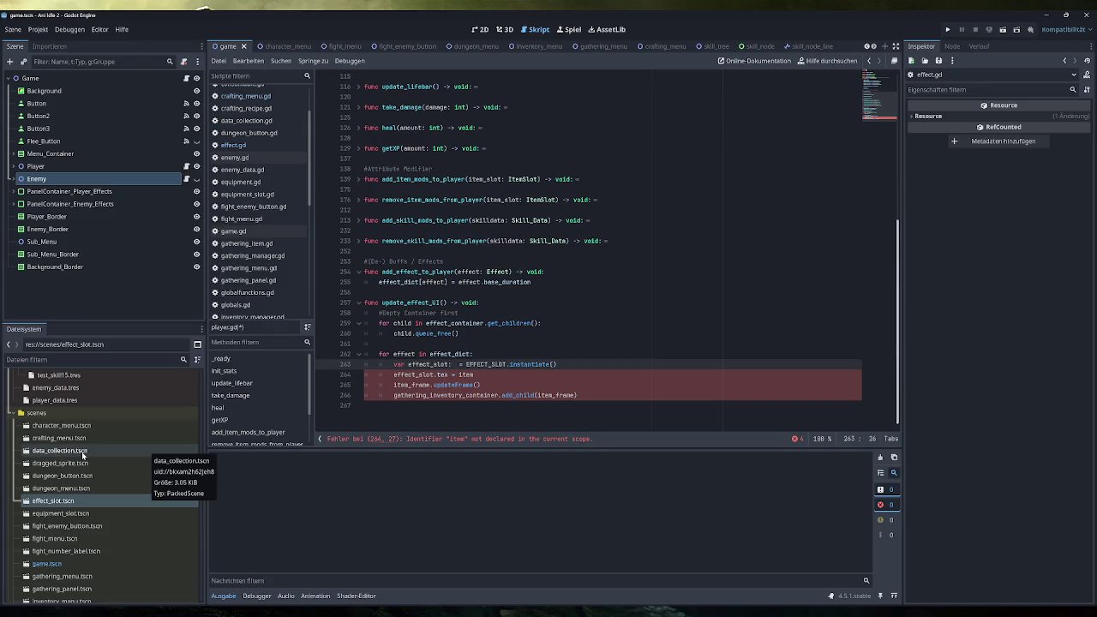
Step: Attach a new script res://scripts/effect_slot.gd to the Effect_Slot root of effect_slot.tscn
{"action": "double_click", "coordinate": [75, 502]}
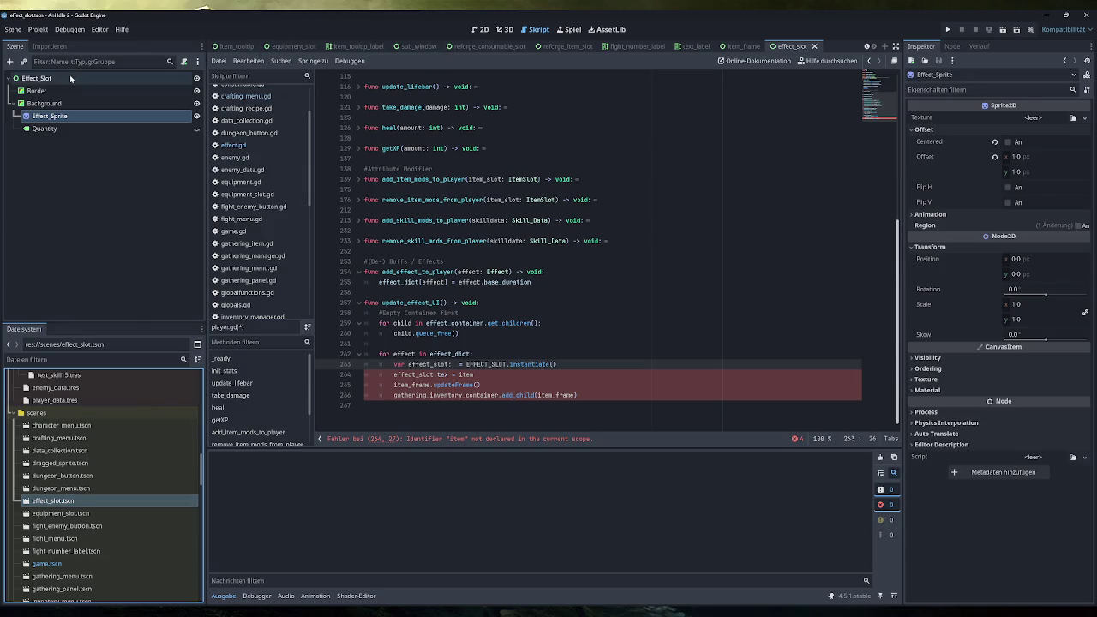
{"action": "right_click", "coordinate": [70, 78]}
{"action": "left_click", "coordinate": [102, 158]}
{"action": "double_click", "coordinate": [522, 307]}
{"action": "type", "text": "scripts"}
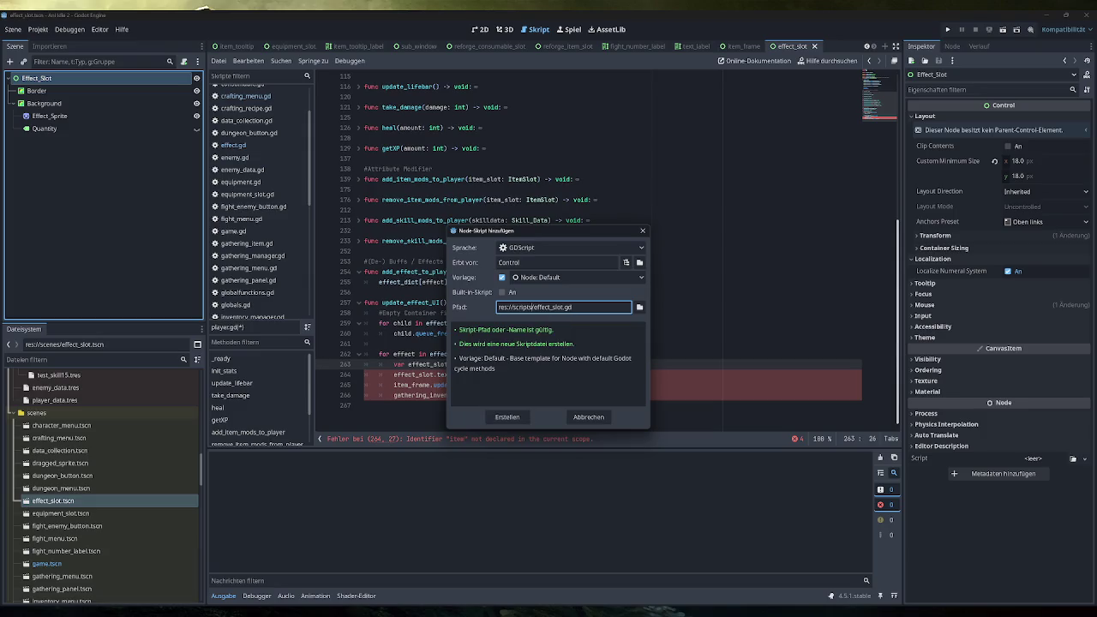
{"action": "left_click", "coordinate": [507, 417]}
Step: Add class_name Effect_Slot, delete the _process template function, and tidy the blank lines
{"action": "left_click", "coordinate": [360, 87]}
{"action": "type", "text": "class_name "}
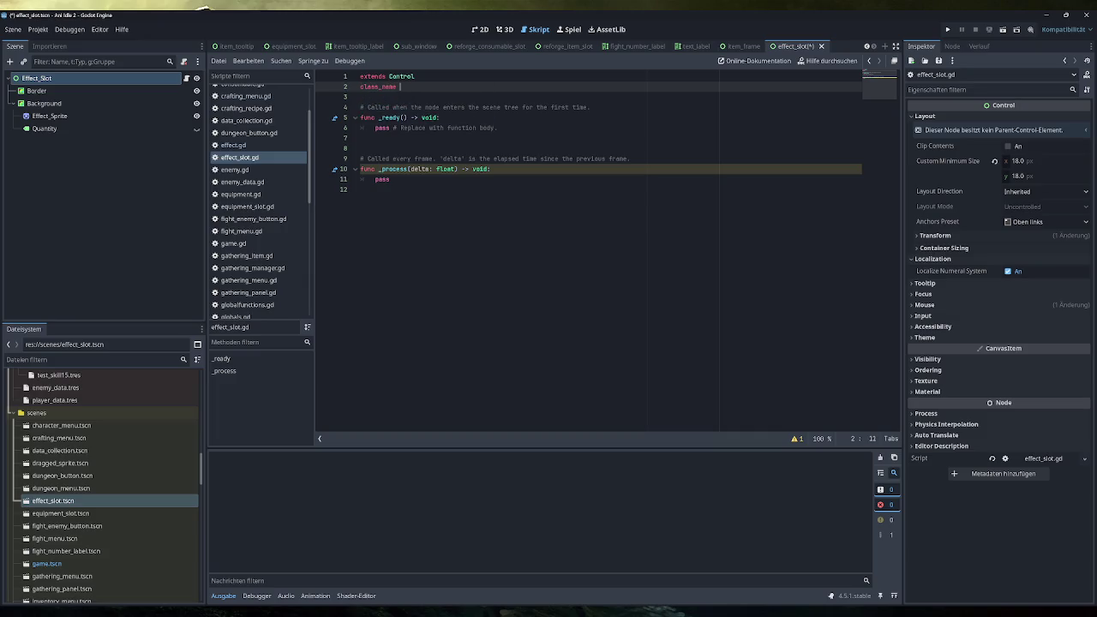
{"action": "type", "text": "Effect_Slot"}
{"action": "left_click", "coordinate": [360, 107]}
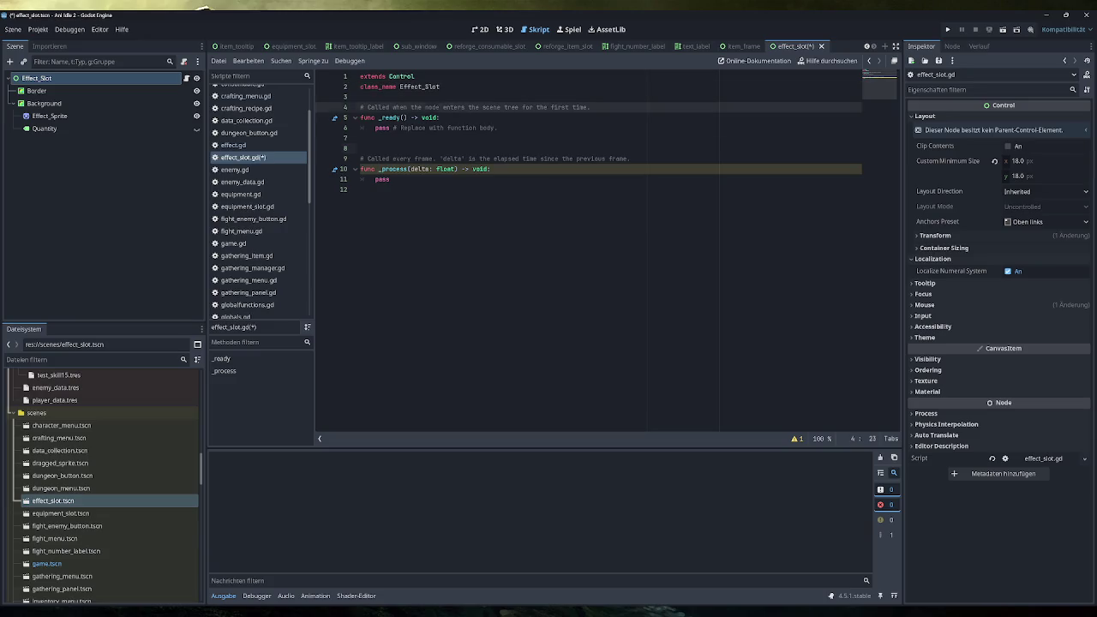
{"action": "left_click", "coordinate": [360, 148]}
{"action": "key", "text": "shift+ctrl+End"}
{"action": "key", "text": "BackSpace"}
{"action": "key", "text": "Up"}
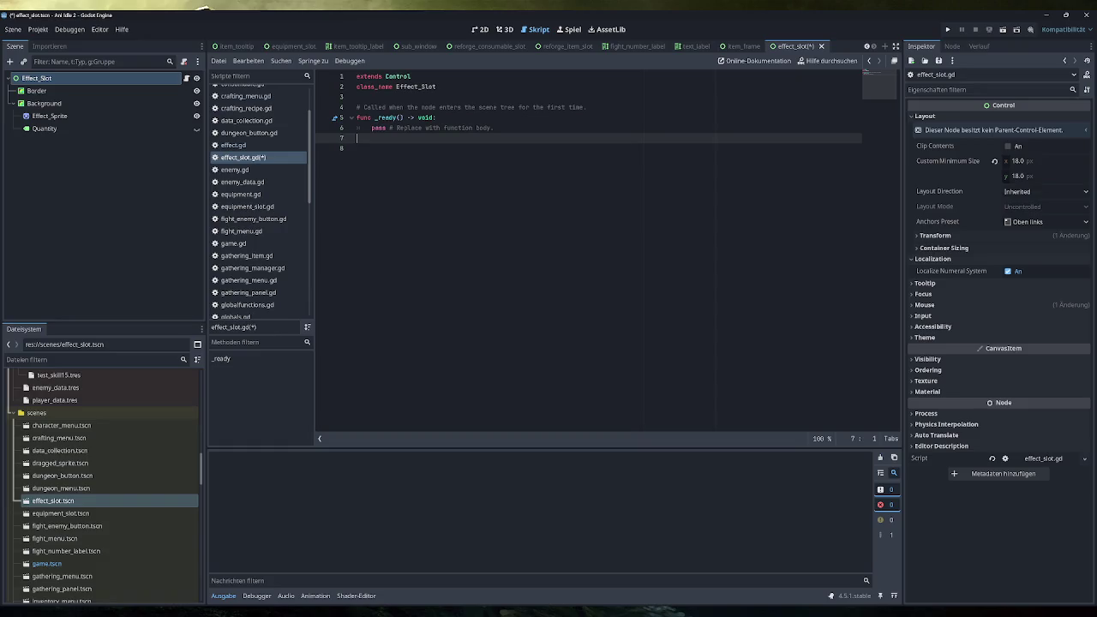
{"action": "key", "text": "Return"}
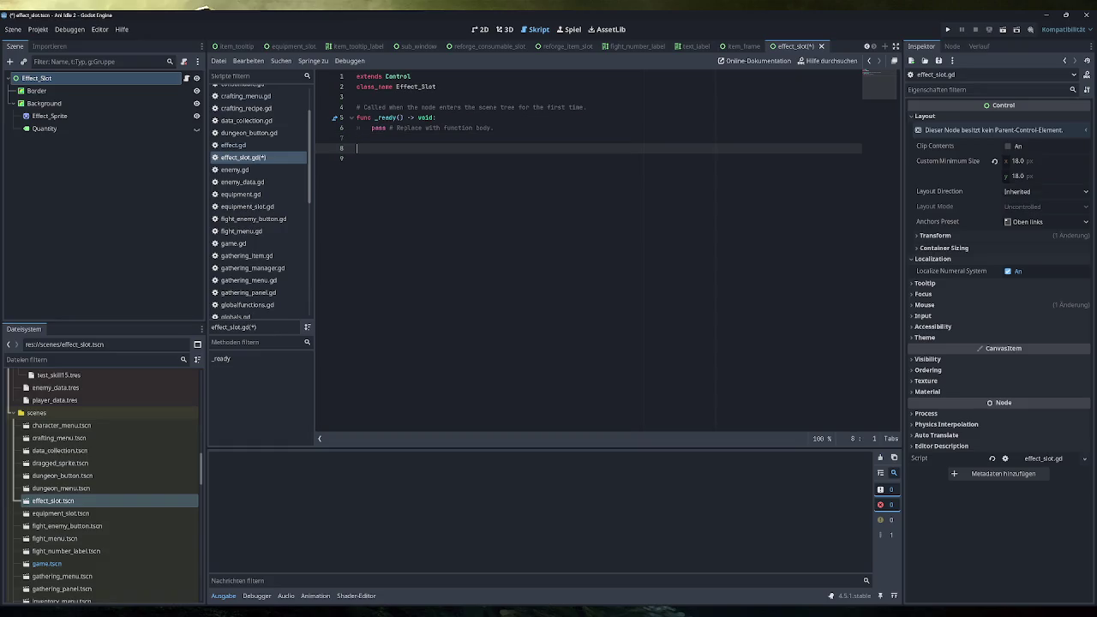
{"action": "key", "text": "BackSpace"}
{"action": "left_click", "coordinate": [396, 87]}
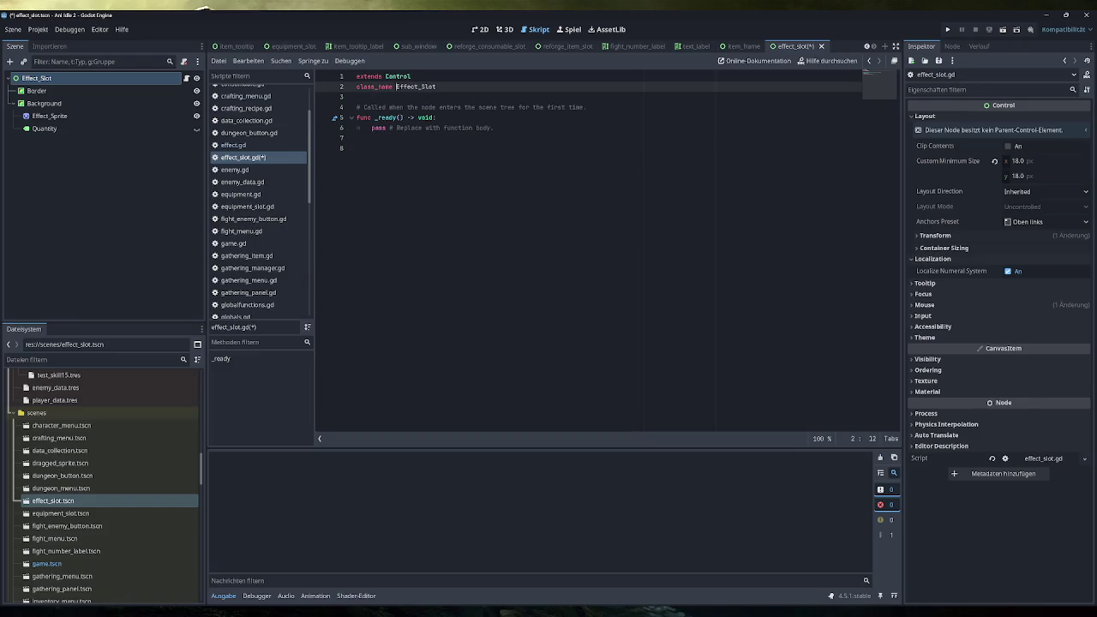
{"action": "key", "text": "End"}
{"action": "key", "text": "Return"}
{"action": "key", "text": "Return"}
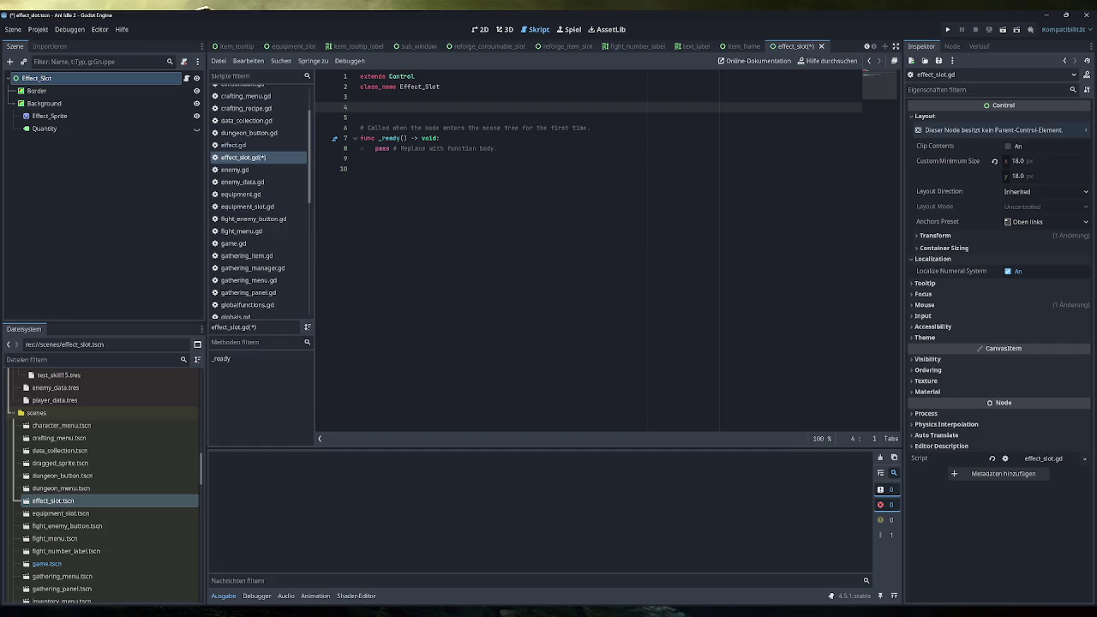
{"action": "type", "text": "@expor t"}
{"action": "key", "text": "BackSpace"}
{"action": "key", "text": "BackSpace"}
{"action": "type", "text": "t "}
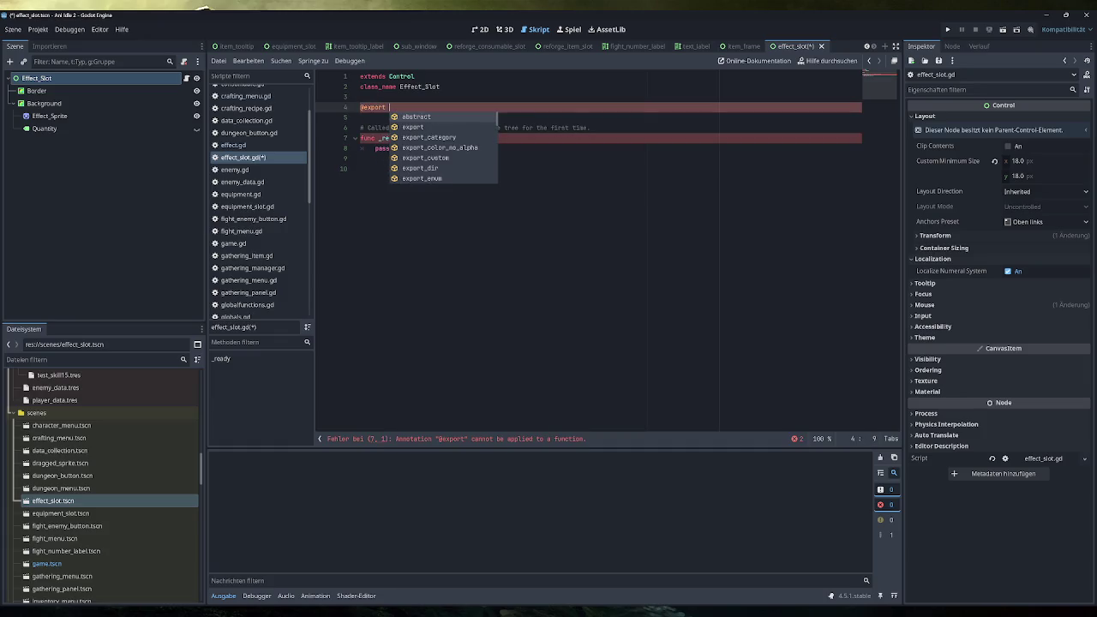
{"action": "type", "text": "v"}
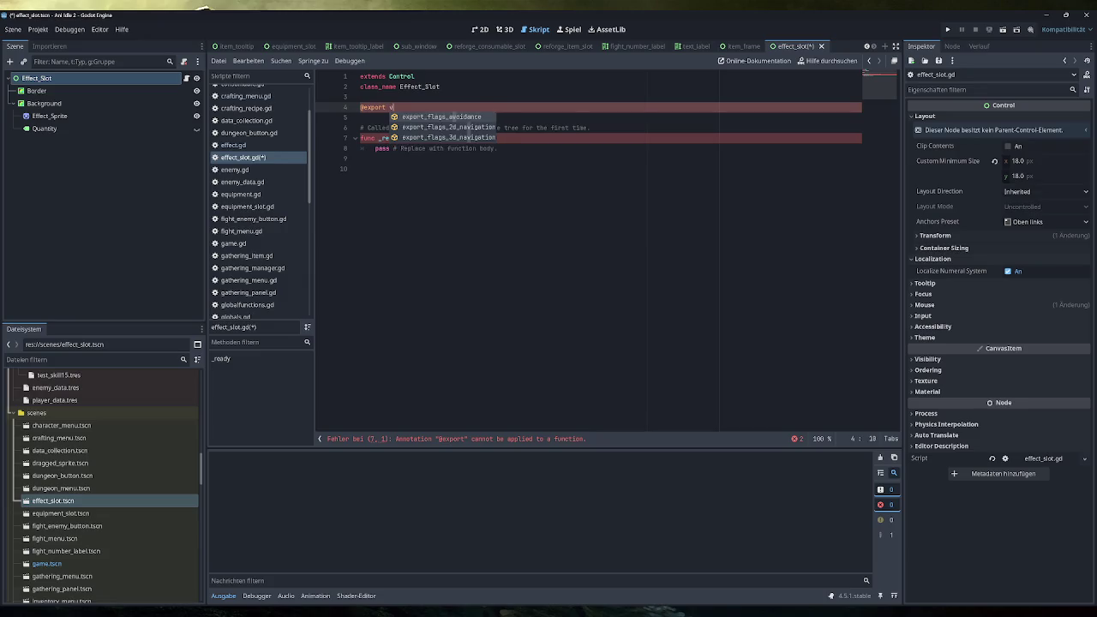
{"action": "type", "text": "ar texture"}
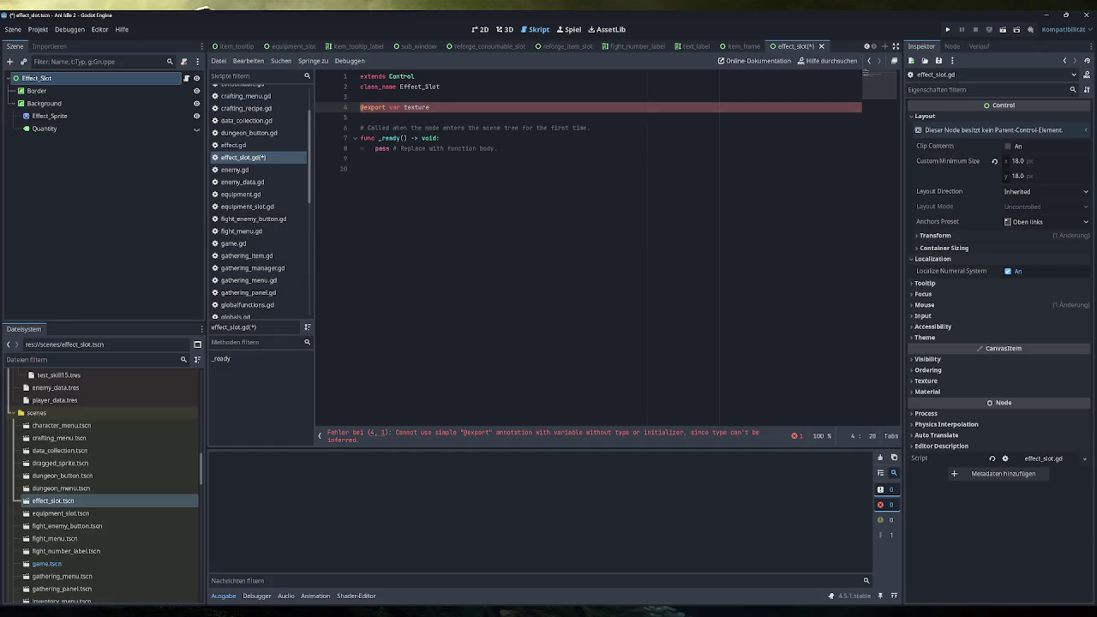
{"action": "type", "text": ":"}
{"action": "key", "text": "BackSpace"}
{"action": "key", "text": "BackSpace"}
{"action": "key", "text": "BackSpace"}
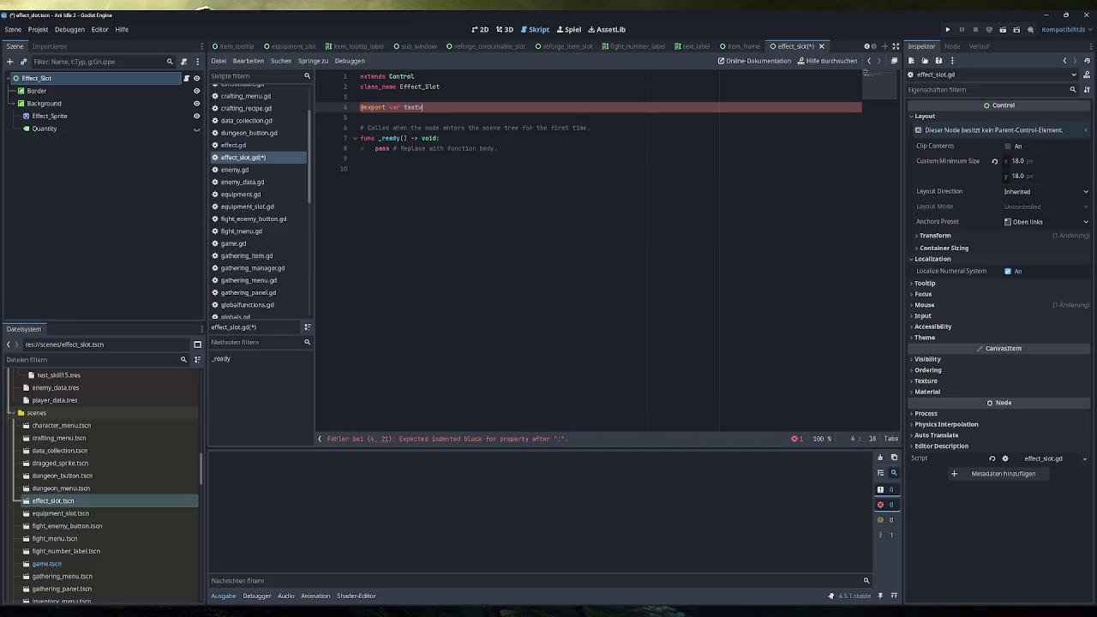
{"action": "key", "text": "BackSpace"}
{"action": "key", "text": "BackSpace"}
{"action": "type", "text": "text"}
{"action": "key", "text": "BackSpace"}
{"action": "key", "text": "BackSpace"}
{"action": "key", "text": "BackSpace"}
{"action": "type", "text": "sprite"}
{"action": "type", "text": "Sprite2d"}
{"action": "key", "text": "Return"}
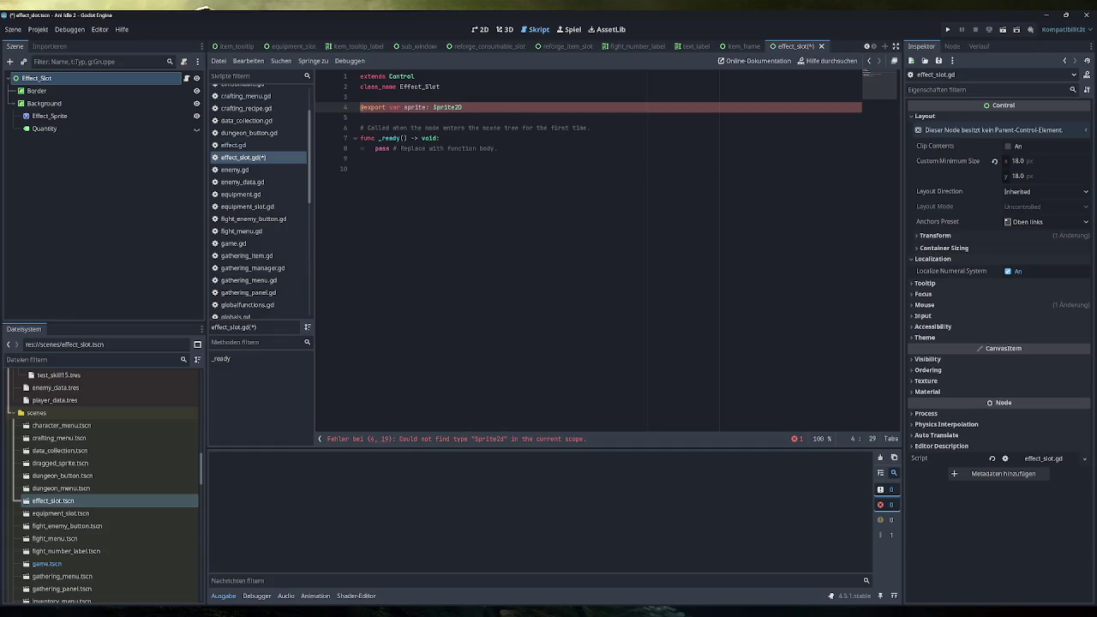
{"action": "key", "text": "Return"}
{"action": "type", "text": "@export v"}
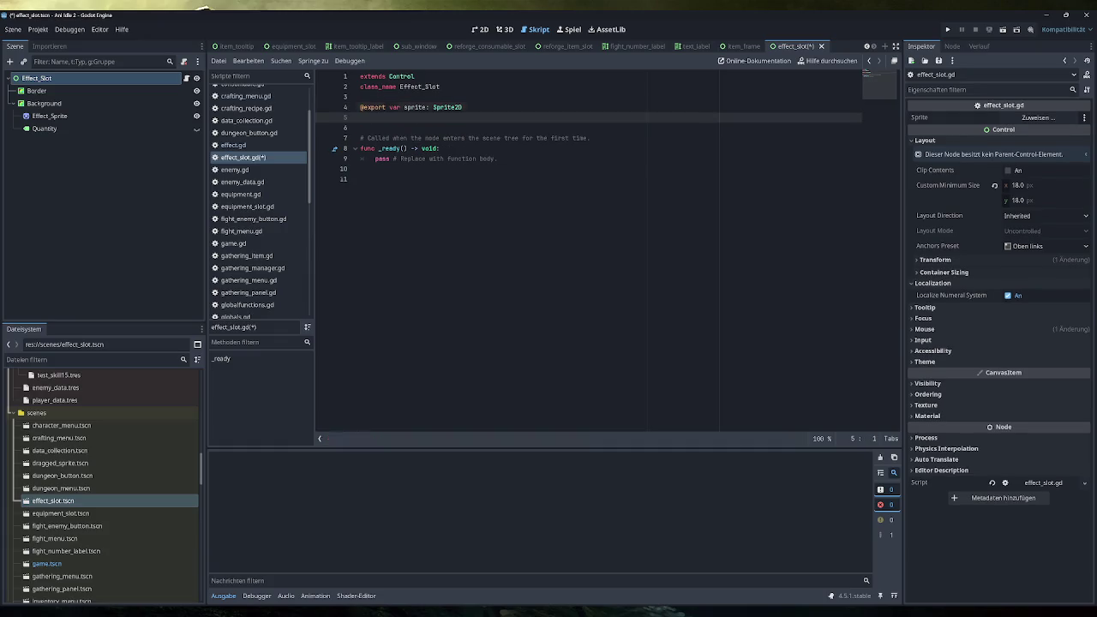
{"action": "type", "text": "ar qty_label:"}
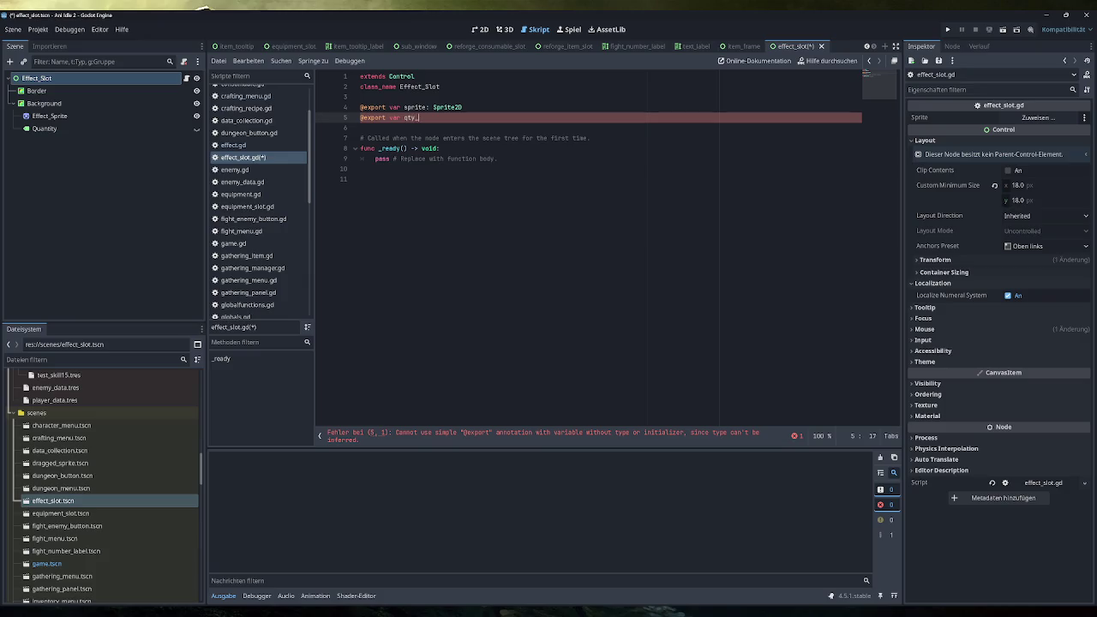
{"action": "type", "text": " Label"}
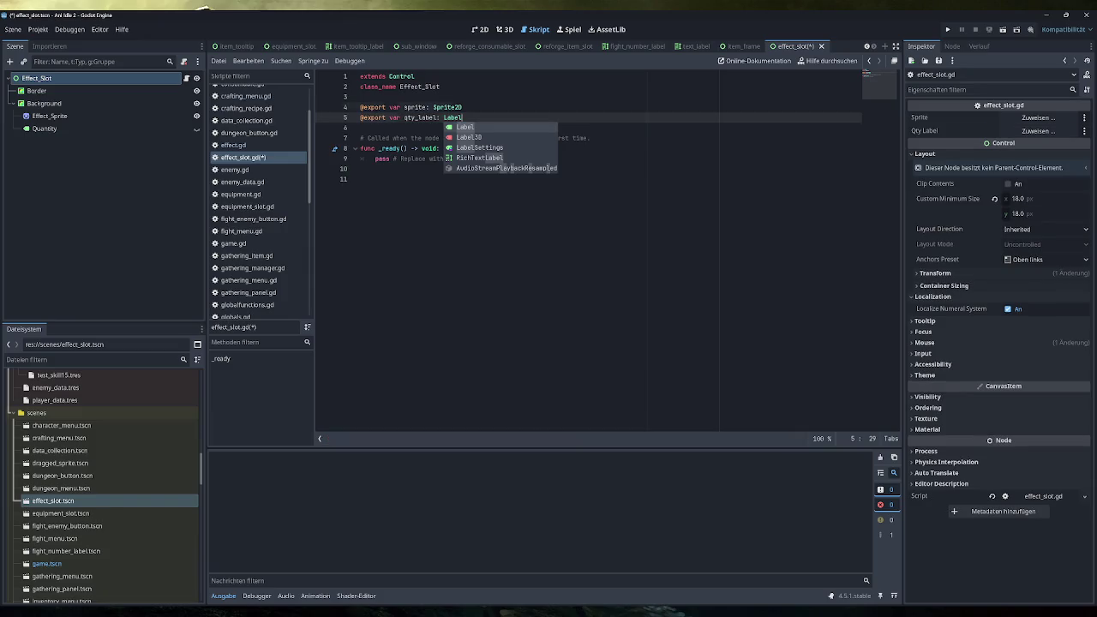
{"action": "key", "text": "ctrl+s"}
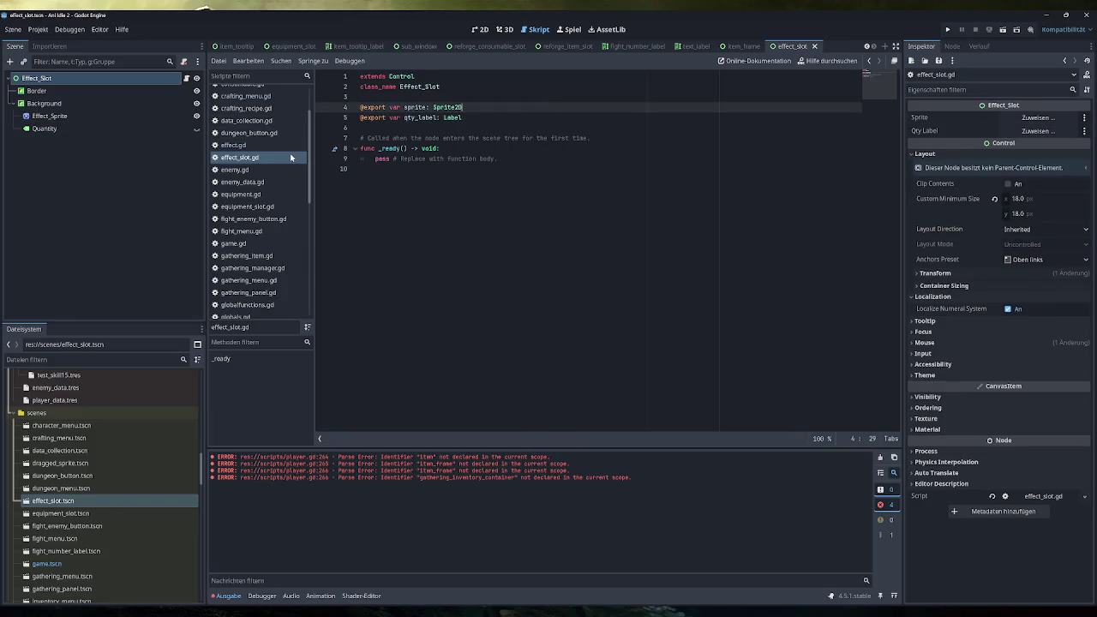
Step: Assign the Effect_Sprite and Quantity nodes to the Sprite and Qty Label Inspector fields
{"action": "left_click", "coordinate": [82, 120]}
{"action": "left_click_drag", "start_coordinate": [1023, 125], "coordinate": [1023, 124]}
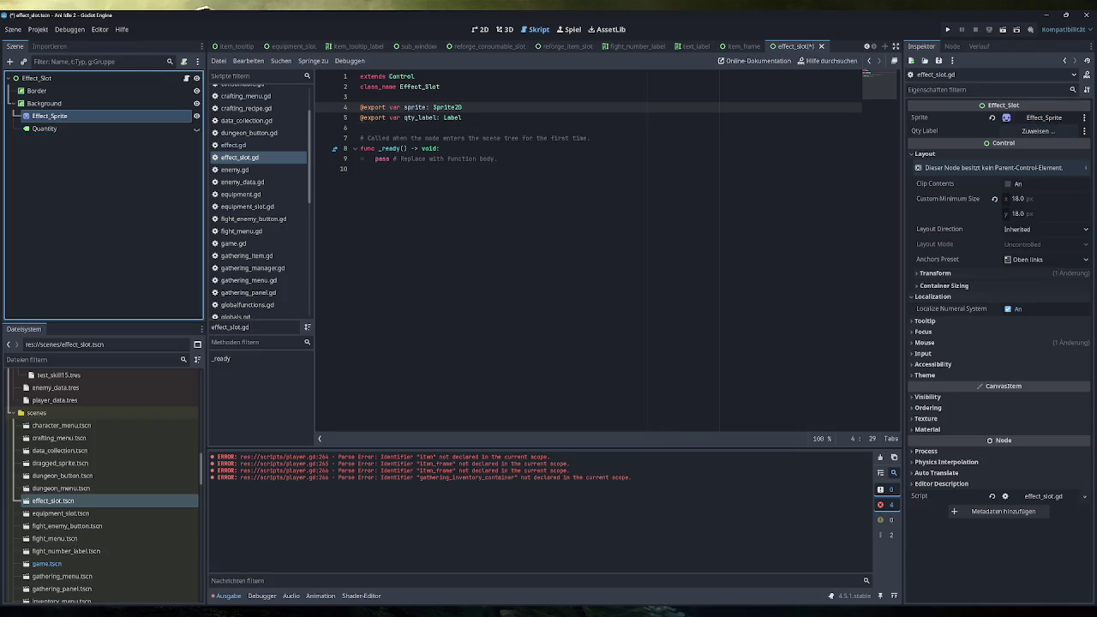
{"action": "left_click_drag", "start_coordinate": [97, 127], "coordinate": [1040, 131]}
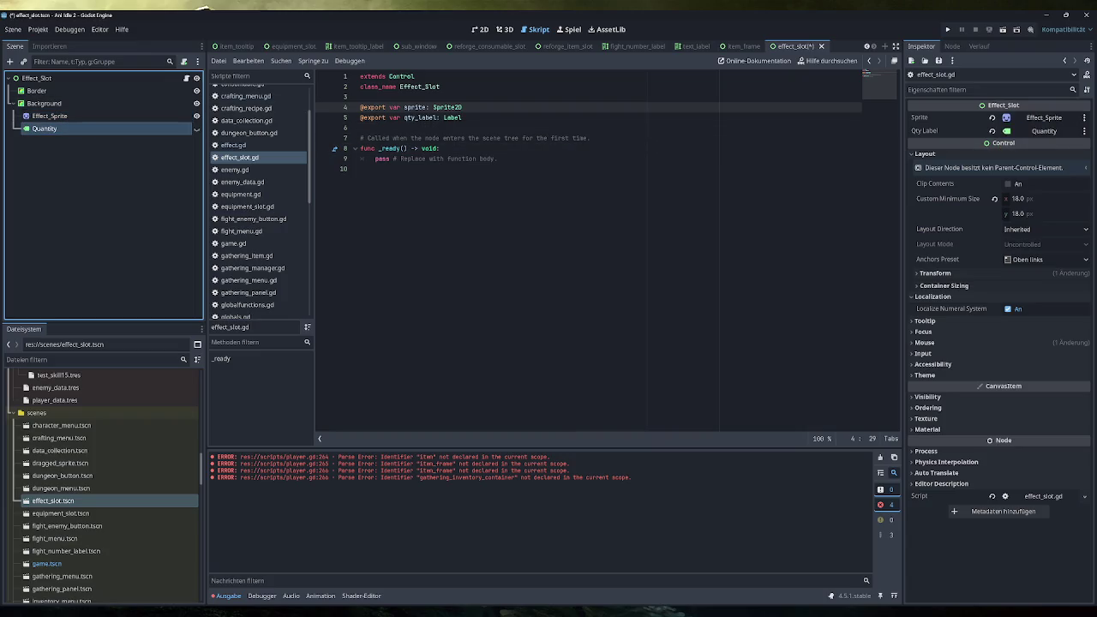
Step: Start a new func update_UI() -> void: whose body begins with sprite =
{"action": "key", "text": "ctrl+s"}
{"action": "left_click", "coordinate": [360, 169]}
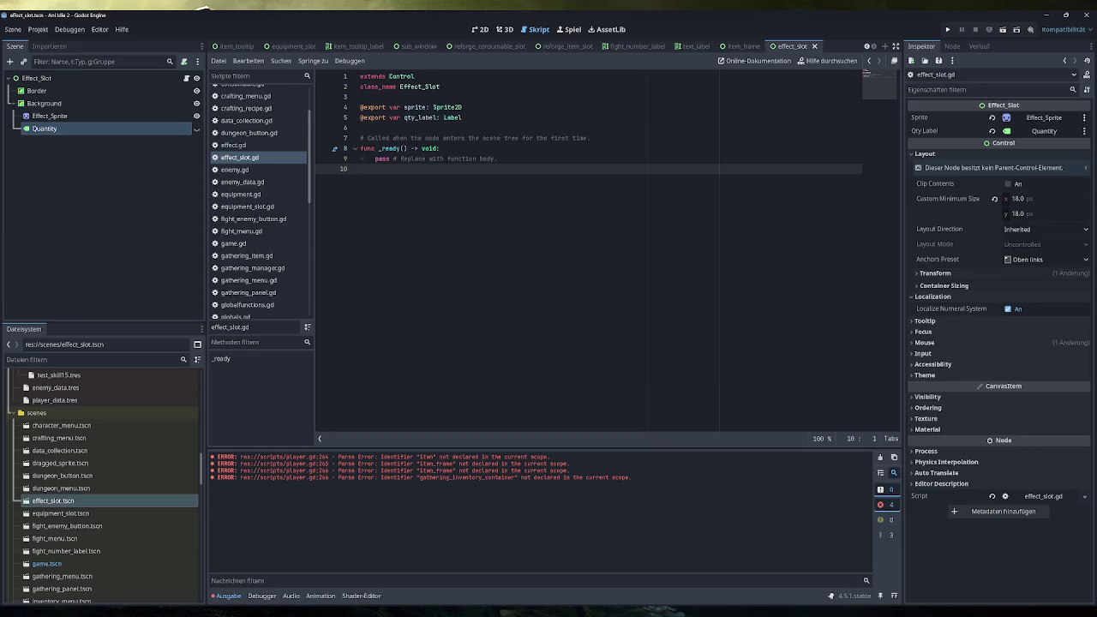
{"action": "key", "text": "Return"}
{"action": "type", "text": "func "}
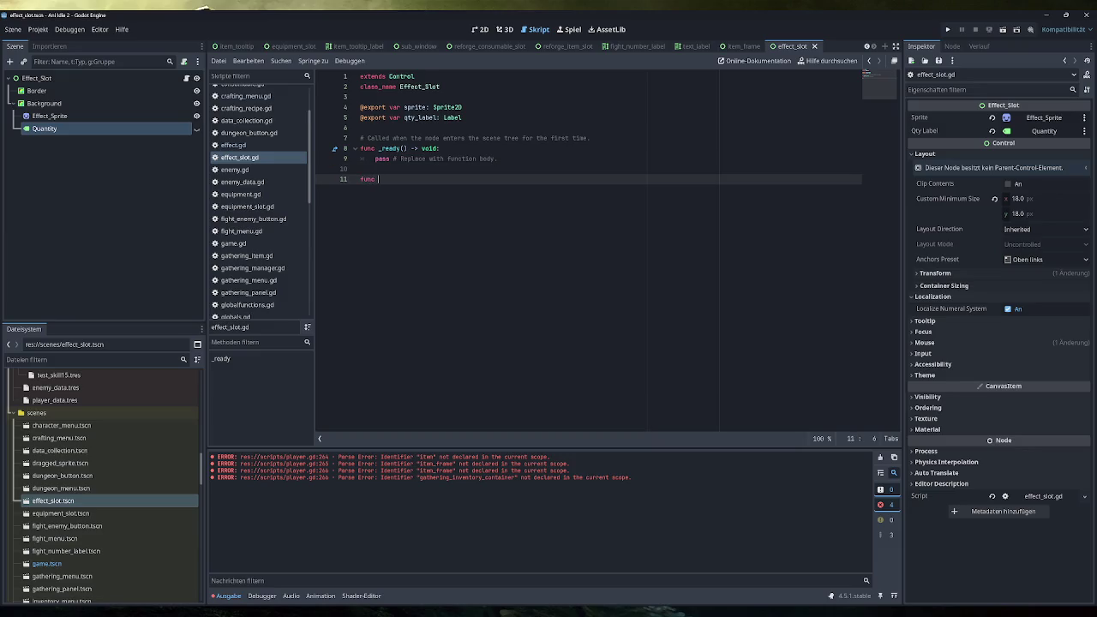
{"action": "type", "text": "update"}
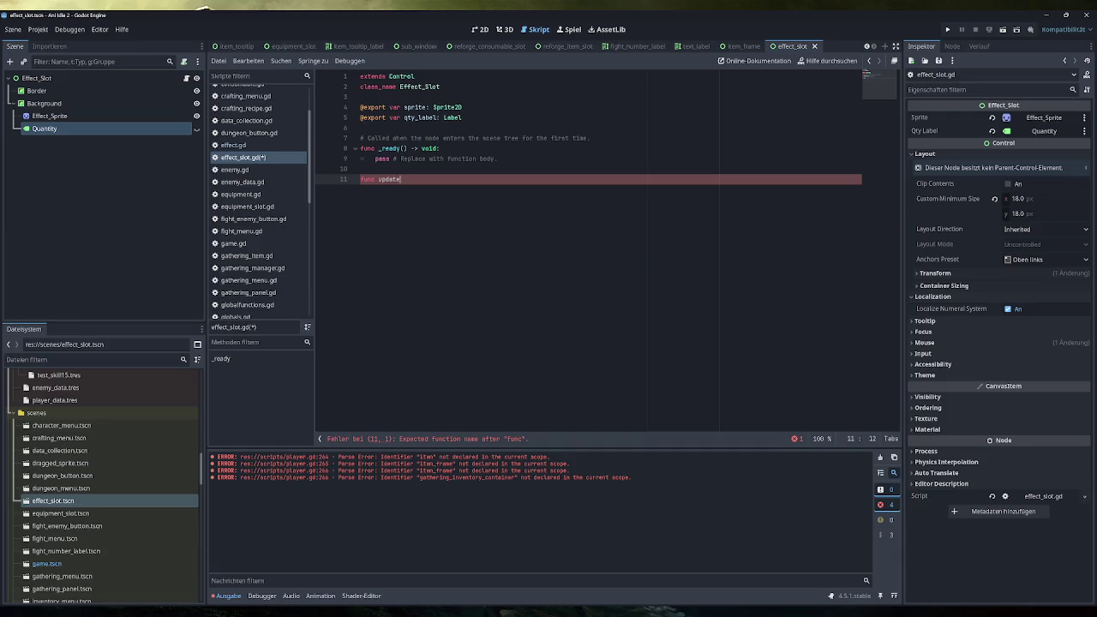
{"action": "type", "text": "_UI() ->void"}
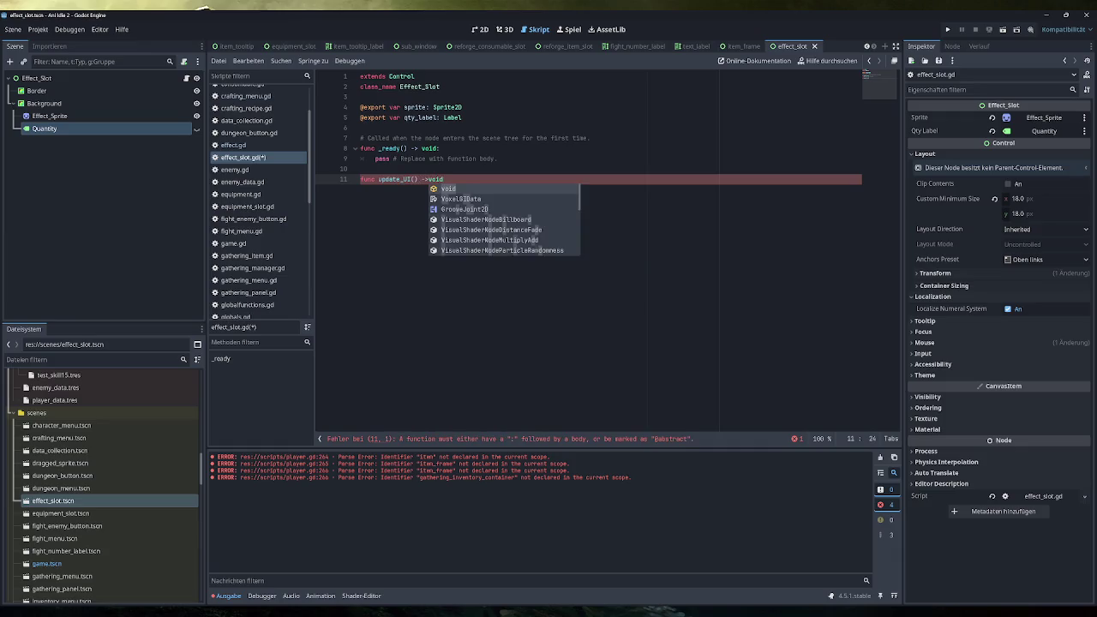
{"action": "key", "text": "BackSpace"}
{"action": "key", "text": "BackSpace"}
{"action": "key", "text": "BackSpace"}
{"action": "type", "text": "void:"}
{"action": "key", "text": "Return"}
{"action": "type", "text": "sprite ="}
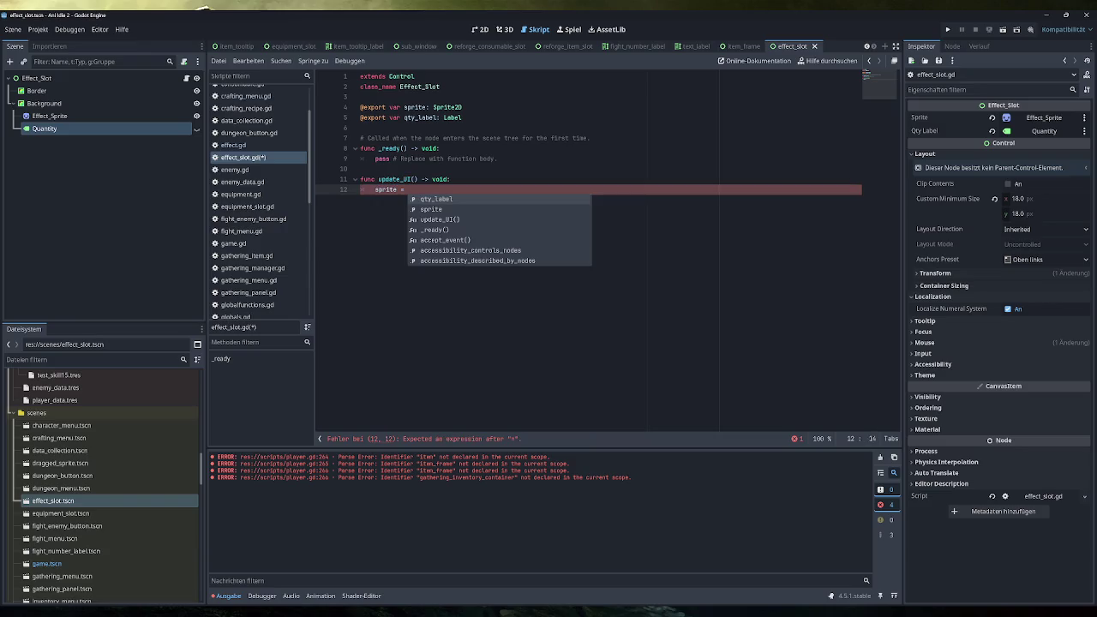
{"action": "left_click", "coordinate": [360, 97]}
{"action": "key", "text": "Return"}
{"action": "key", "text": "Return"}
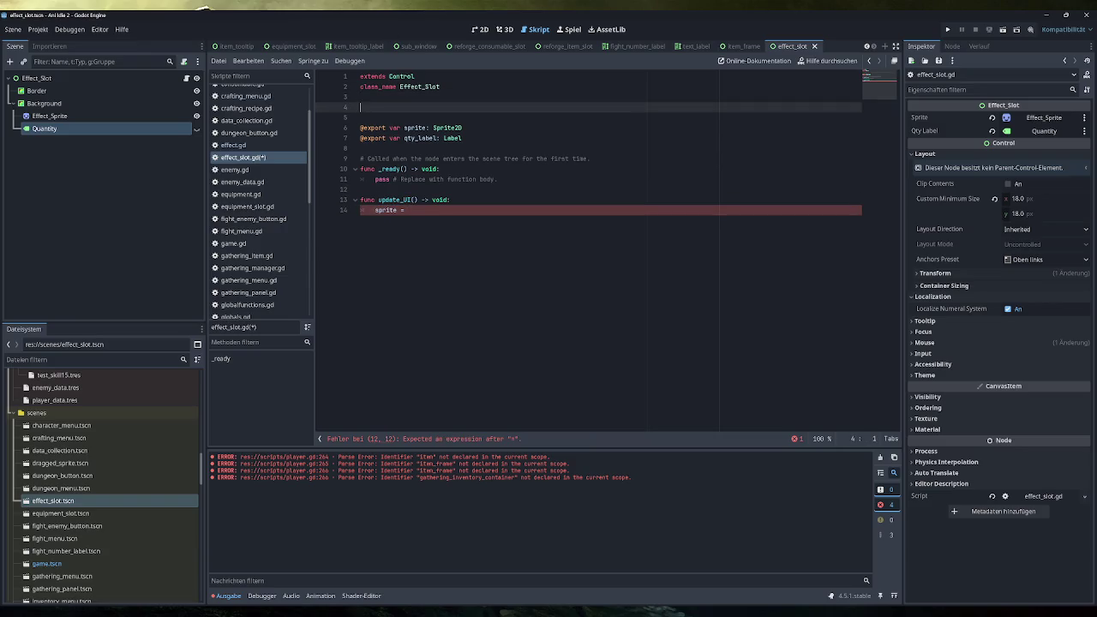
{"action": "type", "text": "@export var "}
{"action": "type", "text": "effect: "}
{"action": "type", "text": "Effect"}
{"action": "left_click", "coordinate": [360, 97]}
{"action": "left_click", "coordinate": [455, 108]}
{"action": "key", "text": "ctrl+s"}
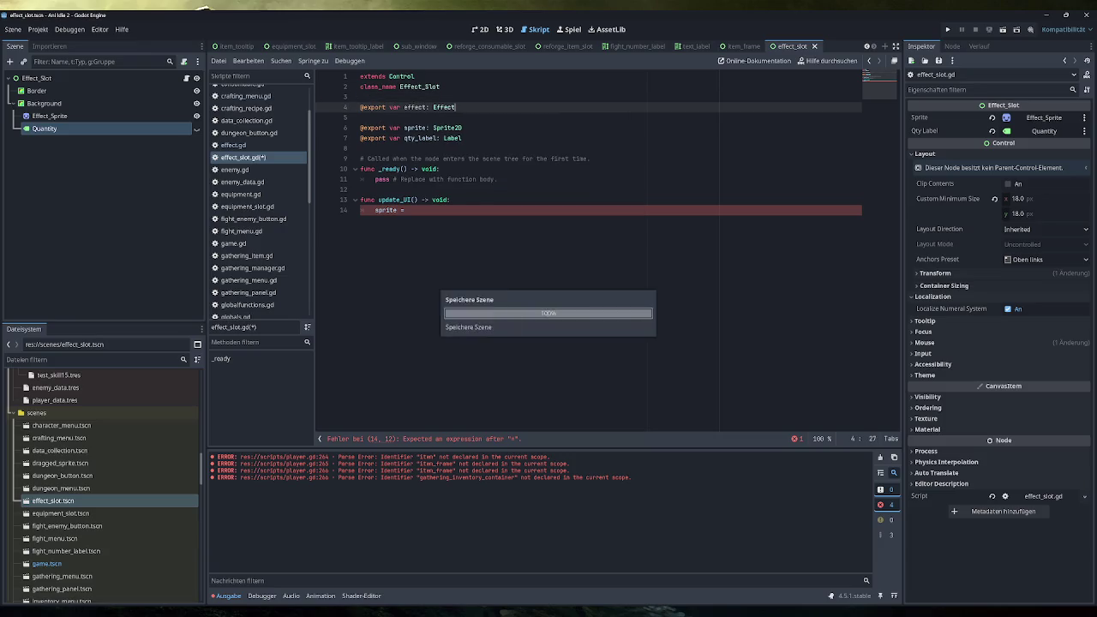
Step: Complete the line sprite.texture = effect.texture and begin a qty_l line below it
{"action": "left_click", "coordinate": [407, 211]}
{"action": "type", "text": "effect."}
{"action": "key", "text": "Down"}
{"action": "key", "text": "Down"}
{"action": "key", "text": "Return"}
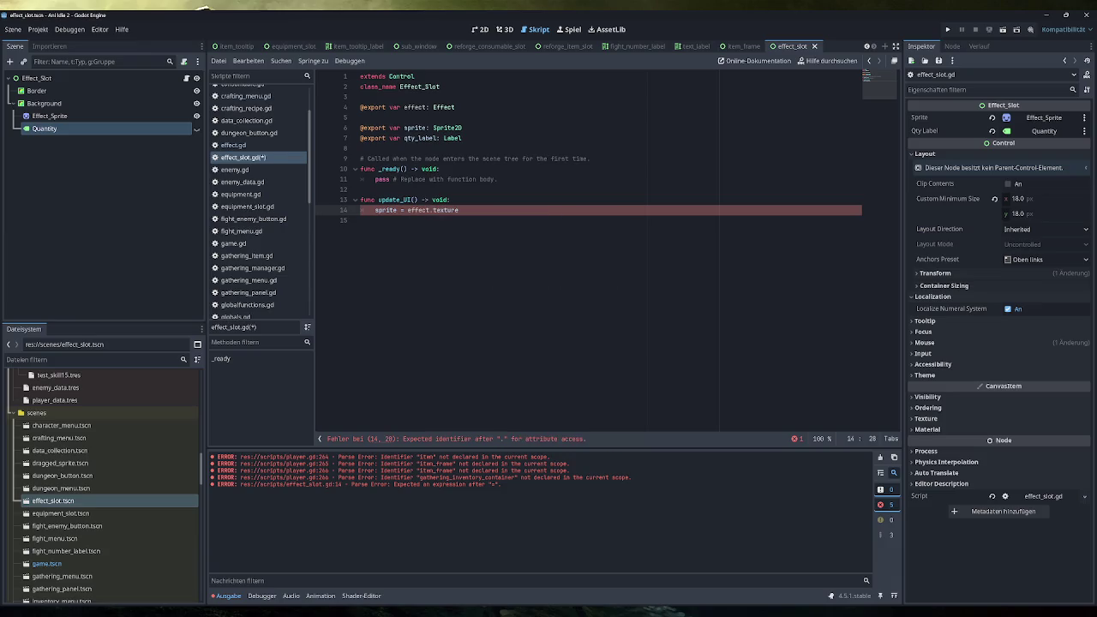
{"action": "type", "text": ".texture"}
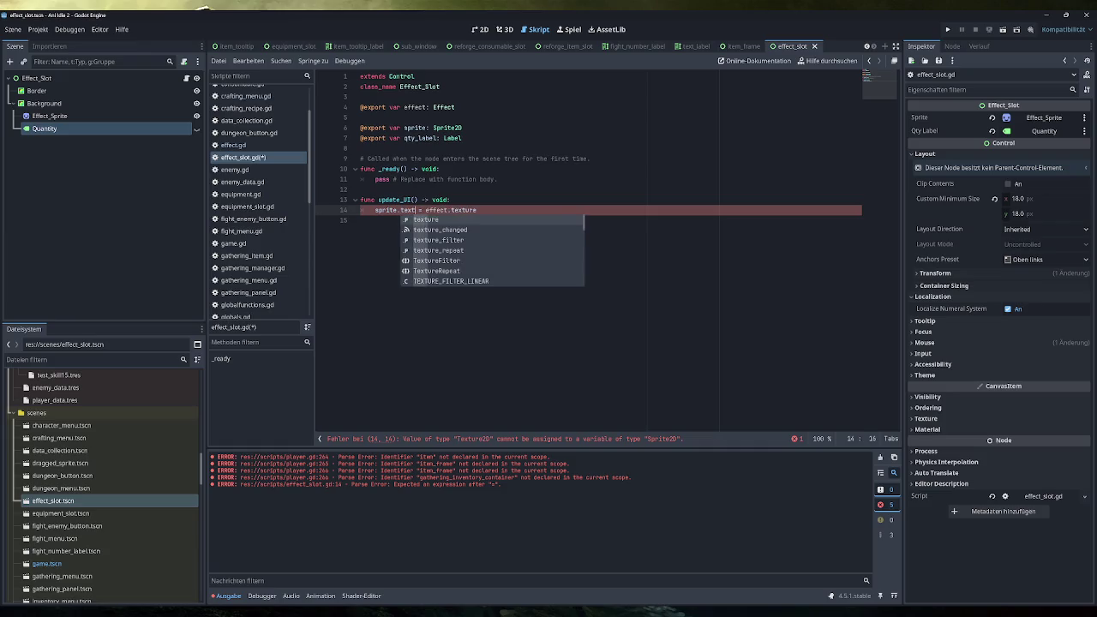
{"action": "left_click", "coordinate": [361, 190]}
{"action": "left_click", "coordinate": [488, 210]}
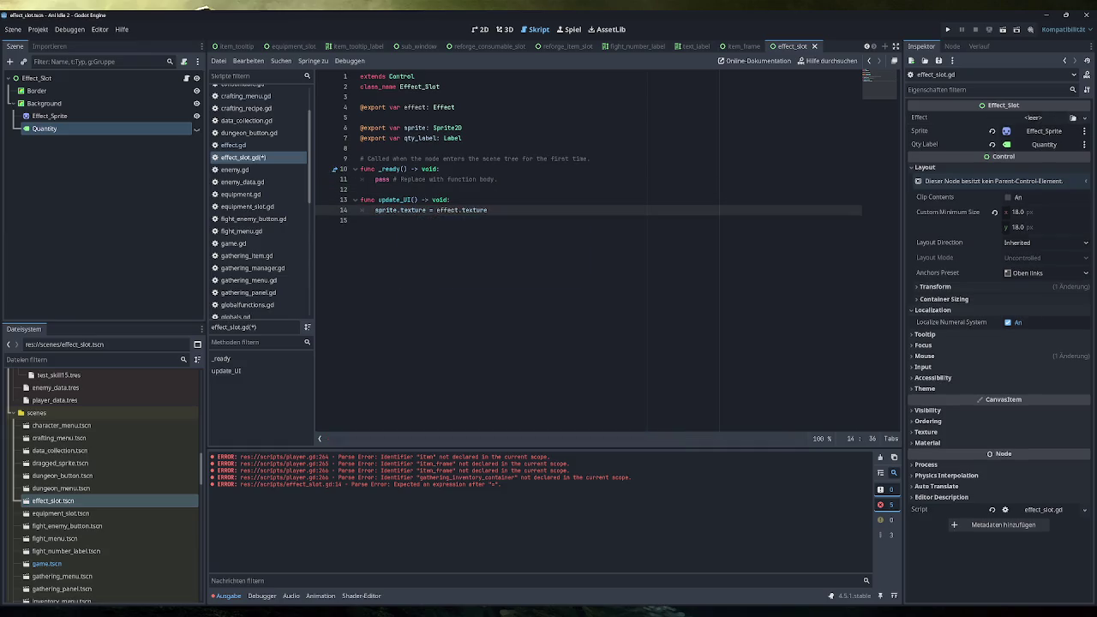
{"action": "key", "text": "Return"}
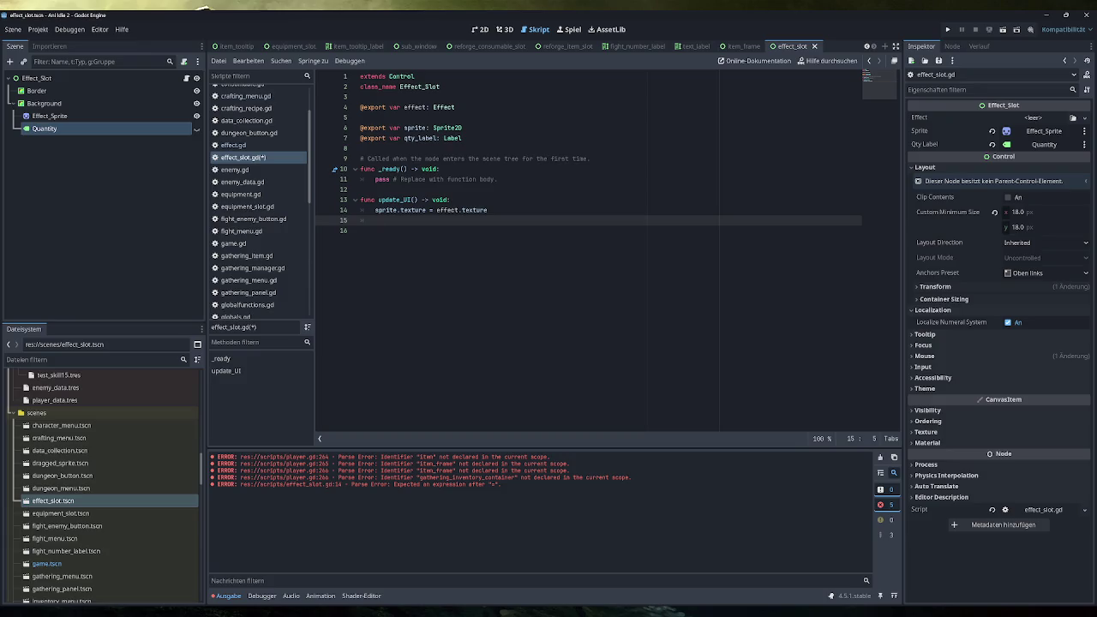
{"action": "type", "text": "qt"}
{"action": "type", "text": "y_l"}
{"action": "left_click", "coordinate": [488, 210]}
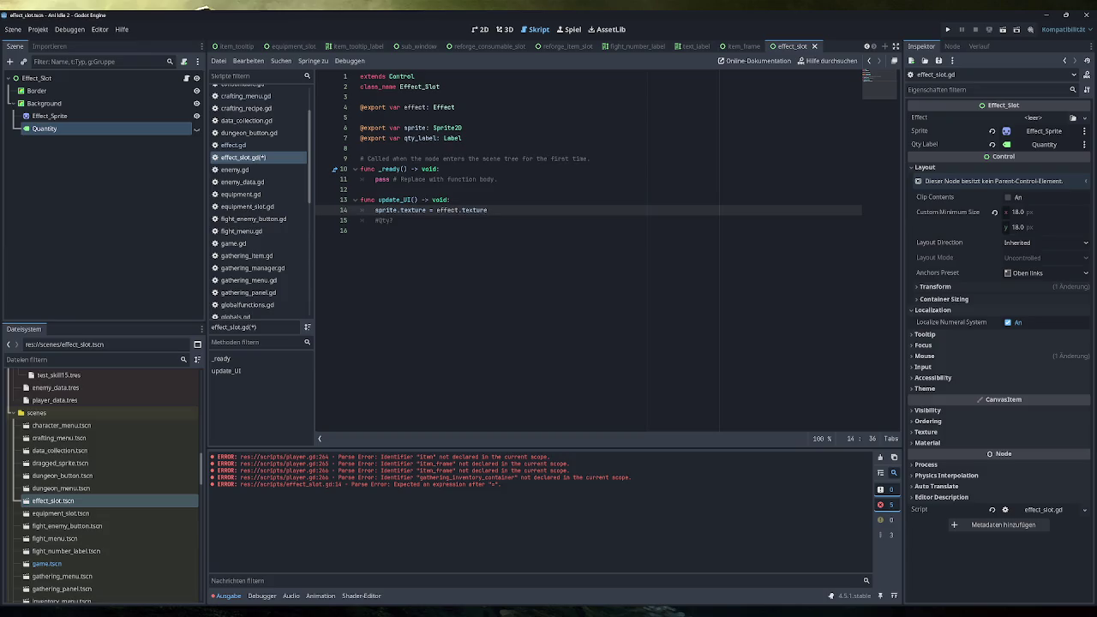
Step: Finish the comment '#Qty? Or Duration?' in update_UI and switch to the Obsidian notes
{"action": "left_click", "coordinate": [393, 220]}
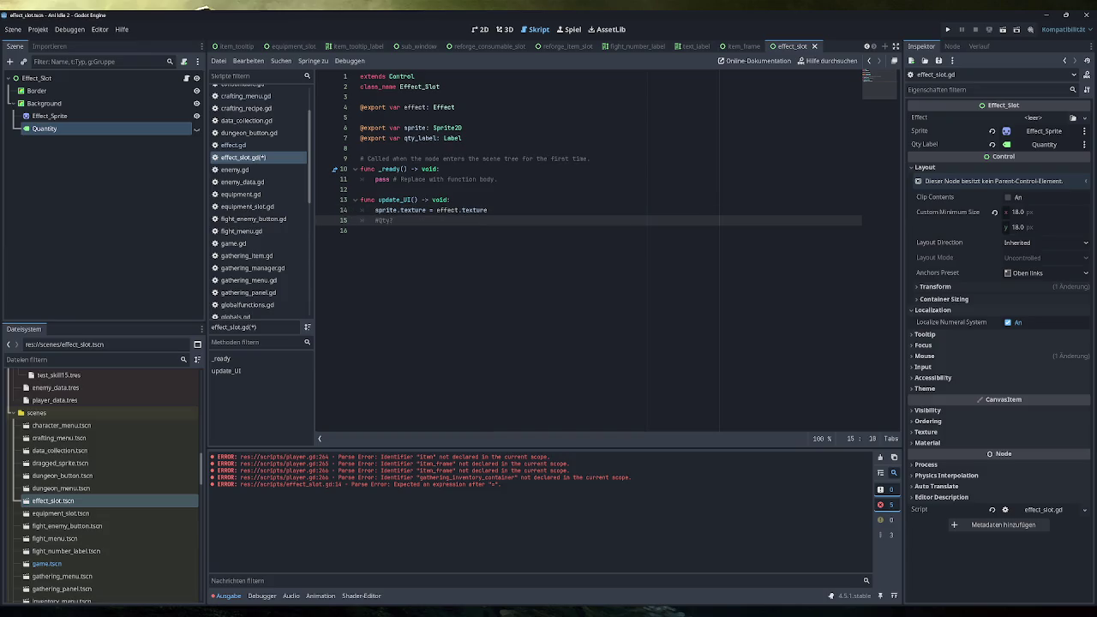
{"action": "type", "text": "OrDuration"}
{"action": "type", "text": "?"}
{"action": "key", "text": "alt+Tab"}
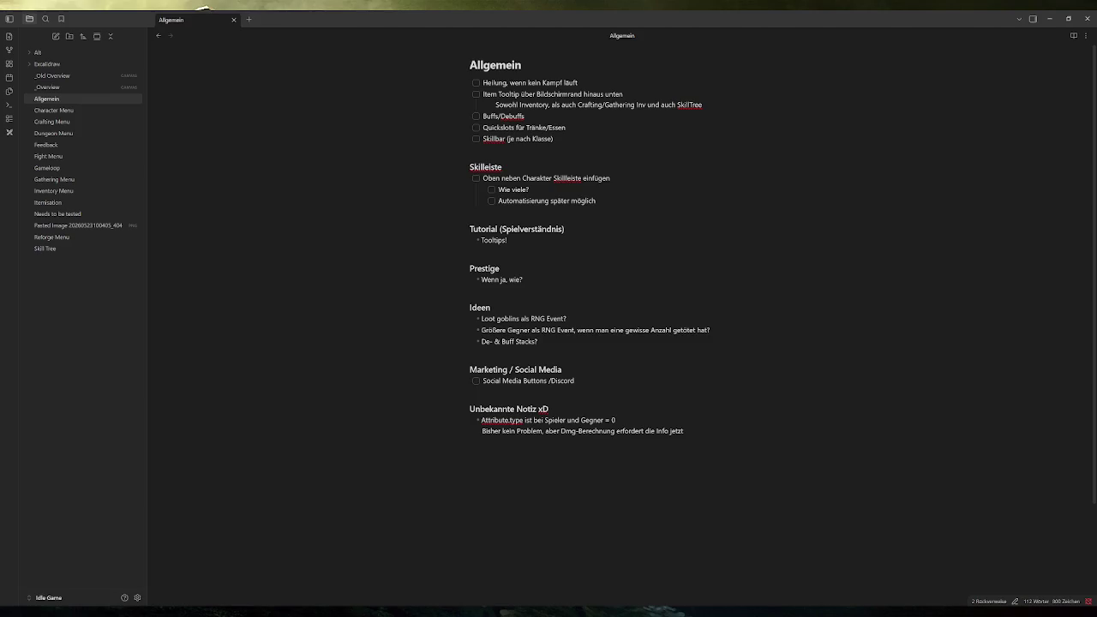
Step: Insert an indented sub-item 'Dauer oder Quantity anzeigen?' beneath the Buffs/Debuffs to-do
{"action": "left_click", "coordinate": [525, 116]}
{"action": "key", "text": "Return"}
{"action": "key", "text": "Tab"}
{"action": "type", "text": "Dauer ode"}
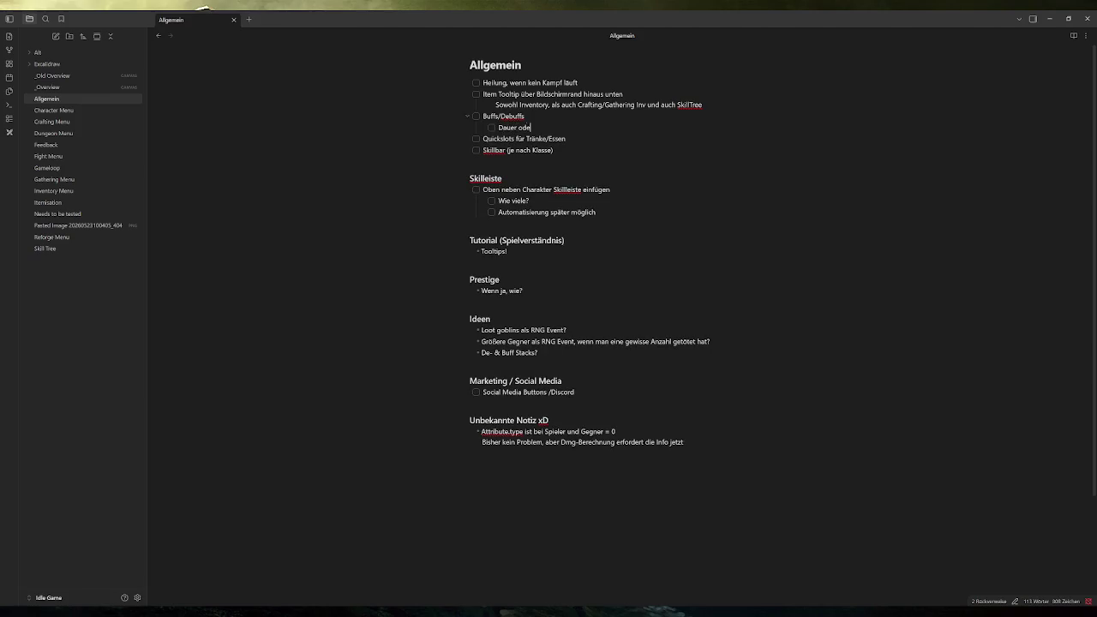
{"action": "type", "text": "r Quantity "}
{"action": "type", "text": "anzeigen?"}
Step: Back in Godot, delete the '#Qty? Or Duration?' comment line and save effect_slot.gd
{"action": "key", "text": "alt+Tab"}
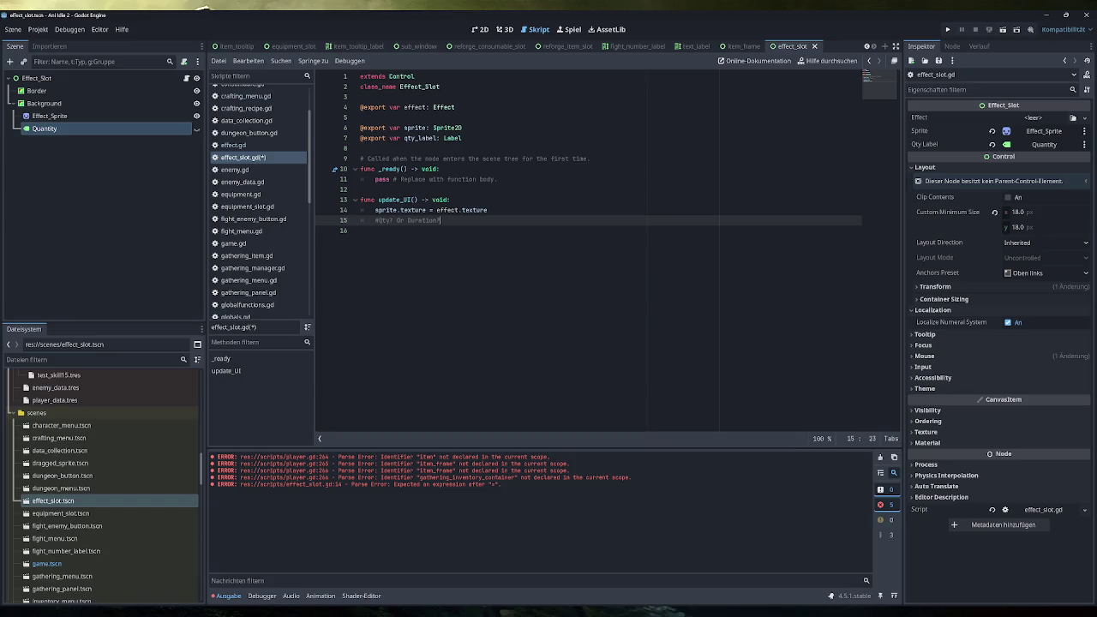
{"action": "key", "text": "shift+Home"}
{"action": "key", "text": "shift+Home"}
{"action": "key", "text": "BackSpace"}
{"action": "key", "text": "BackSpace"}
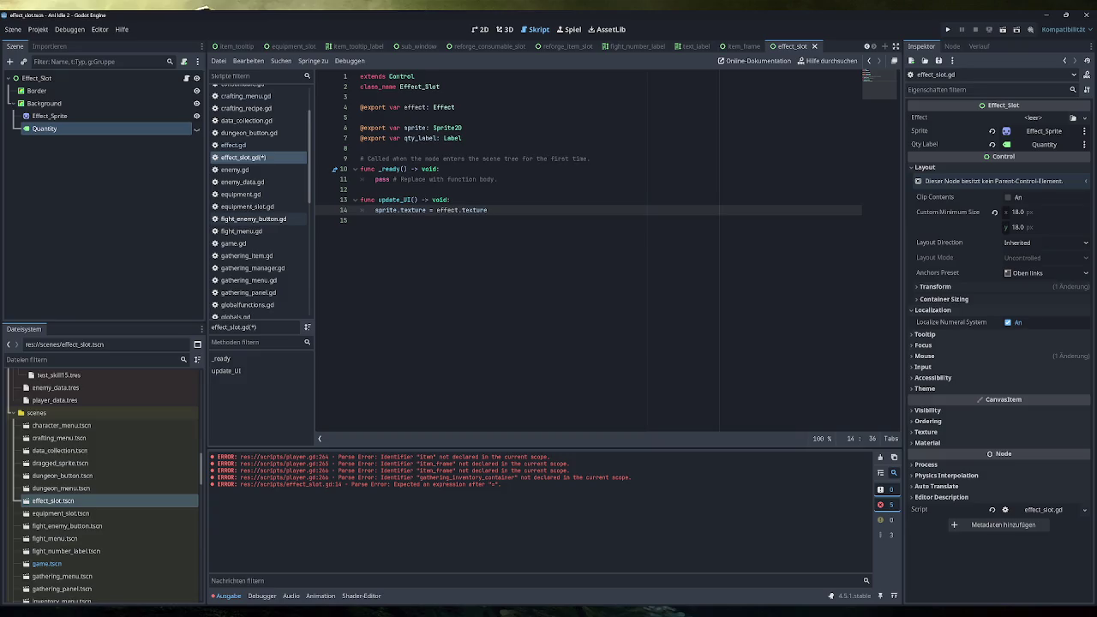
{"action": "key", "text": "ctrl+s"}
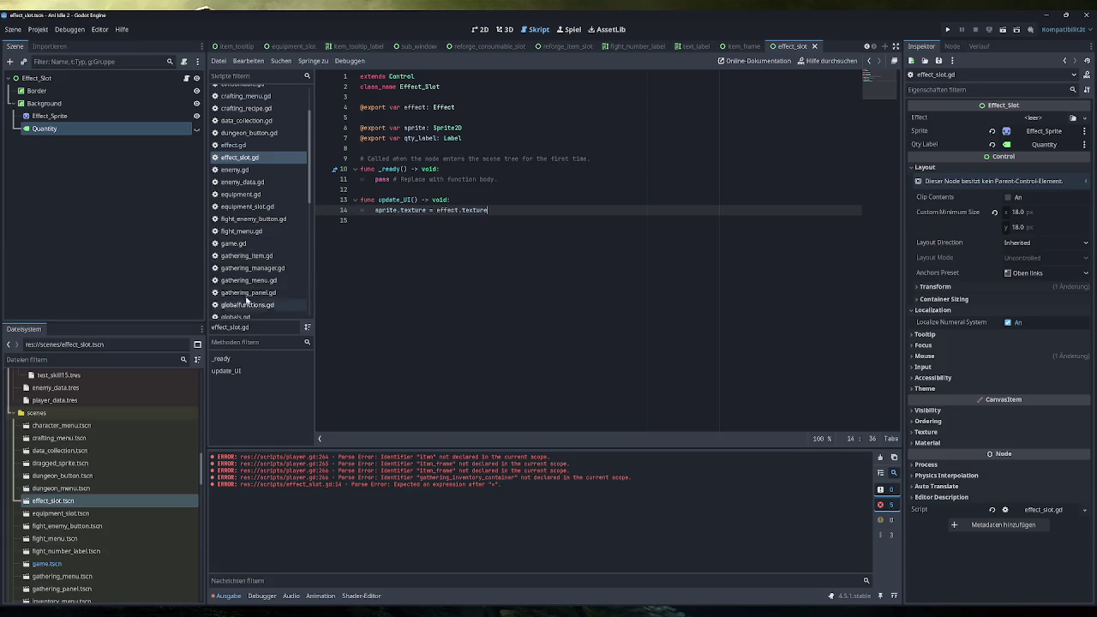
{"action": "scroll", "coordinate": [266, 266], "scroll_direction": "down", "scroll_amount": 5}
Step: In player.gd's update_effect_UI loop, type the effect_slot variable as Effect_Slot
{"action": "scroll", "coordinate": [266, 266], "scroll_direction": "down", "scroll_amount": 1}
{"action": "left_click", "coordinate": [253, 205]}
{"action": "left_click", "coordinate": [444, 385]}
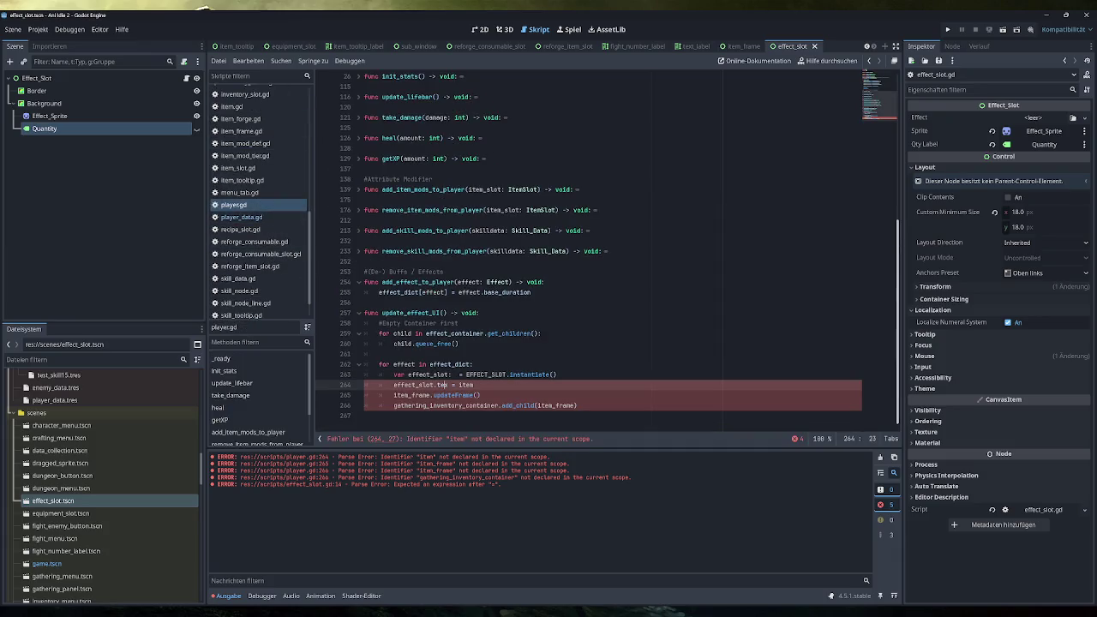
{"action": "left_click_drag", "start_coordinate": [474, 385], "coordinate": [393, 385]}
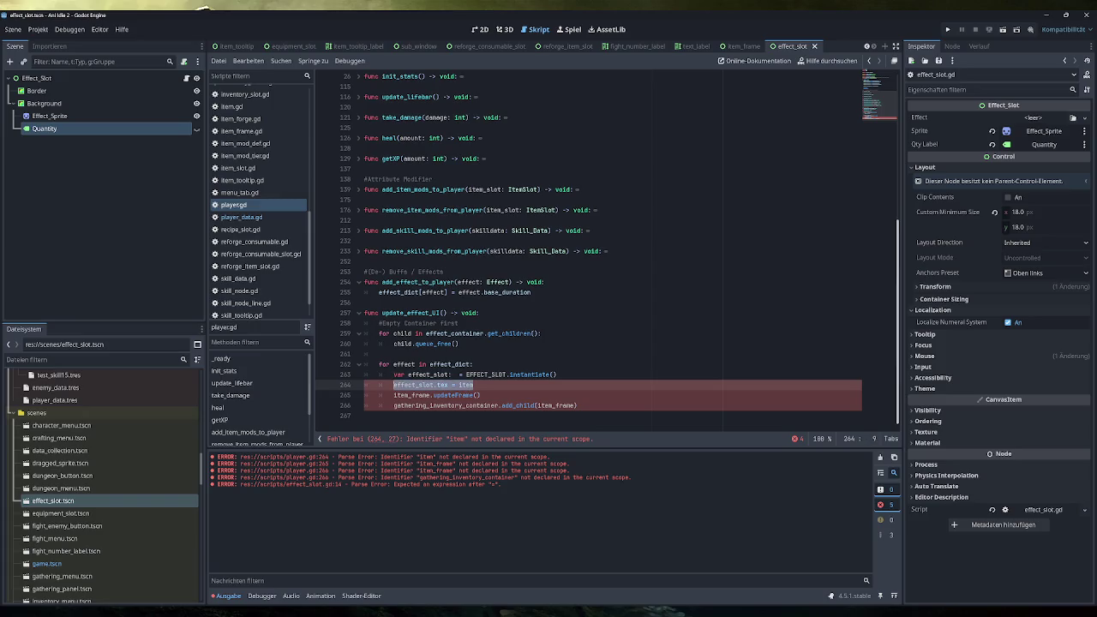
{"action": "left_click_drag", "start_coordinate": [474, 385], "coordinate": [438, 385]}
{"action": "left_click", "coordinate": [456, 375]}
{"action": "type", "text": "Eff"}
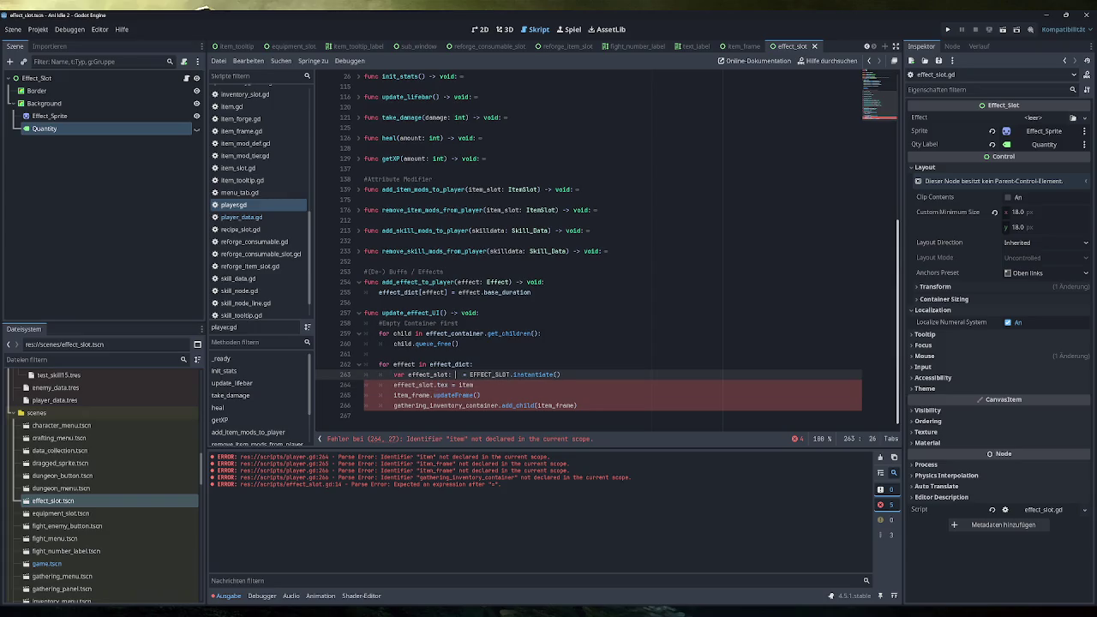
{"action": "key", "text": "Down"}
{"action": "key", "text": "Return"}
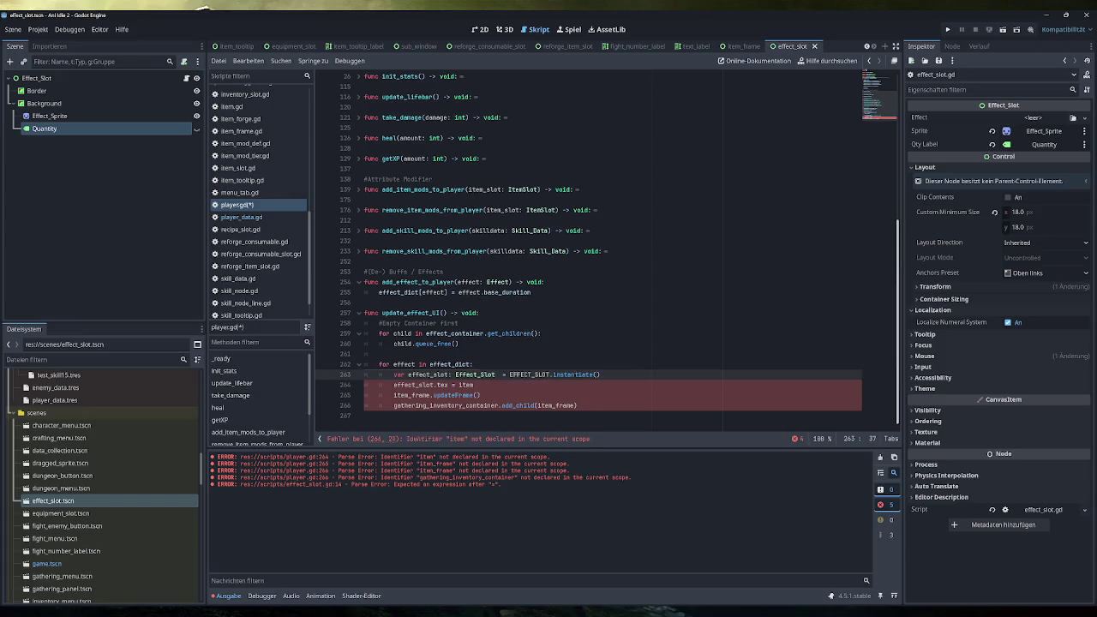
{"action": "key", "text": "Delete"}
Step: Replace the effect_slot.tex = item assignment with an effect_slot.update_UI() call
{"action": "key", "text": "Down"}
{"action": "key", "text": "ctrl+shift+Left"}
{"action": "key", "text": "ctrl+shift+Left"}
{"action": "key", "text": "ctrl+shift+Left"}
{"action": "key", "text": "BackSpace"}
{"action": "type", "text": ".upd"}
{"action": "key", "text": "Return"}
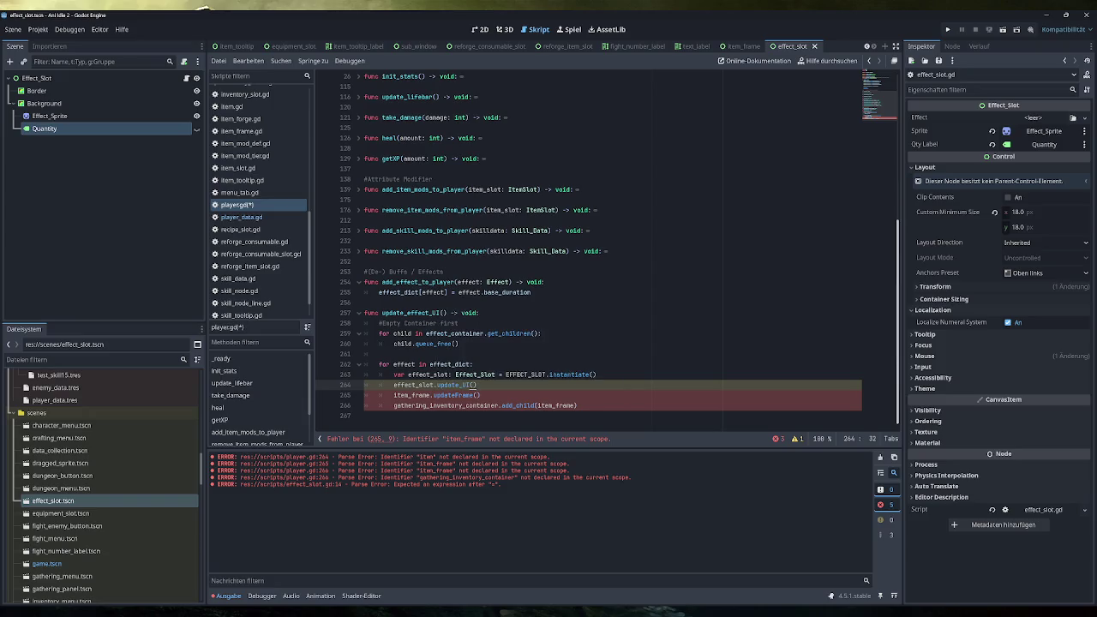
Step: Add effect_slot.effect = effect above the update_UI() call and save player.gd
{"action": "key", "text": "ctrl+shift+Return"}
{"action": "type", "text": "eff"}
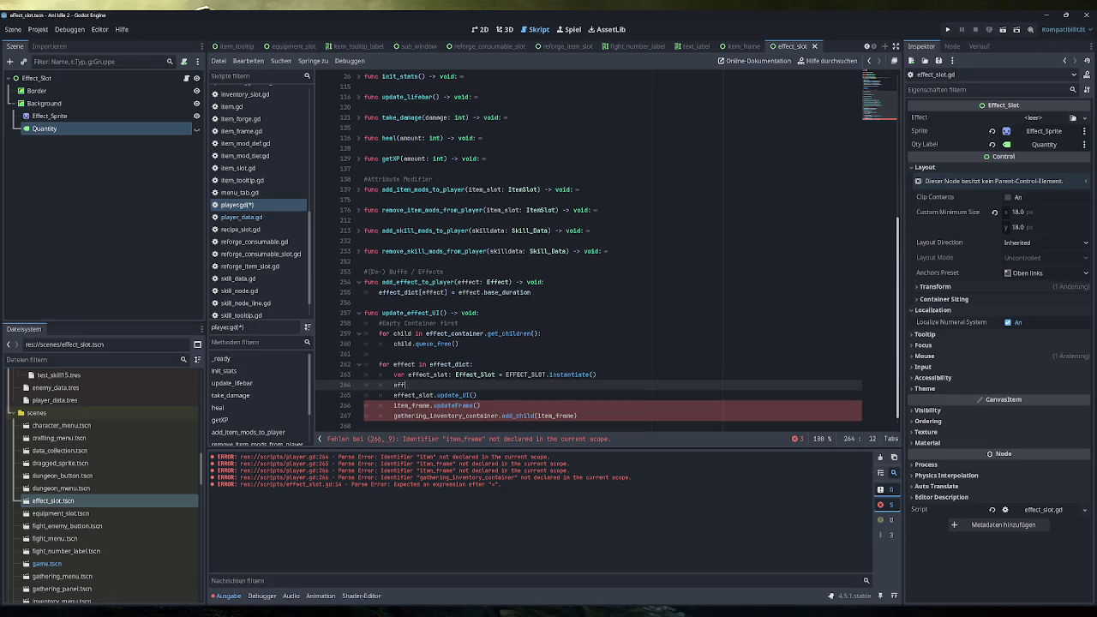
{"action": "key", "text": "Down"}
{"action": "key", "text": "Down"}
{"action": "key", "text": "Down"}
{"action": "key", "text": "Return"}
{"action": "type", "text": ".e"}
{"action": "type", "text": "ffect "}
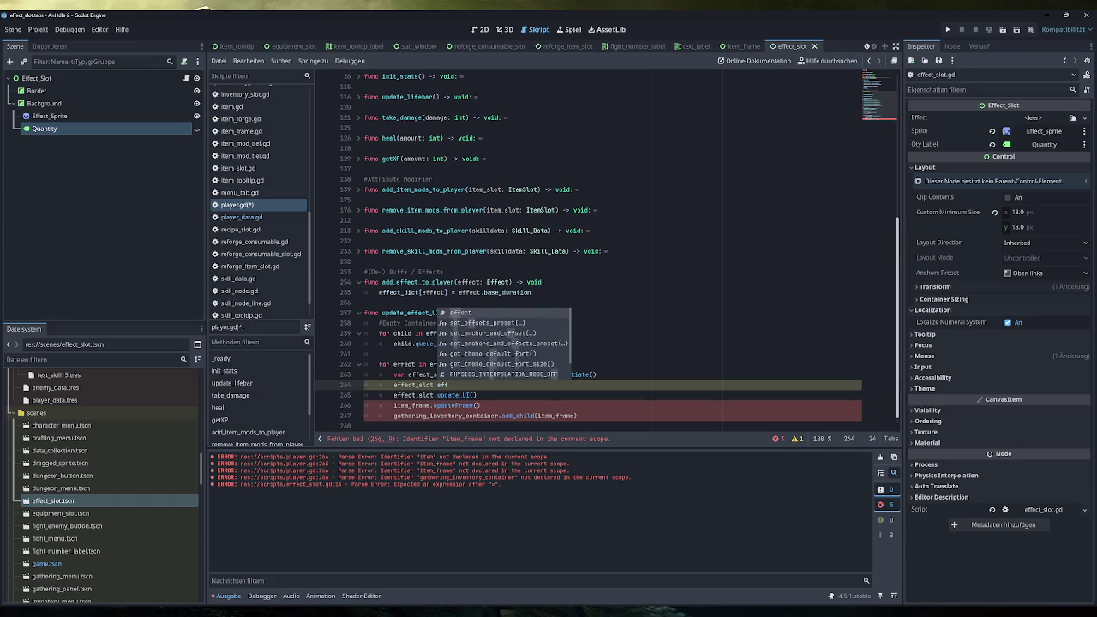
{"action": "type", "text": "="}
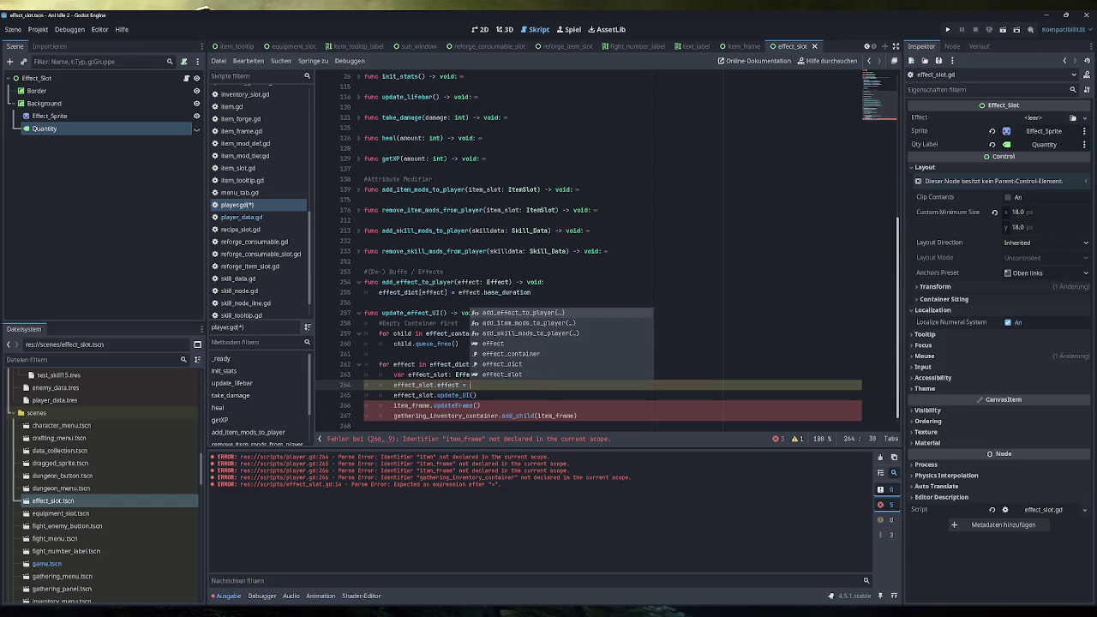
{"action": "double_click", "coordinate": [404, 364]}
{"action": "key", "text": "ctrl+c"}
{"action": "left_click", "coordinate": [468, 384]}
{"action": "key", "text": "ctrl+v"}
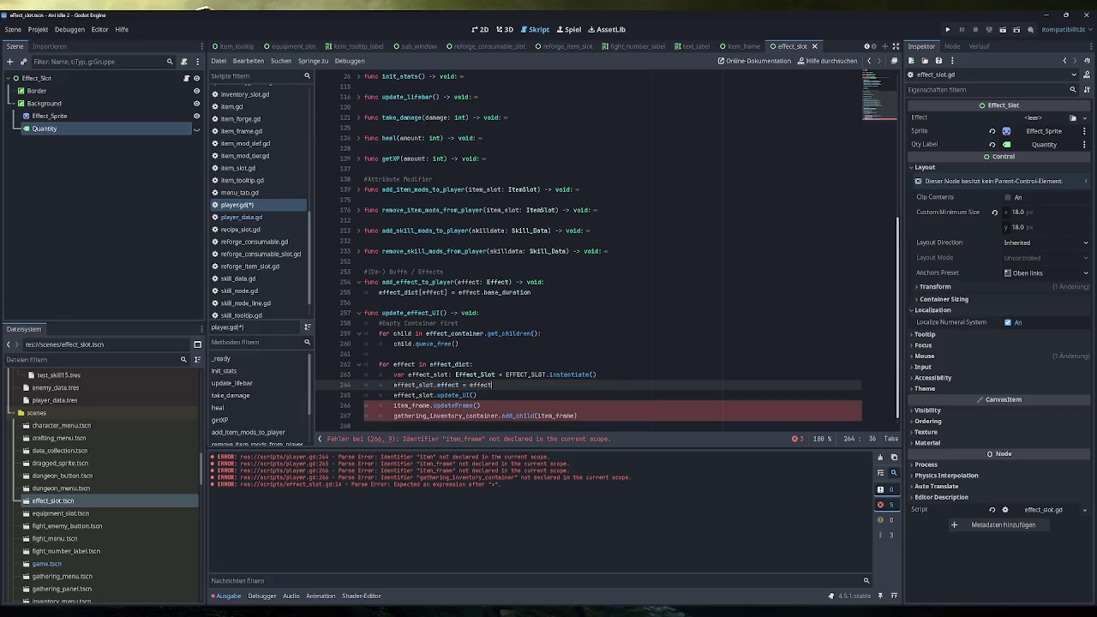
{"action": "key", "text": "ctrl+s"}
Step: Delete the item_frame.updateFrame() line, make add_child add effect_slot to effect_container, then save
{"action": "key", "text": "Down"}
{"action": "key", "text": "Down"}
{"action": "key", "text": "shift+Home"}
{"action": "key", "text": "BackSpace"}
{"action": "key", "text": "BackSpace"}
{"action": "key", "text": "BackSpace"}
{"action": "key", "text": "BackSpace"}
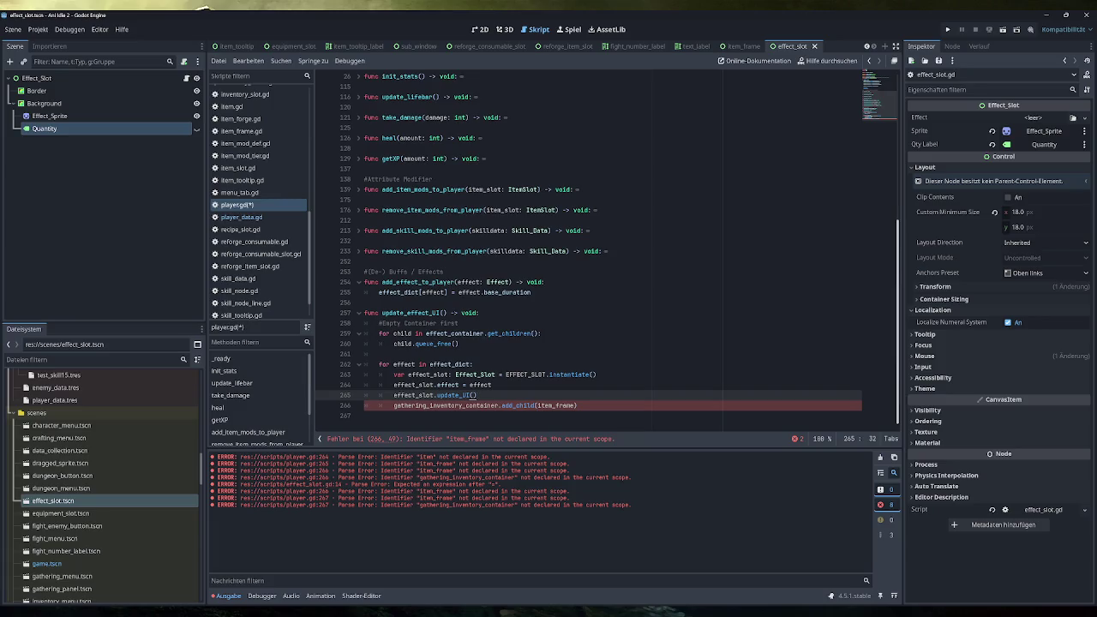
{"action": "double_click", "coordinate": [454, 334]}
{"action": "key", "text": "ctrl+c"}
{"action": "double_click", "coordinate": [445, 405]}
{"action": "key", "text": "ctrl+v"}
{"action": "left_click", "coordinate": [433, 375]}
{"action": "double_click", "coordinate": [433, 375]}
{"action": "key", "text": "ctrl+c"}
{"action": "double_click", "coordinate": [512, 406]}
{"action": "key", "text": "ctrl+v"}
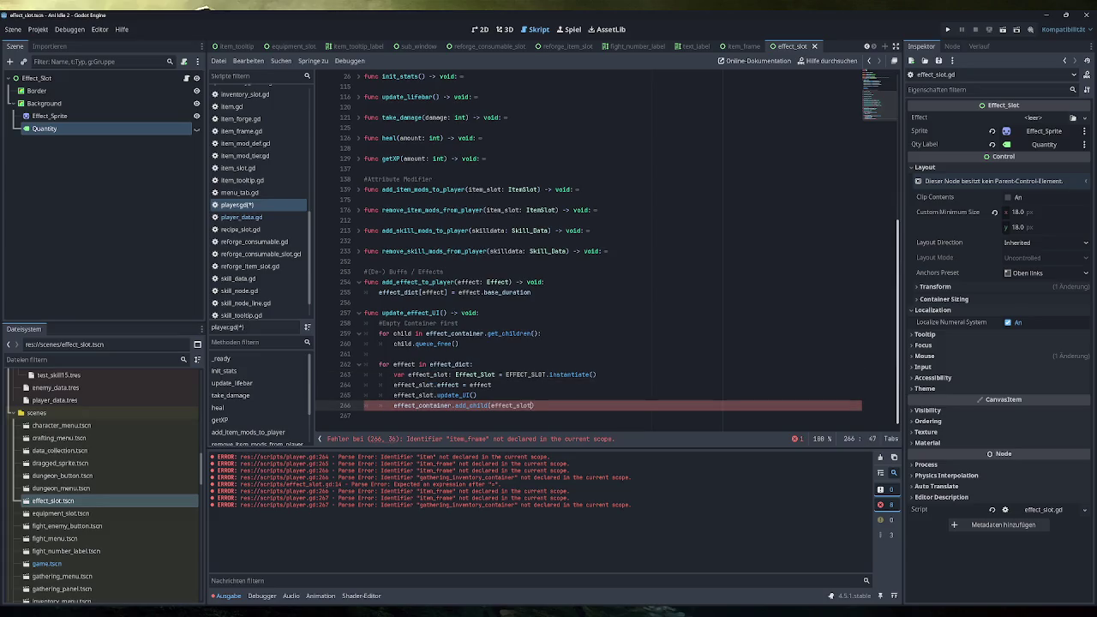
{"action": "left_click", "coordinate": [477, 395]}
{"action": "key", "text": "ctrl+s"}
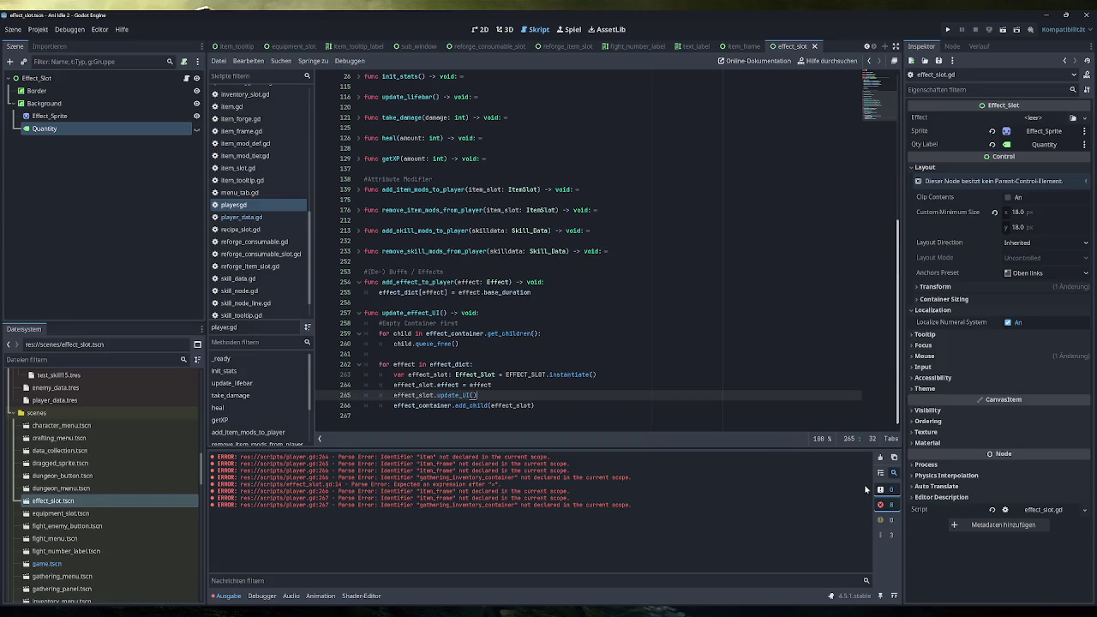
Step: Clear the Output panel, rename update_effect_UI to update_effect_container, and save
{"action": "left_click", "coordinate": [880, 458]}
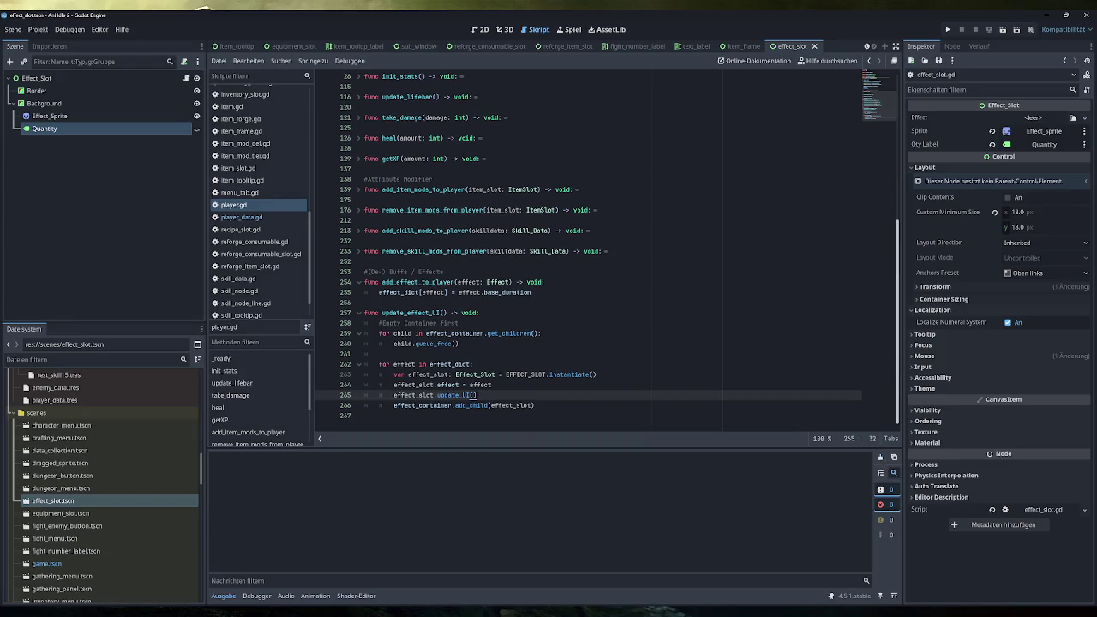
{"action": "double_click", "coordinate": [437, 313]}
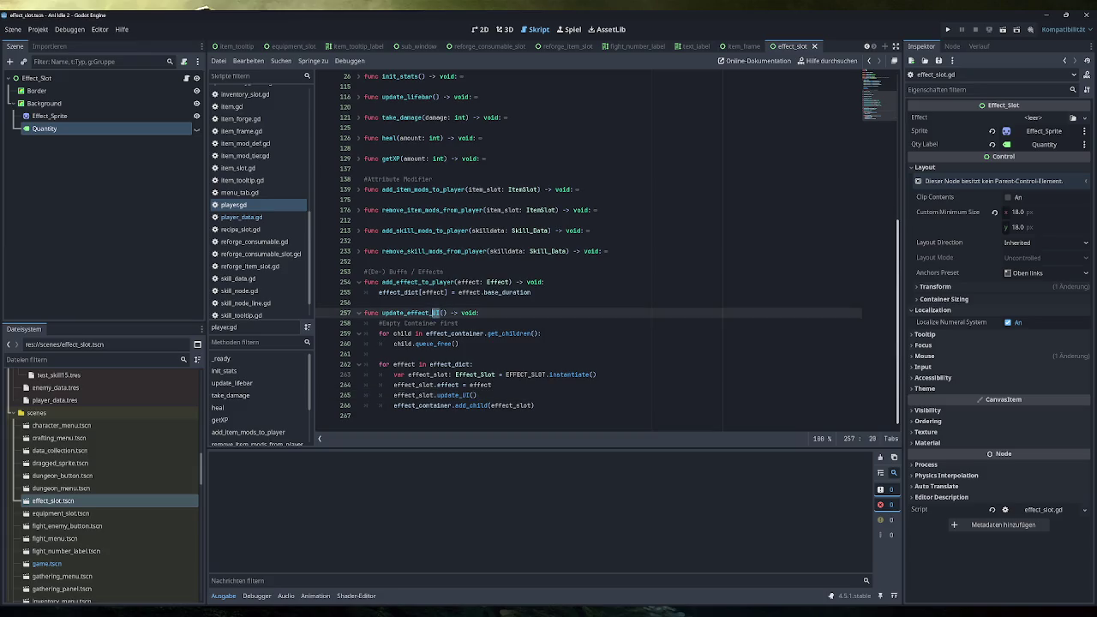
{"action": "type", "text": "container"}
{"action": "key", "text": "End"}
{"action": "key", "text": "ctrl+s"}
Step: Call update_effect_container() in _ready on a new line after update_lifebar()
{"action": "key", "text": "Up"}
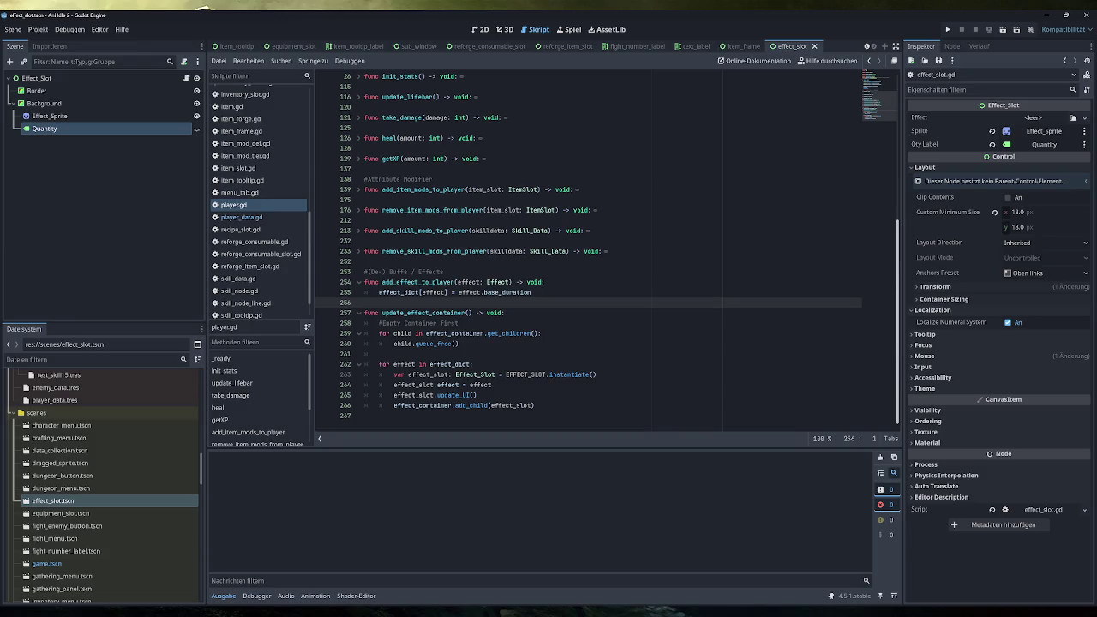
{"action": "scroll", "coordinate": [600, 257], "scroll_direction": "up", "scroll_amount": 2}
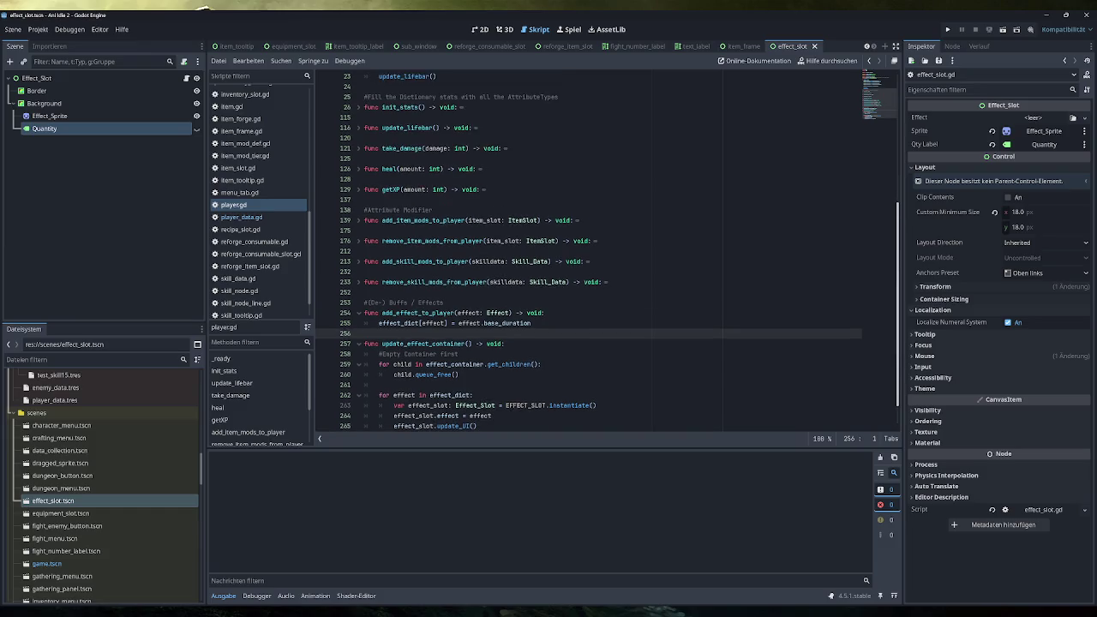
{"action": "scroll", "coordinate": [601, 257], "scroll_direction": "down", "scroll_amount": 2}
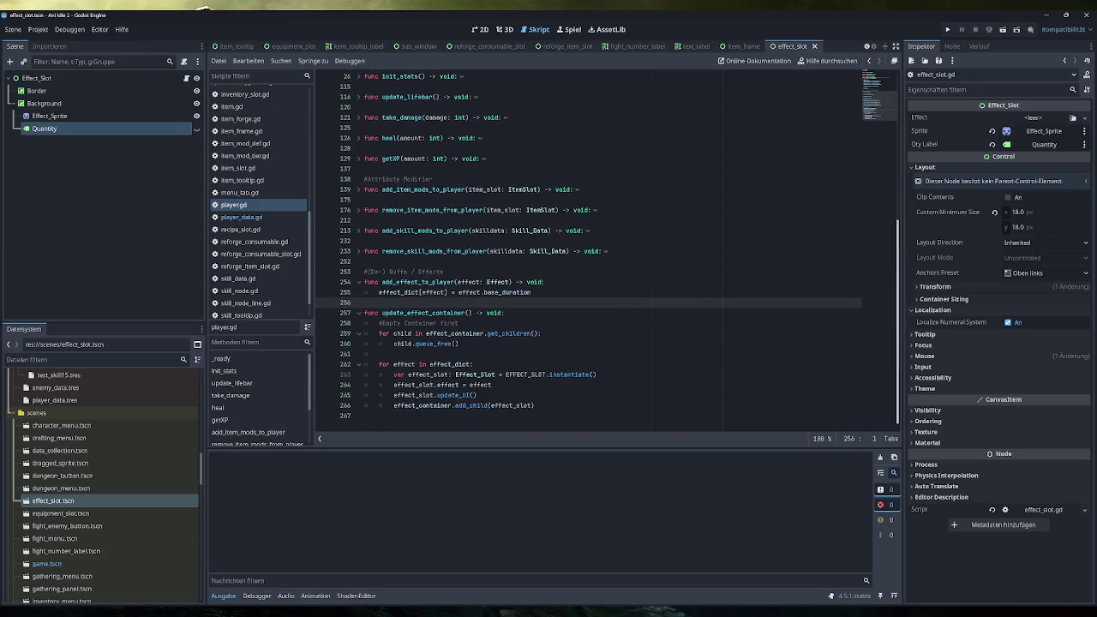
{"action": "left_click_drag", "start_coordinate": [472, 313], "coordinate": [382, 312]}
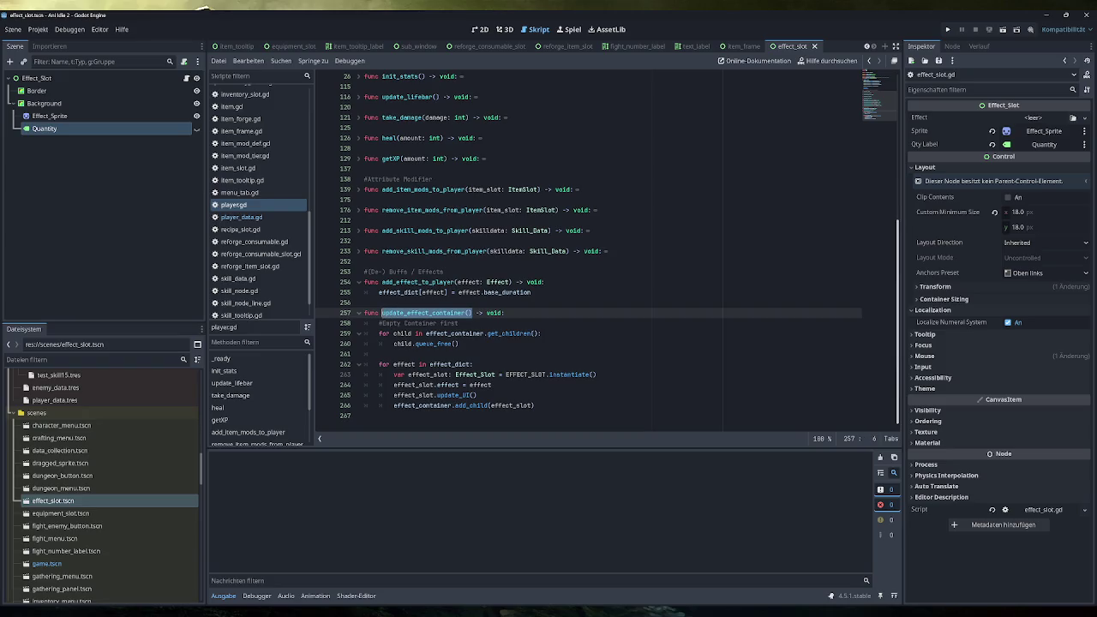
{"action": "scroll", "coordinate": [463, 334], "scroll_direction": "up", "scroll_amount": 6}
{"action": "left_click", "coordinate": [442, 230]}
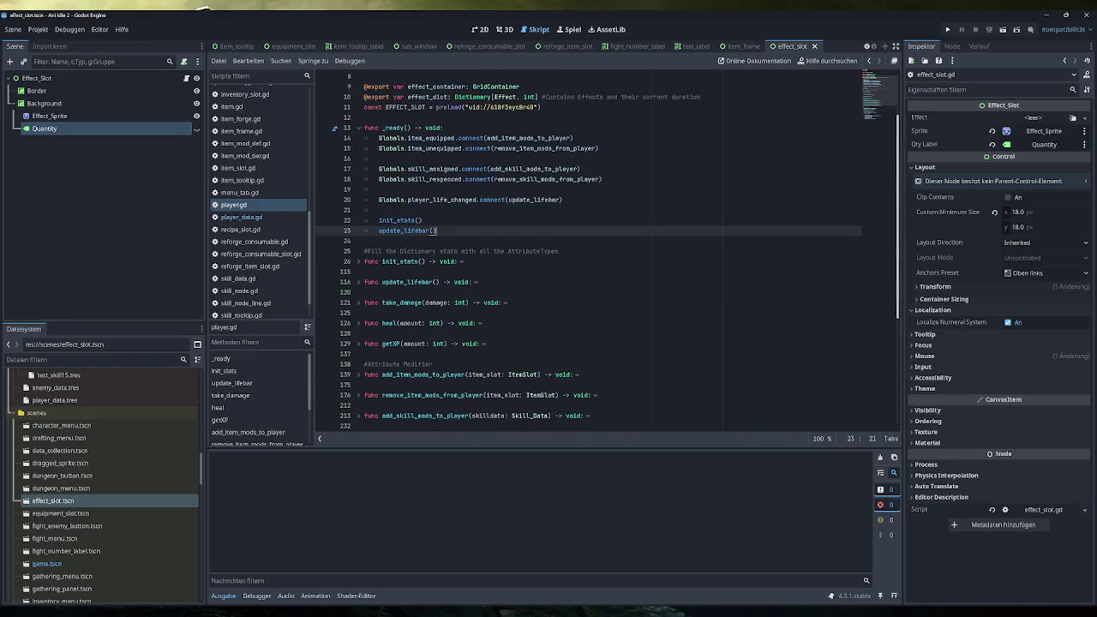
{"action": "key", "text": "Return"}
{"action": "key", "text": "ctrl+v"}
Step: Delete the add_effect_to_player function from player.gd and switch to game.gd
{"action": "scroll", "coordinate": [600, 257], "scroll_direction": "down", "scroll_amount": 6}
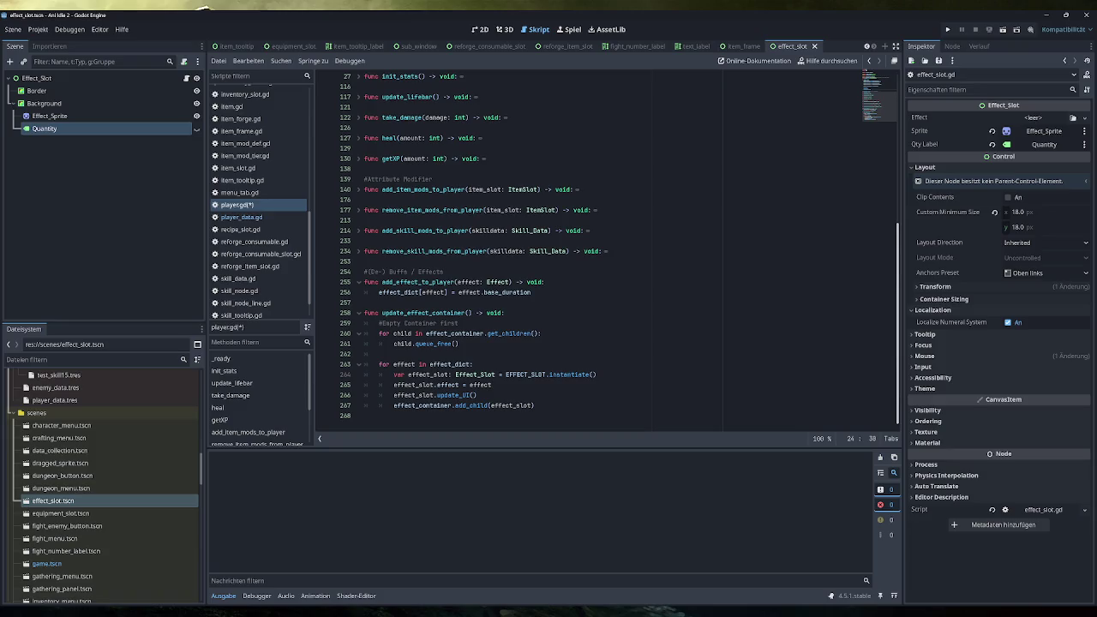
{"action": "left_click_drag", "start_coordinate": [532, 293], "coordinate": [364, 282]}
{"action": "key", "text": "ctrl+c"}
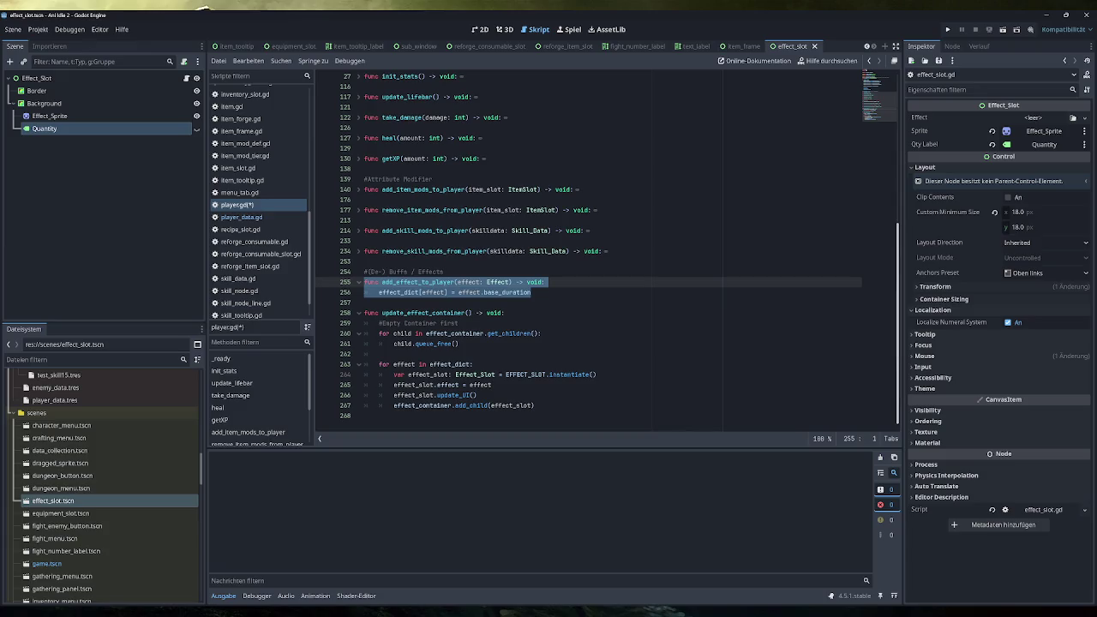
{"action": "key", "text": "BackSpace"}
{"action": "key", "text": "BackSpace"}
{"action": "key", "text": "Delete"}
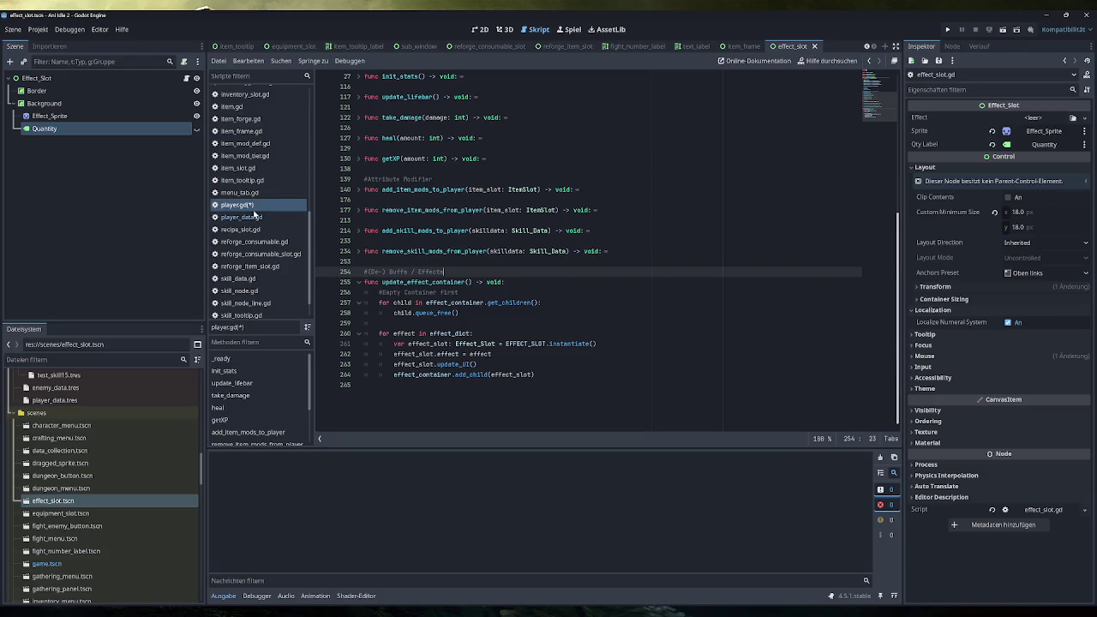
{"action": "scroll", "coordinate": [258, 219], "scroll_direction": "up", "scroll_amount": 6}
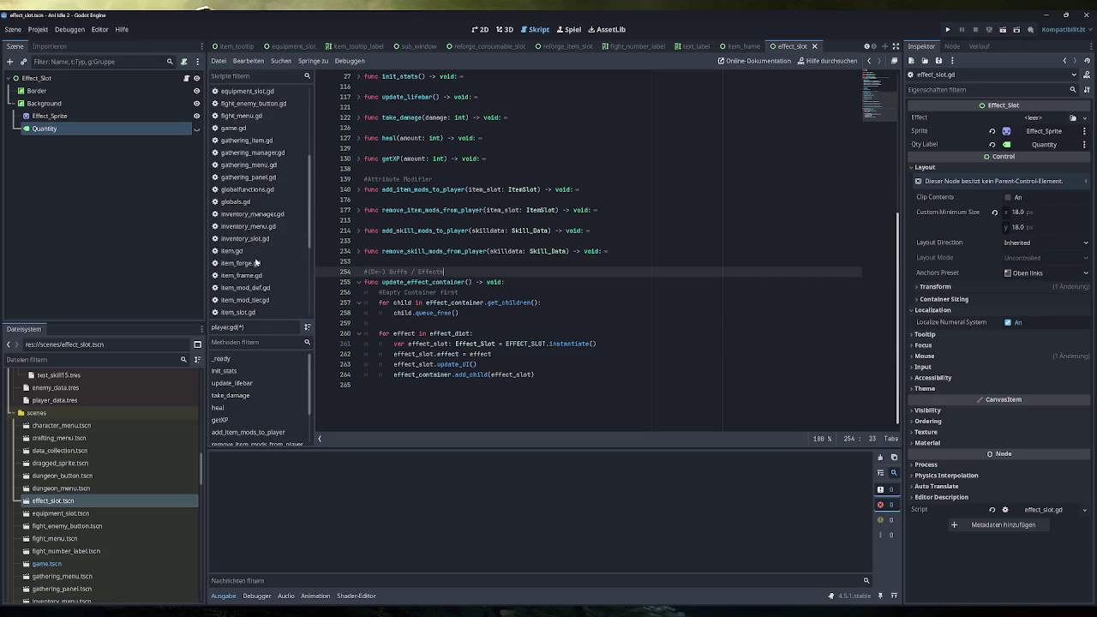
{"action": "left_click", "coordinate": [236, 185]}
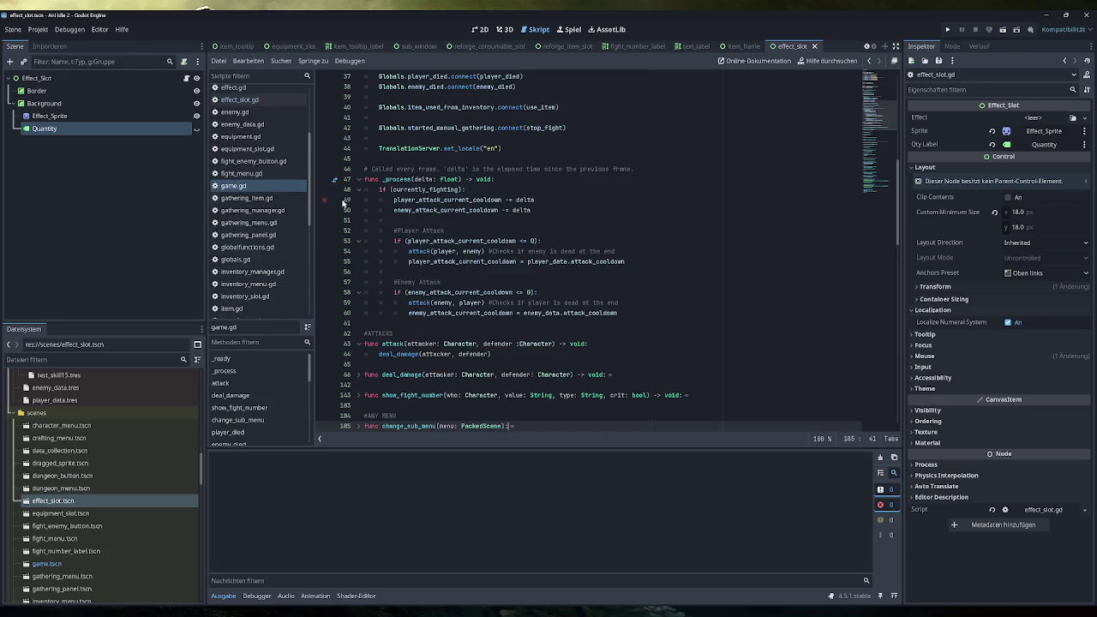
Step: Scroll game.gd down until the SKILL TREE handler around line 345 is visible
{"action": "scroll", "coordinate": [589, 257], "scroll_direction": "down", "scroll_amount": 10}
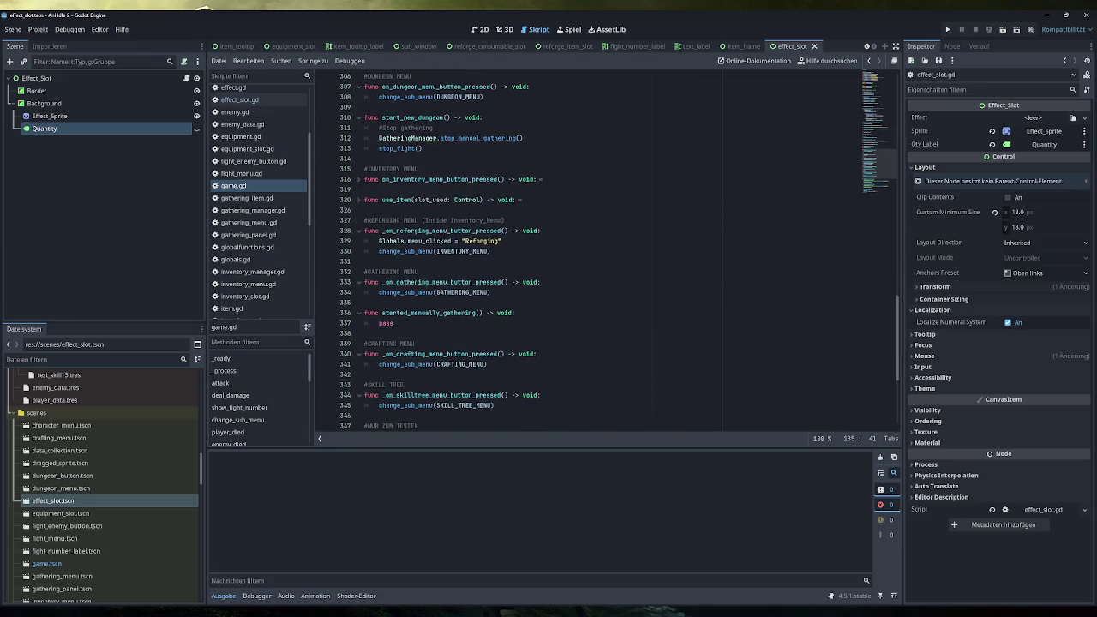
{"action": "scroll", "coordinate": [589, 257], "scroll_direction": "down", "scroll_amount": 5}
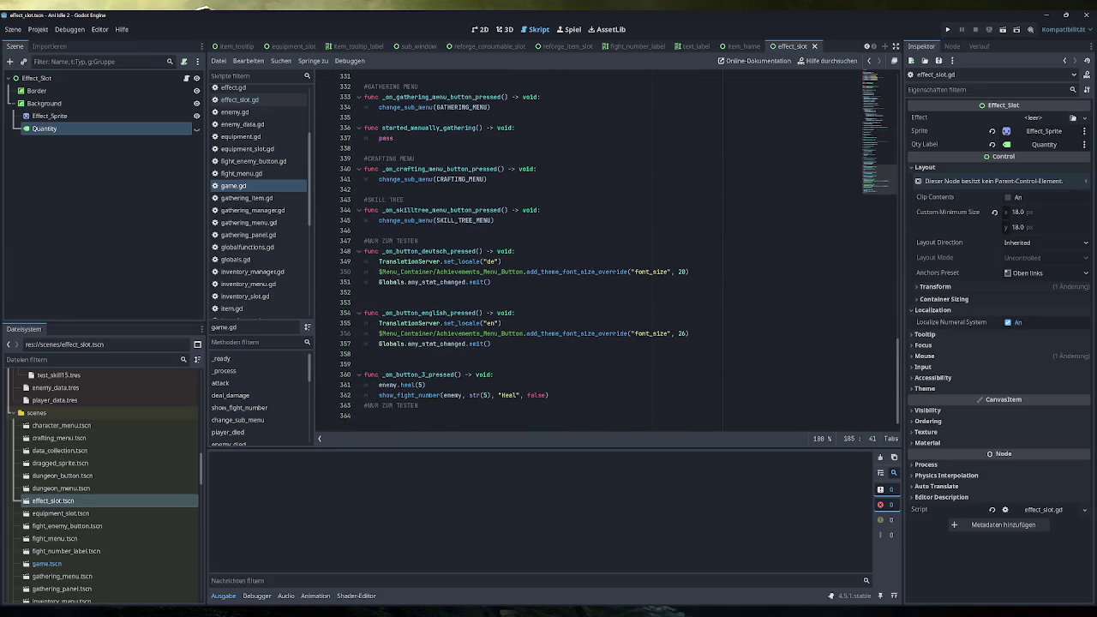
{"action": "scroll", "coordinate": [446, 326], "scroll_direction": "up", "scroll_amount": 12}
{"action": "scroll", "coordinate": [601, 249], "scroll_direction": "up", "scroll_amount": 5}
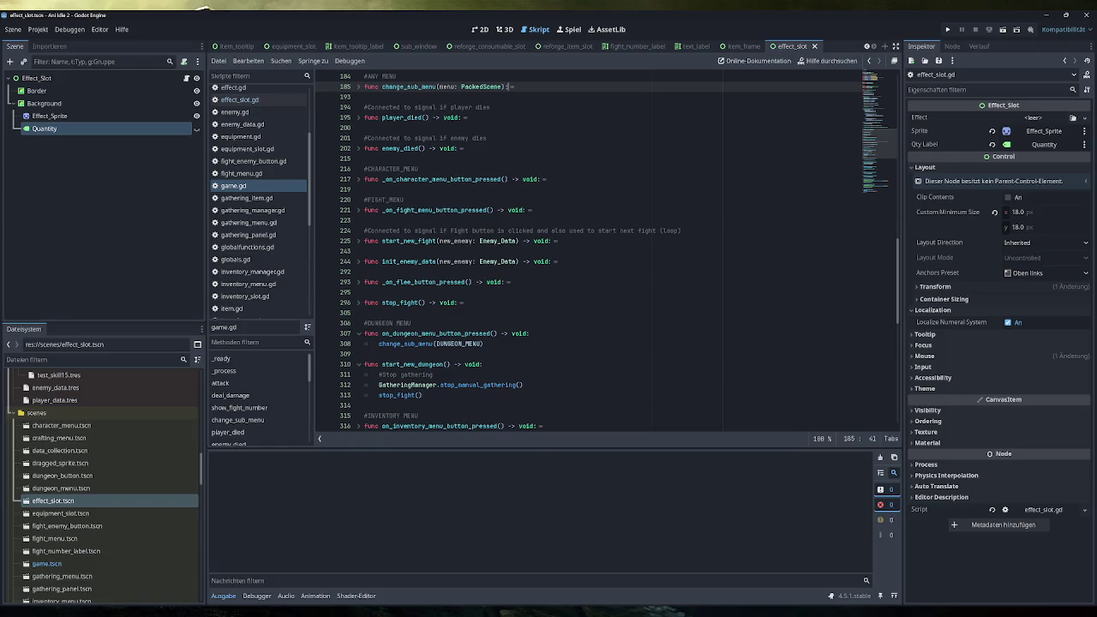
{"action": "scroll", "coordinate": [589, 251], "scroll_direction": "up", "scroll_amount": 1}
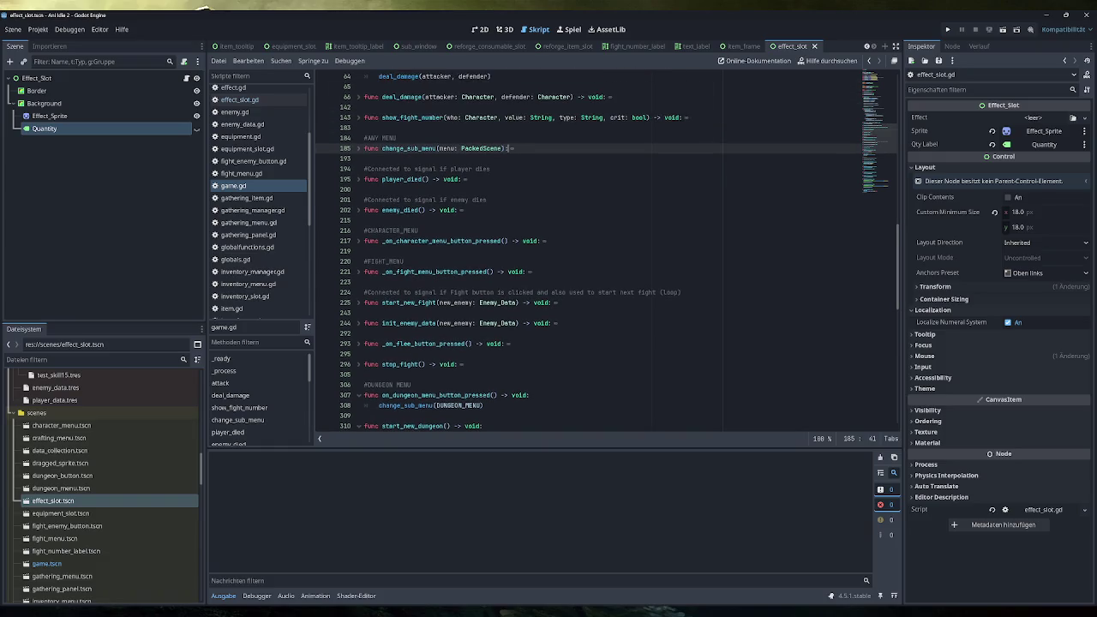
{"action": "scroll", "coordinate": [600, 249], "scroll_direction": "up", "scroll_amount": 1}
{"action": "scroll", "coordinate": [600, 248], "scroll_direction": "up", "scroll_amount": 2}
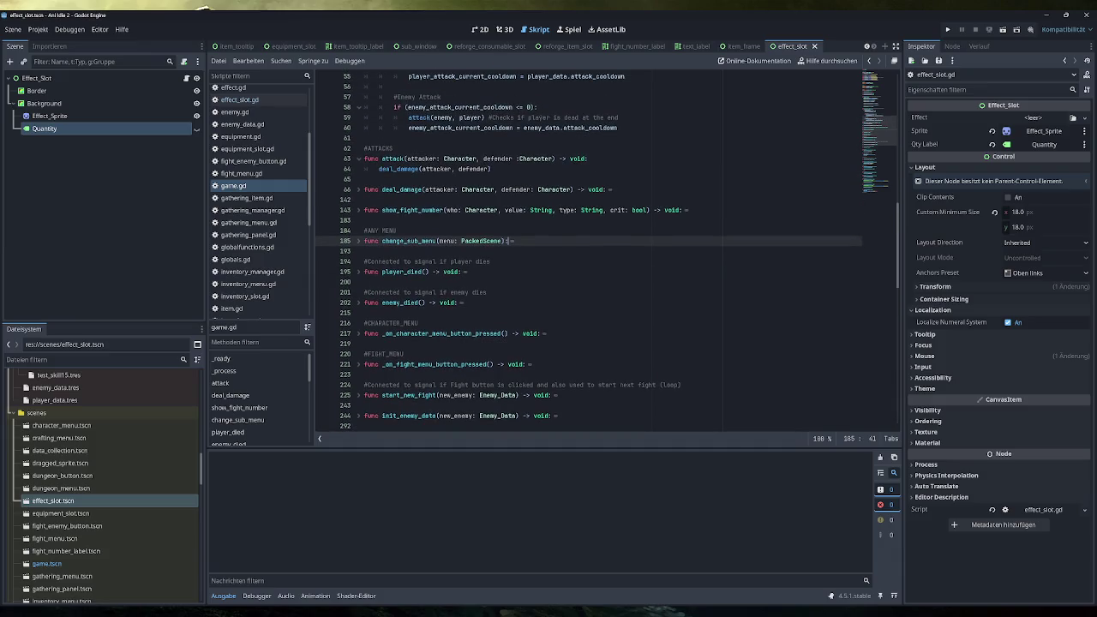
{"action": "scroll", "coordinate": [589, 251], "scroll_direction": "up", "scroll_amount": 4}
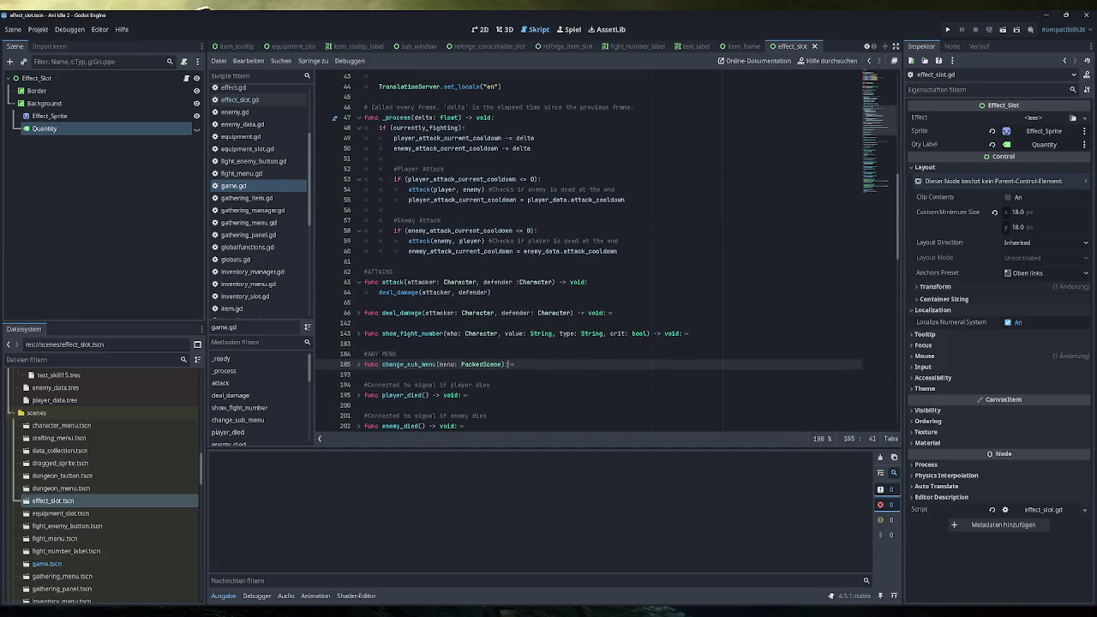
{"action": "scroll", "coordinate": [589, 258], "scroll_direction": "down", "scroll_amount": 3}
{"action": "scroll", "coordinate": [606, 251], "scroll_direction": "down", "scroll_amount": 1}
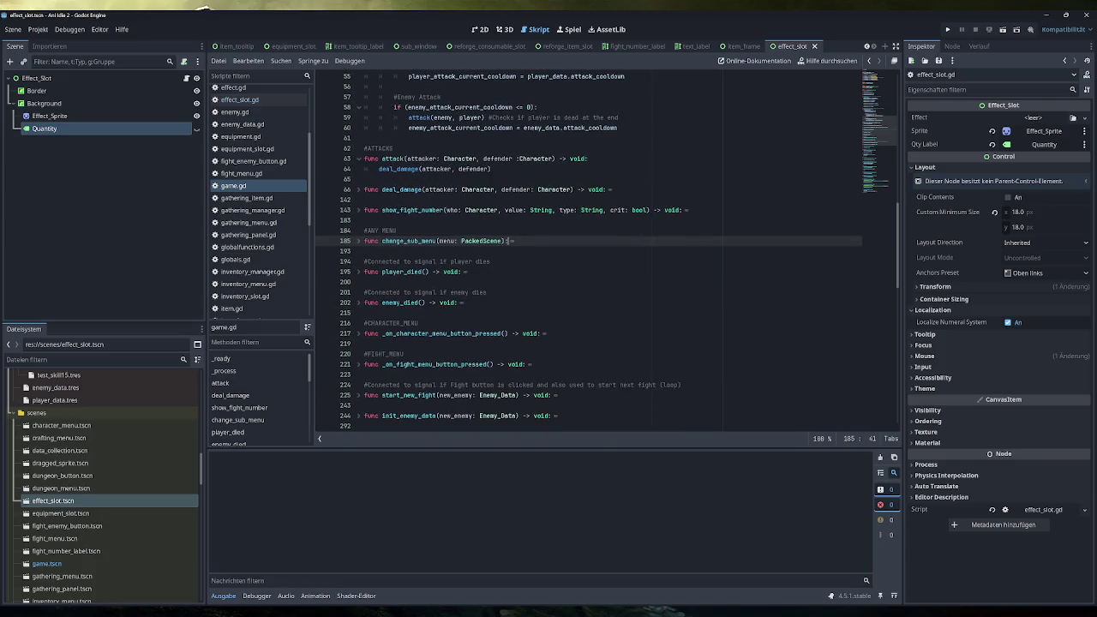
{"action": "scroll", "coordinate": [600, 251], "scroll_direction": "down", "scroll_amount": 3}
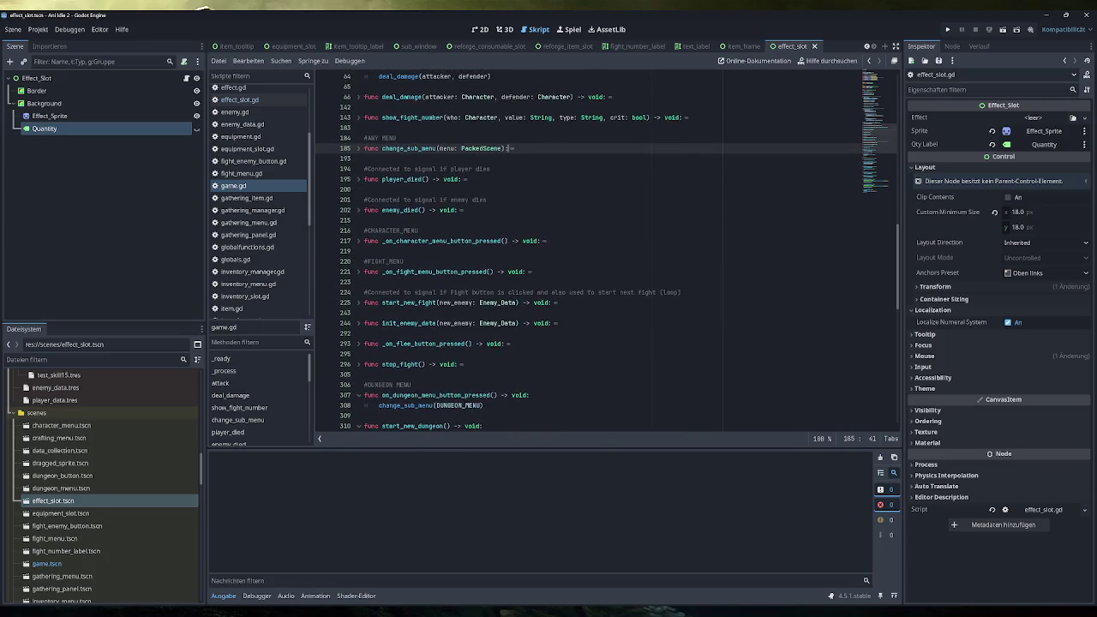
{"action": "scroll", "coordinate": [589, 258], "scroll_direction": "down", "scroll_amount": 10}
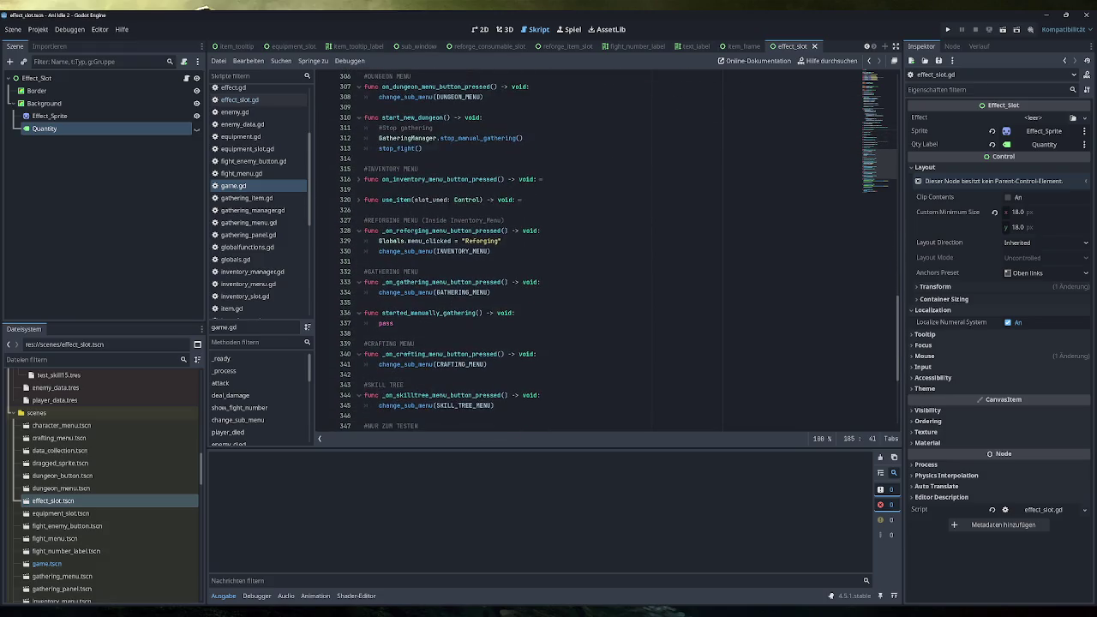
{"action": "scroll", "coordinate": [618, 251], "scroll_direction": "down", "scroll_amount": 4}
{"action": "scroll", "coordinate": [600, 251], "scroll_direction": "down", "scroll_amount": 2}
Step: Add a '#BUFFS and DEBUFFS (Effects)' comment after line 345 and paste the add_effect_to_player function below it
{"action": "left_click", "coordinate": [364, 231]}
{"action": "key", "text": "Return"}
{"action": "key", "text": "Return"}
{"action": "key", "text": "Return"}
{"action": "key", "text": "Up"}
{"action": "key", "text": "Up"}
{"action": "type", "text": "BUFFS and DEBUFFS (Effects)"}
{"action": "key", "text": "Return"}
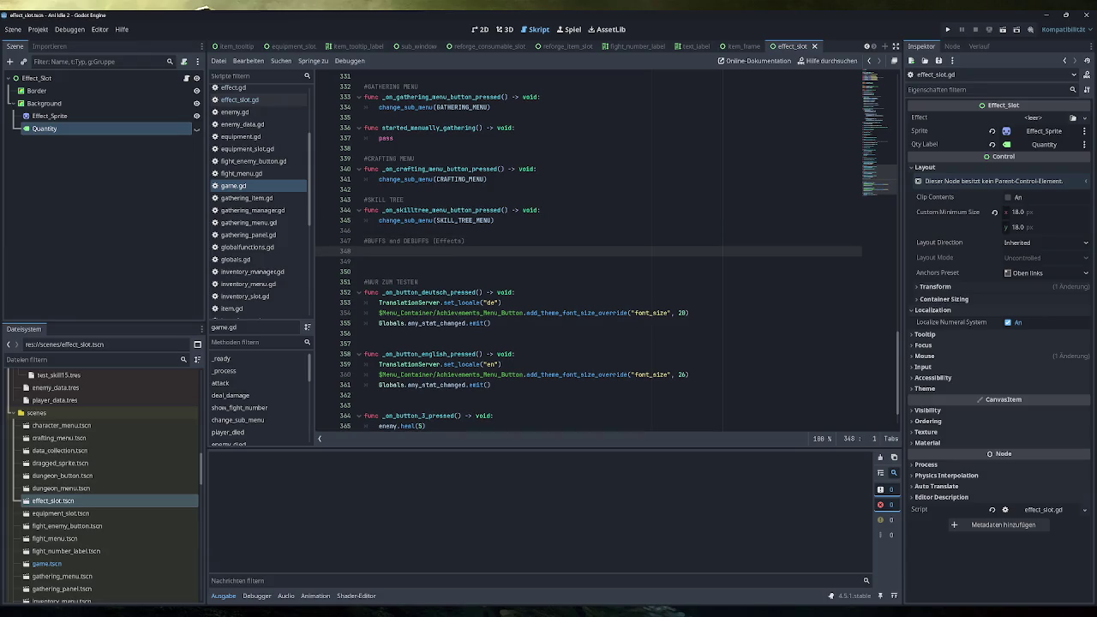
{"action": "key", "text": "ctrl+v"}
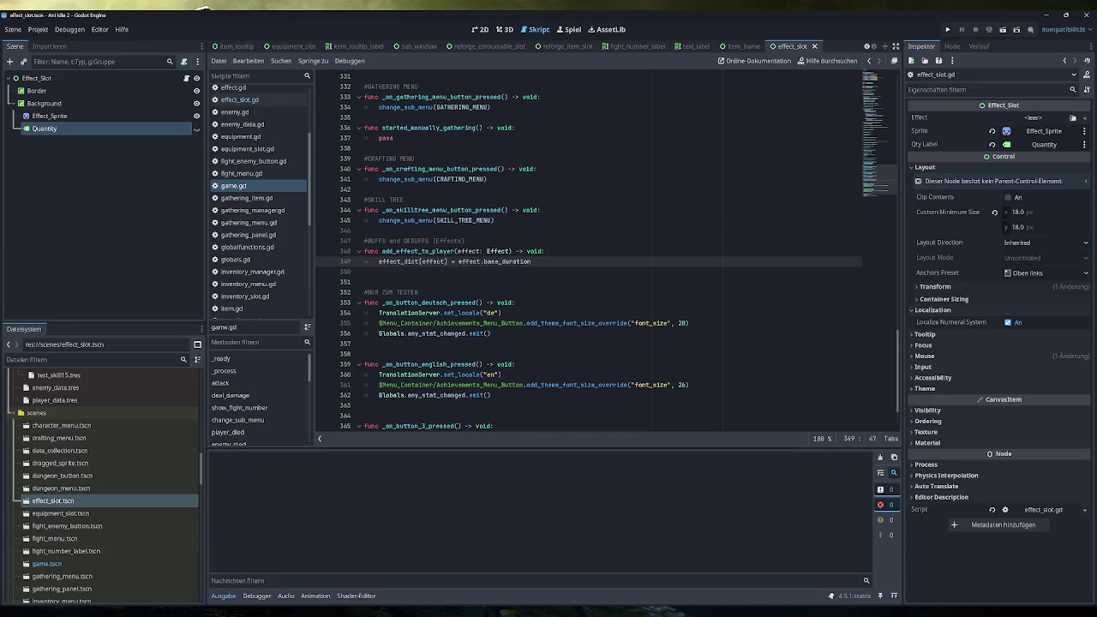
Step: Rename the pasted function to add_effect_to_char with parameters who: Character, effect
{"action": "left_click", "coordinate": [431, 251]}
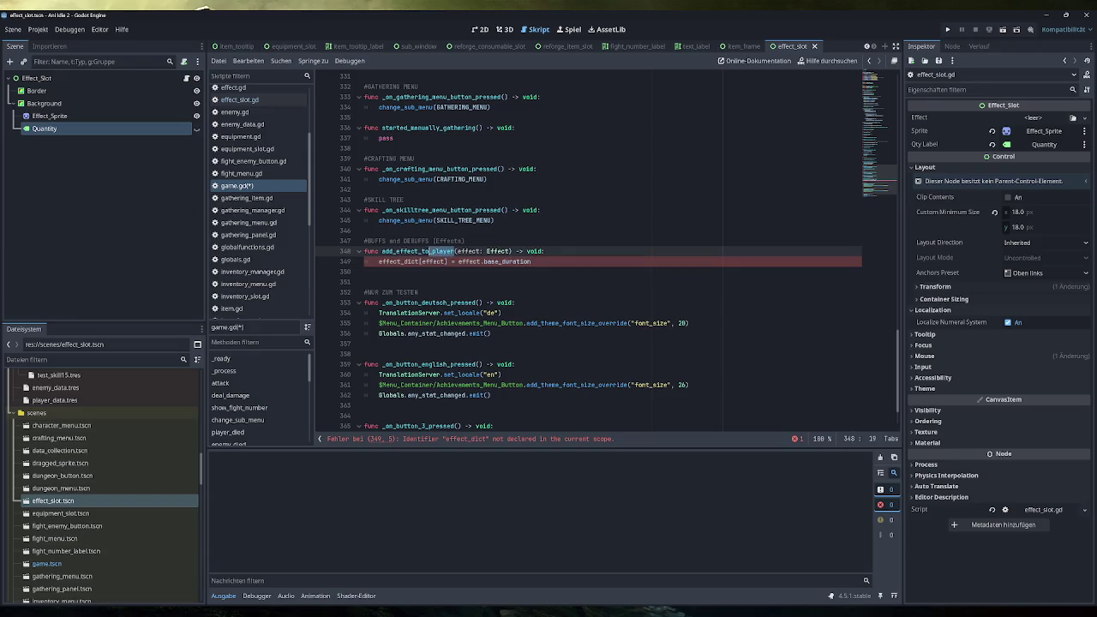
{"action": "left_click_drag", "start_coordinate": [431, 251], "coordinate": [418, 251]}
{"action": "key", "text": "BackSpace"}
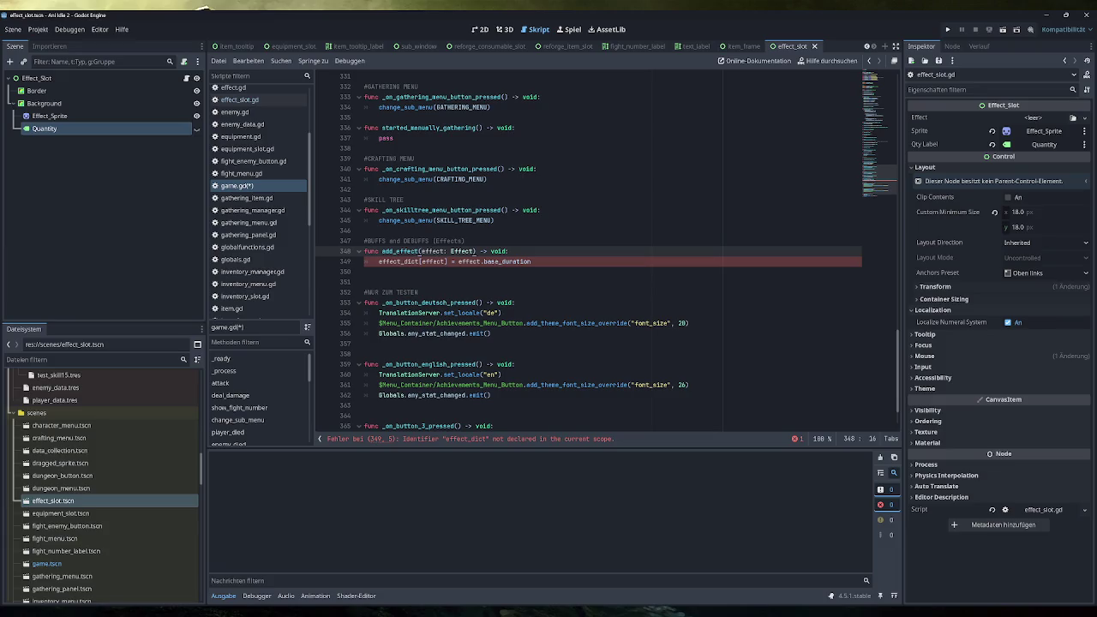
{"action": "type", "text": "_to"}
{"action": "type", "text": "_char"}
{"action": "left_click", "coordinate": [466, 241]}
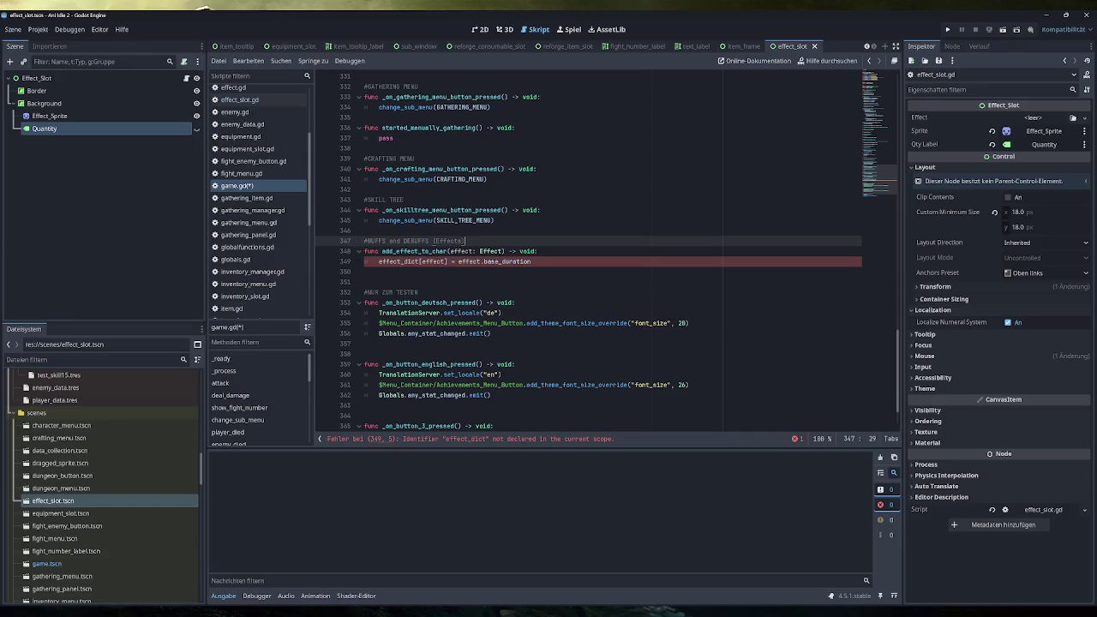
{"action": "left_click", "coordinate": [450, 251]}
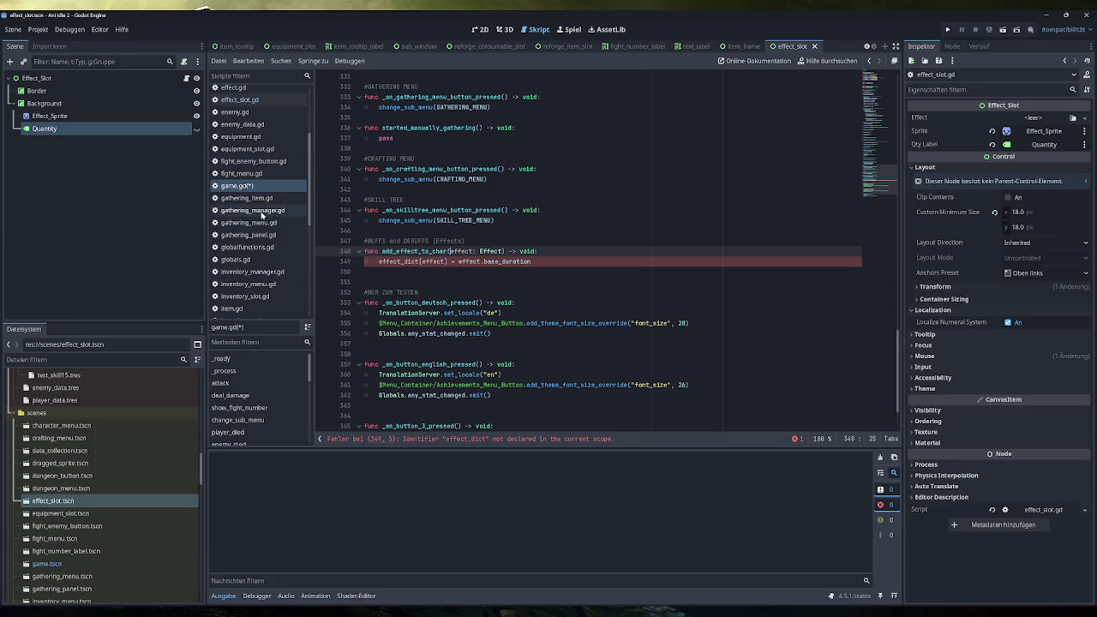
{"action": "type", "text": "who: Character"}
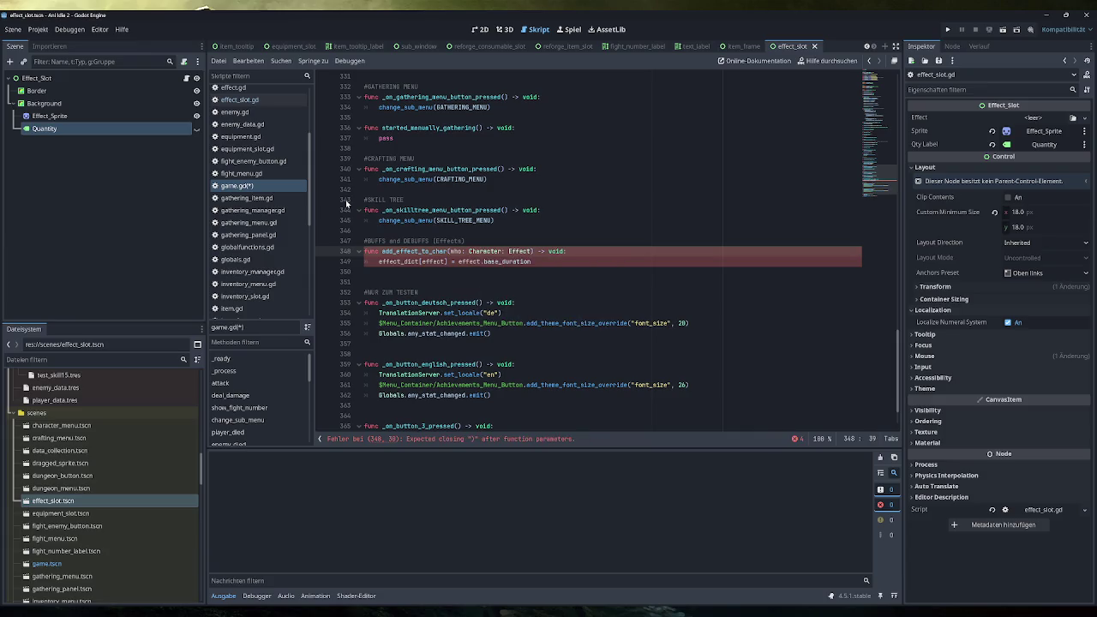
{"action": "type", "text": ", effect"}
{"action": "left_click", "coordinate": [496, 221]}
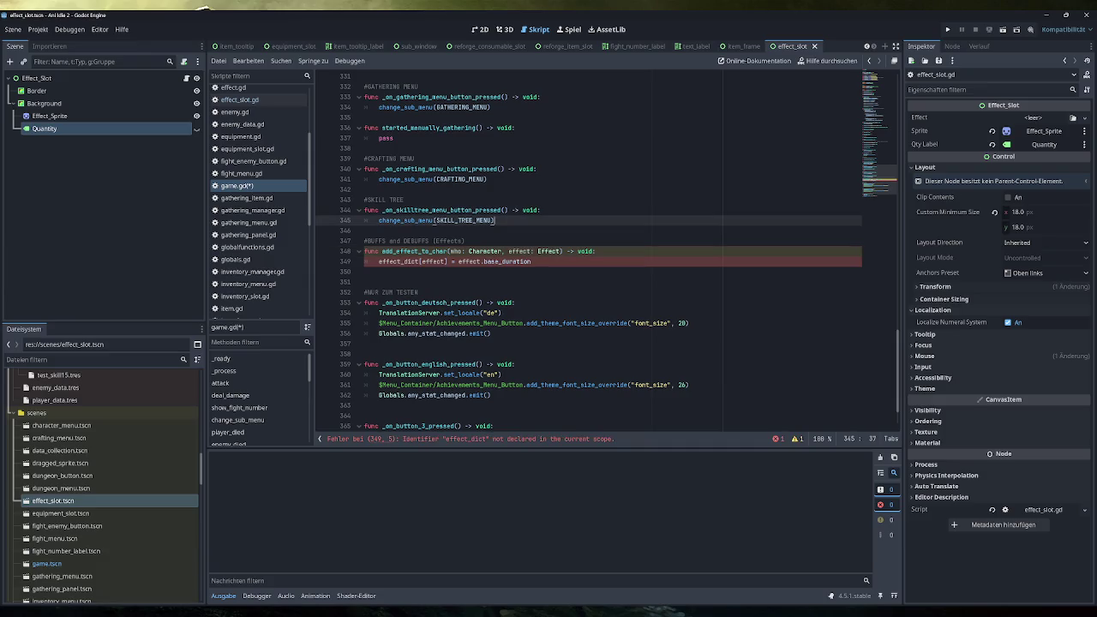
{"action": "scroll", "coordinate": [257, 212], "scroll_direction": "up", "scroll_amount": 3}
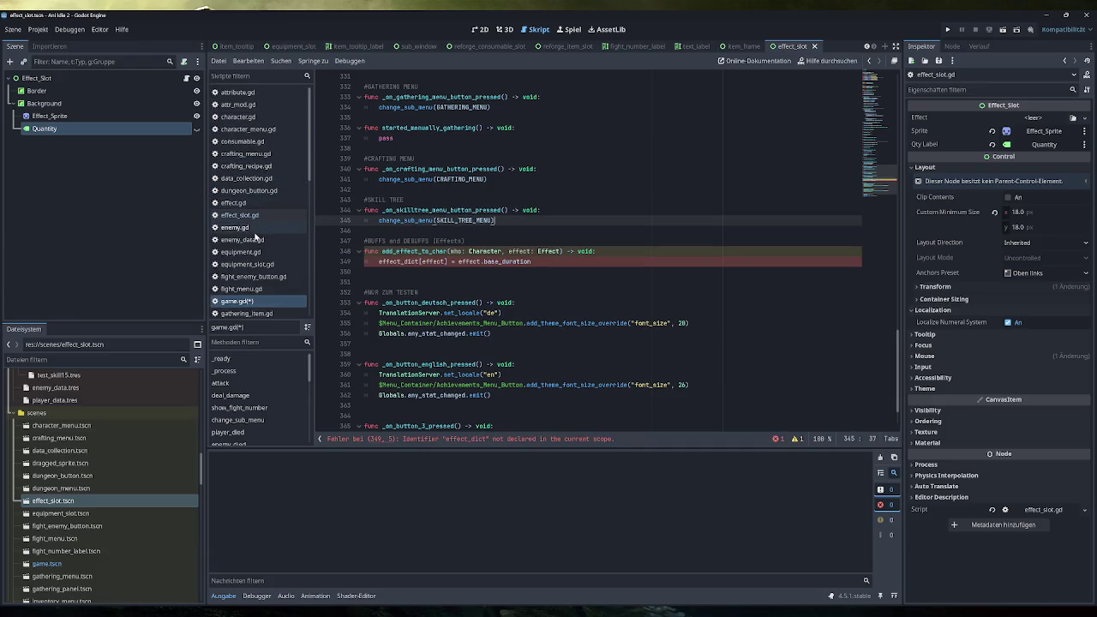
{"action": "scroll", "coordinate": [253, 254], "scroll_direction": "down", "scroll_amount": 6}
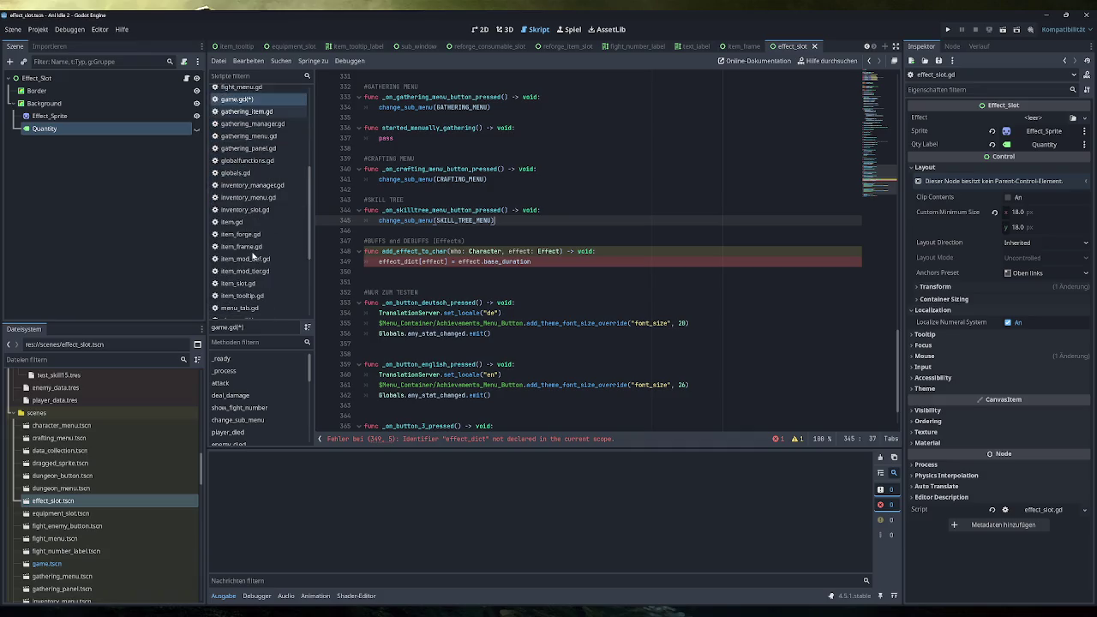
{"action": "scroll", "coordinate": [252, 254], "scroll_direction": "down", "scroll_amount": 2}
{"action": "left_click", "coordinate": [237, 205]}
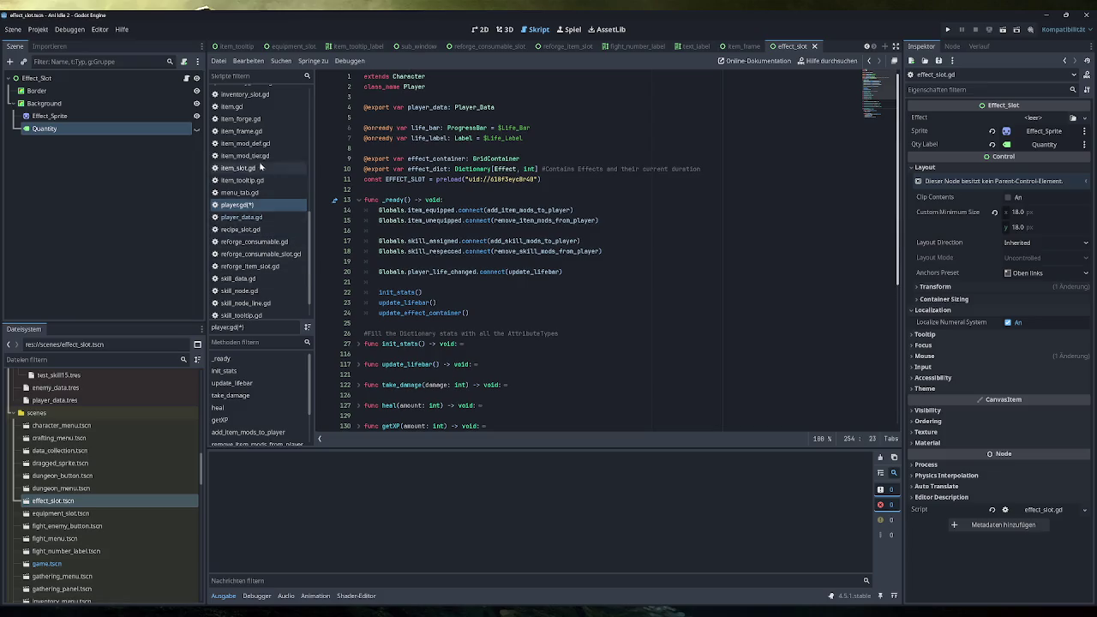
{"action": "scroll", "coordinate": [263, 171], "scroll_direction": "up", "scroll_amount": 8}
{"action": "left_click", "coordinate": [252, 202]}
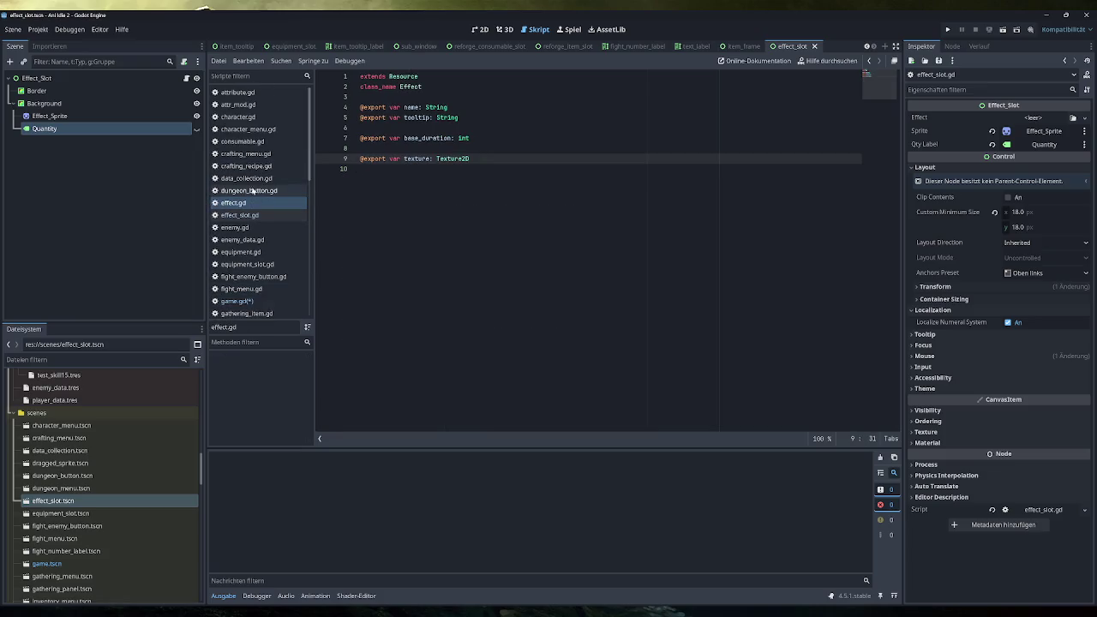
{"action": "scroll", "coordinate": [260, 192], "scroll_direction": "down", "scroll_amount": 1}
{"action": "left_click", "coordinate": [235, 199]}
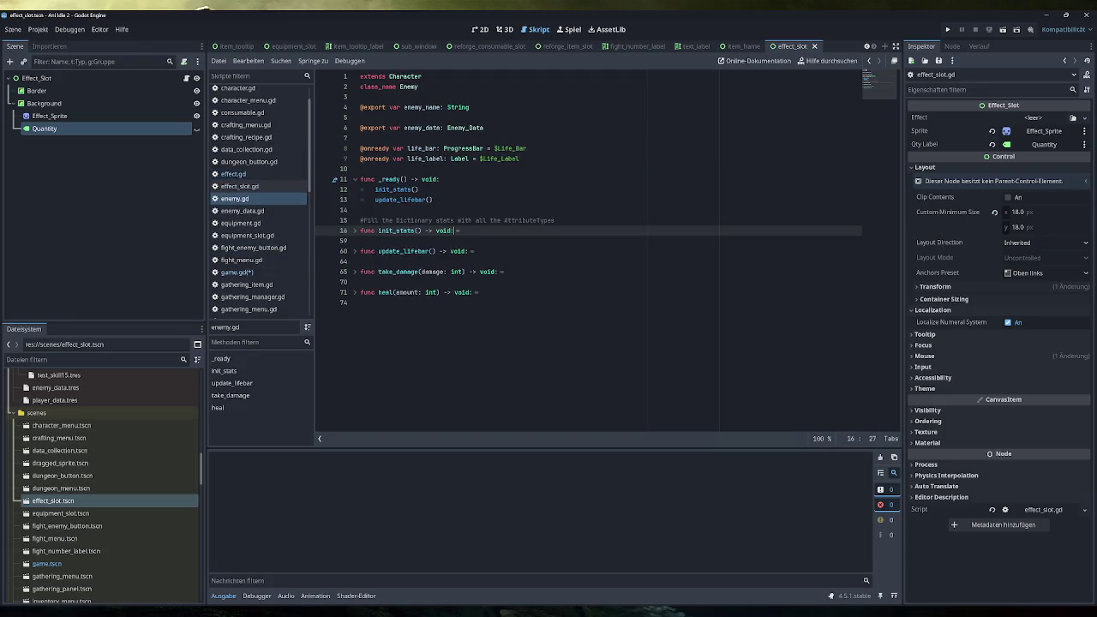
{"action": "left_click", "coordinate": [377, 76]}
{"action": "left_click", "coordinate": [428, 87]}
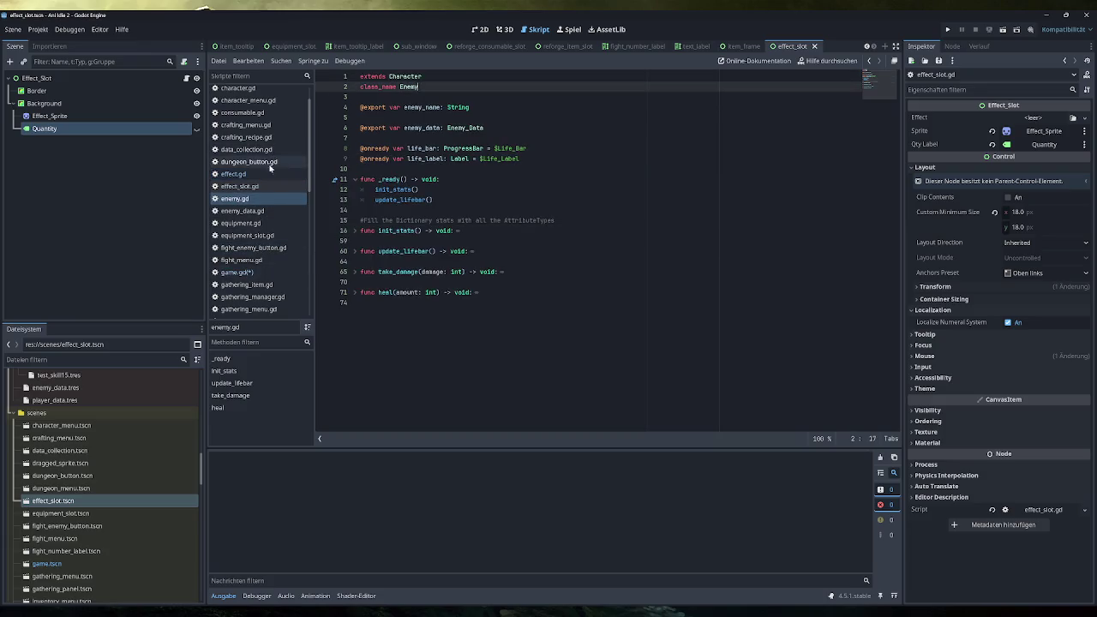
{"action": "left_click", "coordinate": [276, 272]}
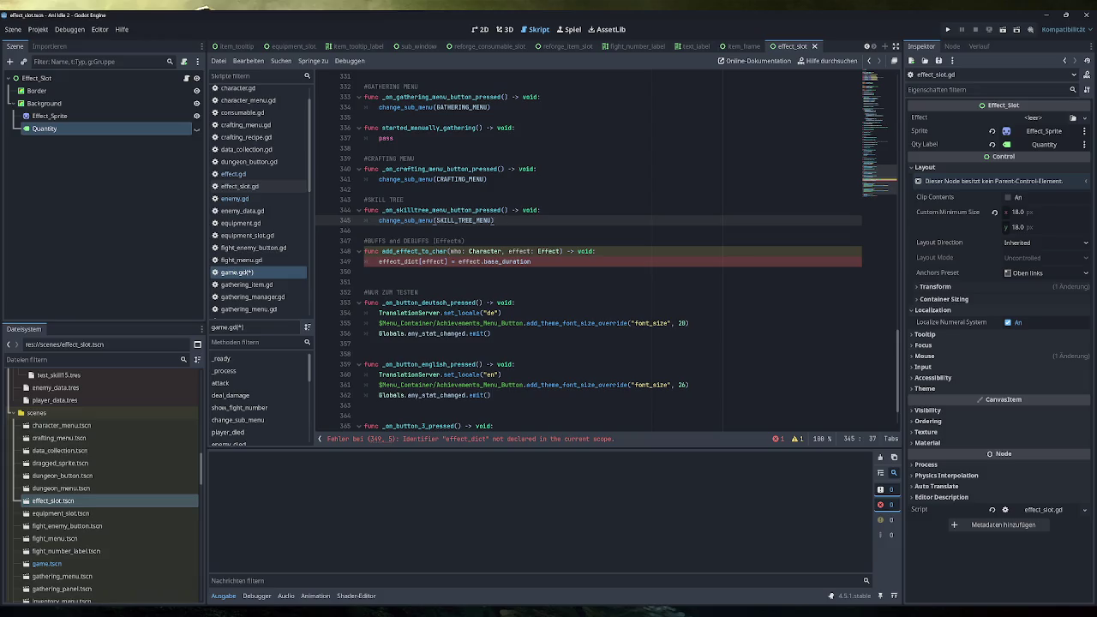
{"action": "left_click", "coordinate": [499, 262]}
{"action": "left_click", "coordinate": [532, 262]}
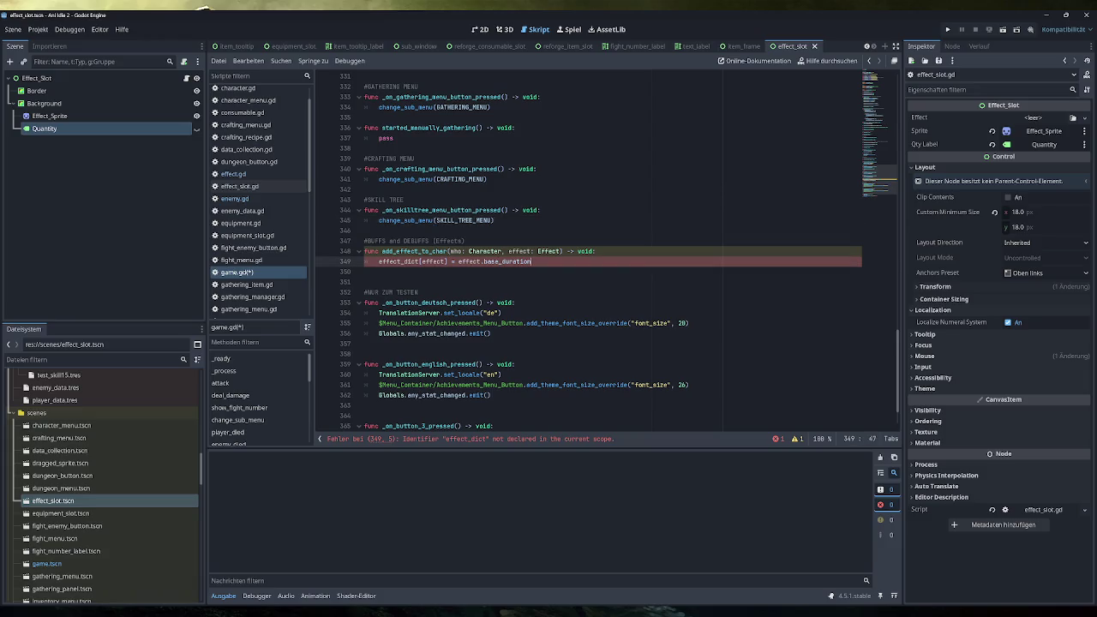
{"action": "mouse_move", "coordinate": [435, 261]}
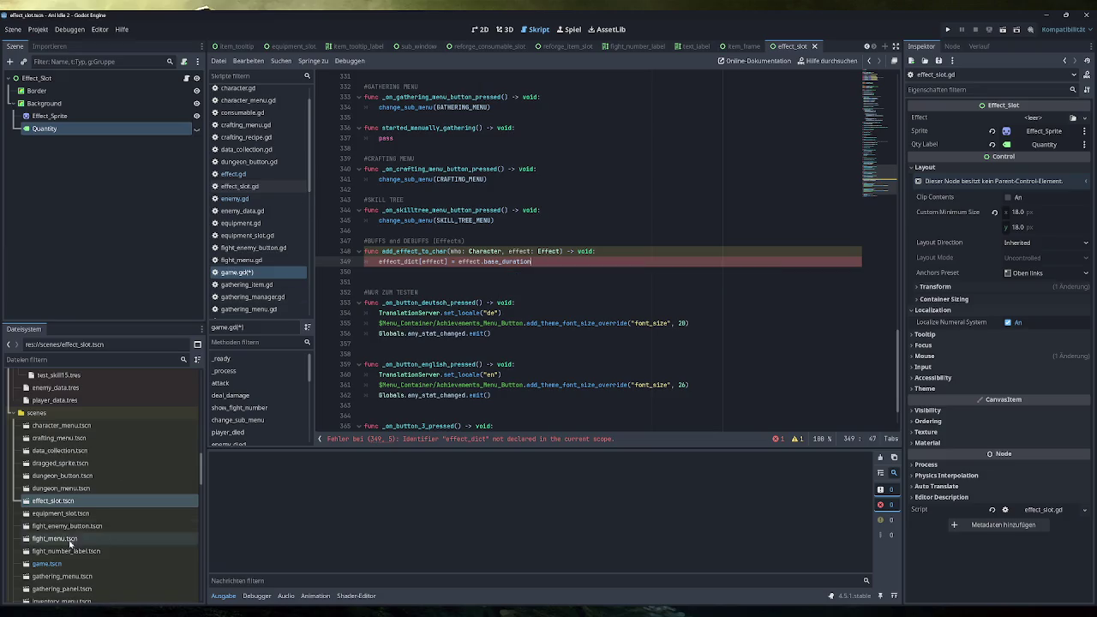
{"action": "scroll", "coordinate": [83, 475], "scroll_direction": "down", "scroll_amount": 4}
{"action": "double_click", "coordinate": [68, 449]}
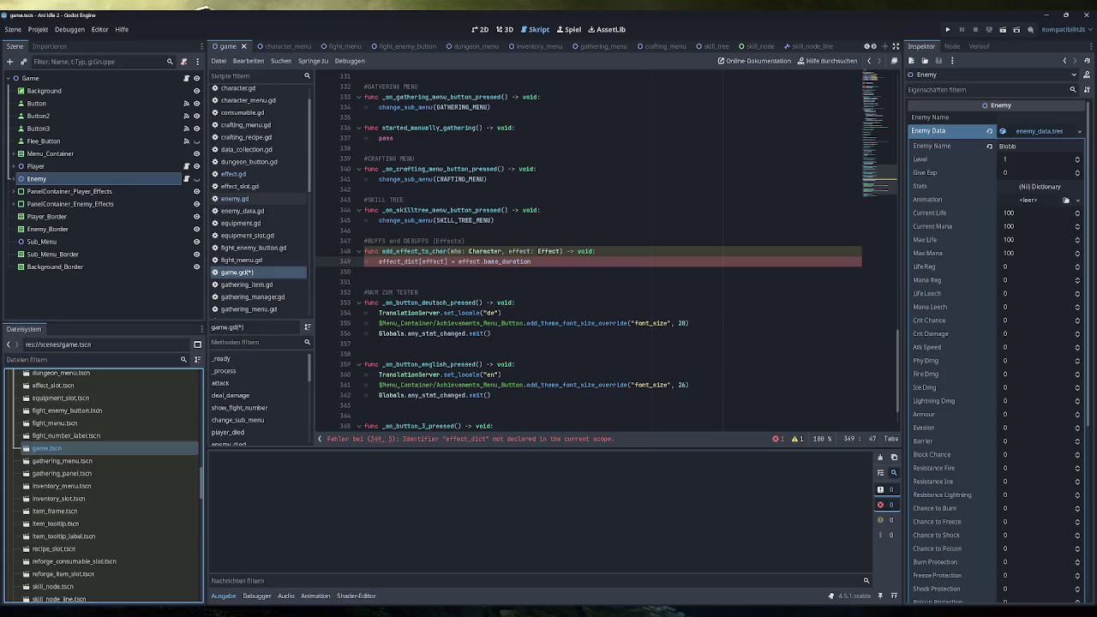
{"action": "scroll", "coordinate": [589, 257], "scroll_direction": "up", "scroll_amount": 20}
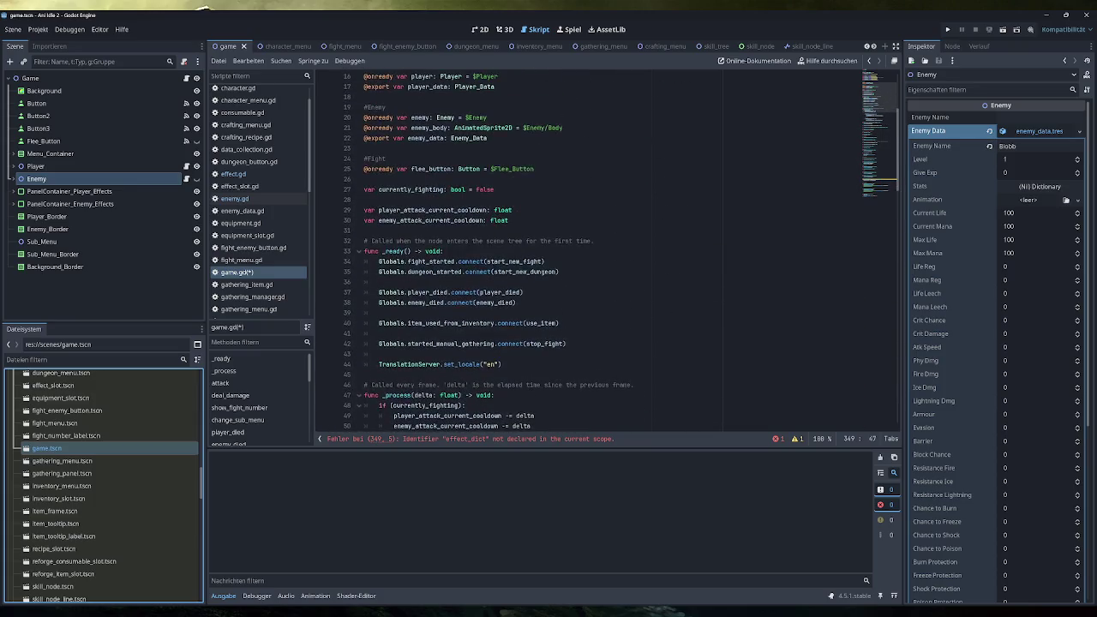
{"action": "scroll", "coordinate": [589, 257], "scroll_direction": "up", "scroll_amount": 2}
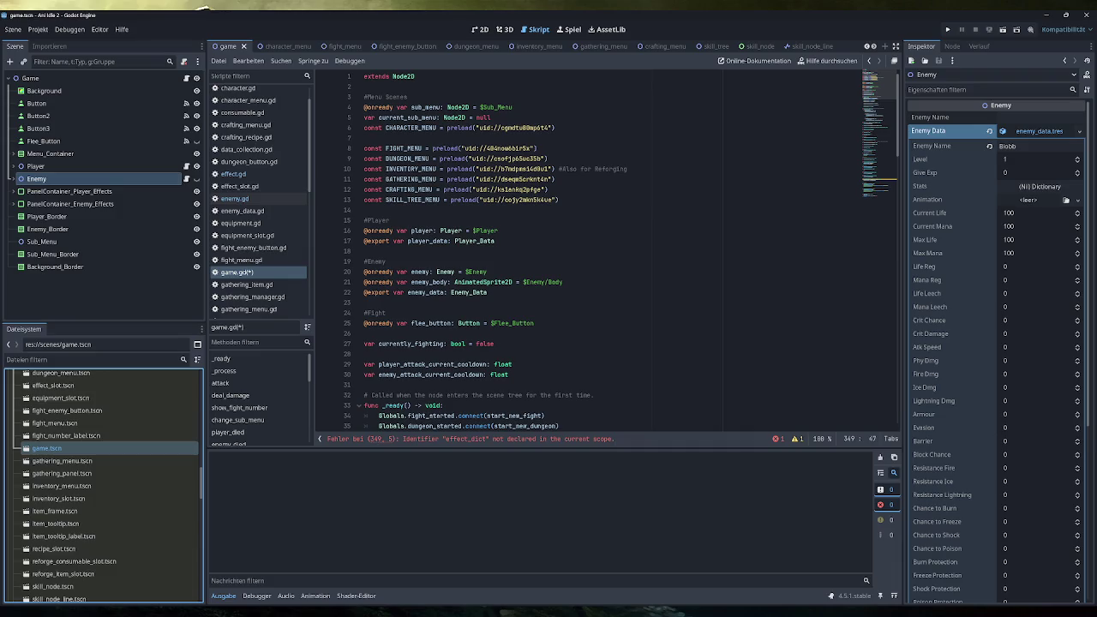
{"action": "left_click", "coordinate": [496, 241]}
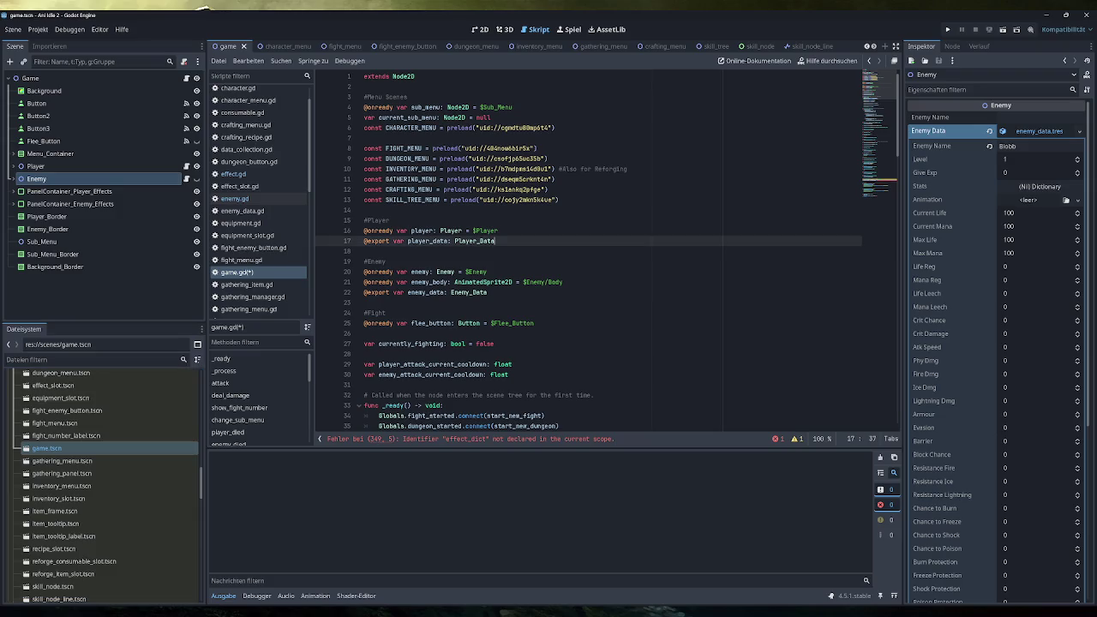
{"action": "key", "text": "Return"}
{"action": "type", "text": "@e"}
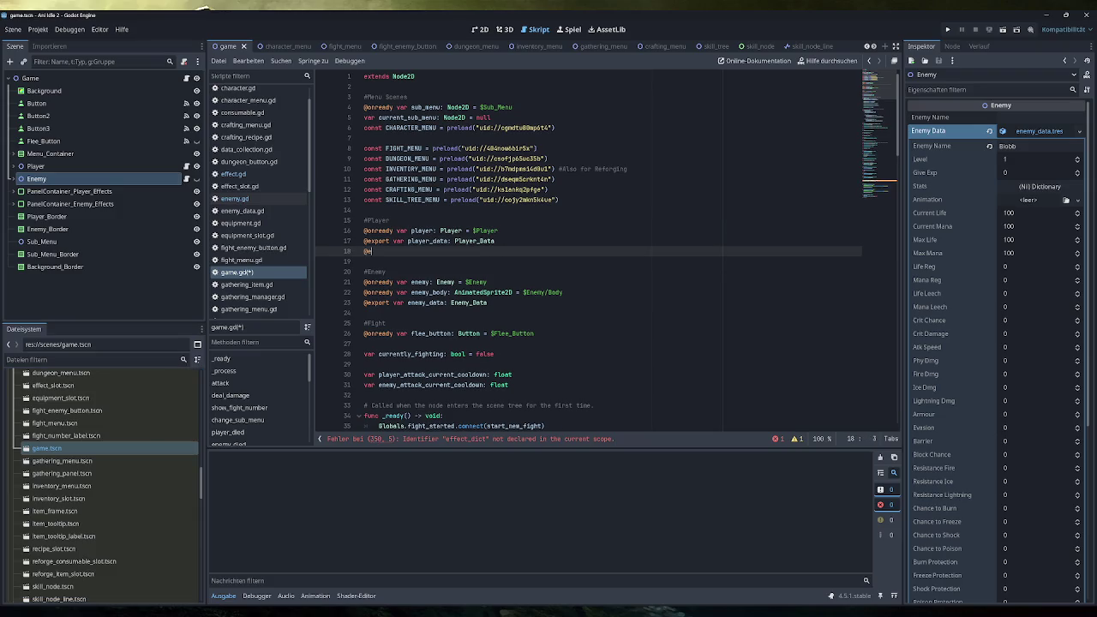
{"action": "type", "text": "xport var "}
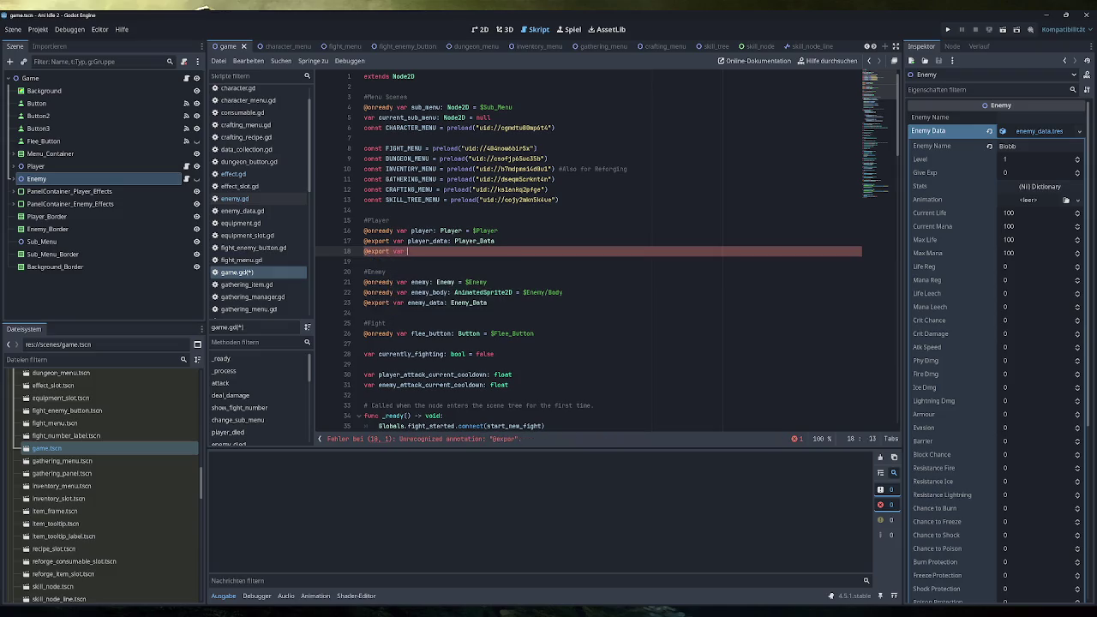
{"action": "type", "text": "player_effe"}
{"action": "type", "text": "ct"}
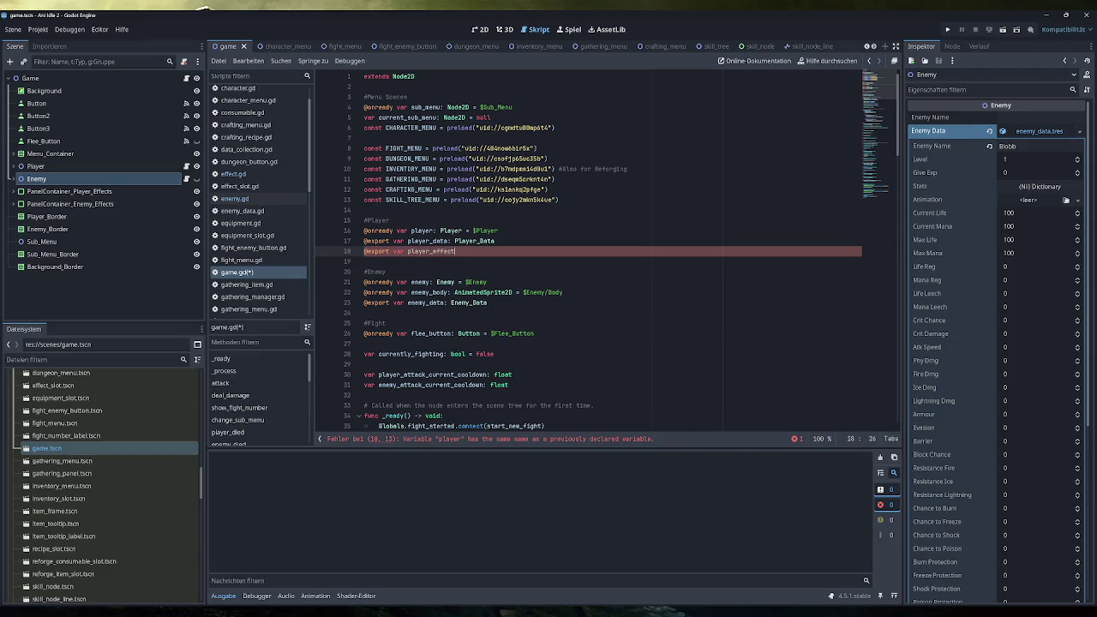
{"action": "type", "text": "_Container:Grid"}
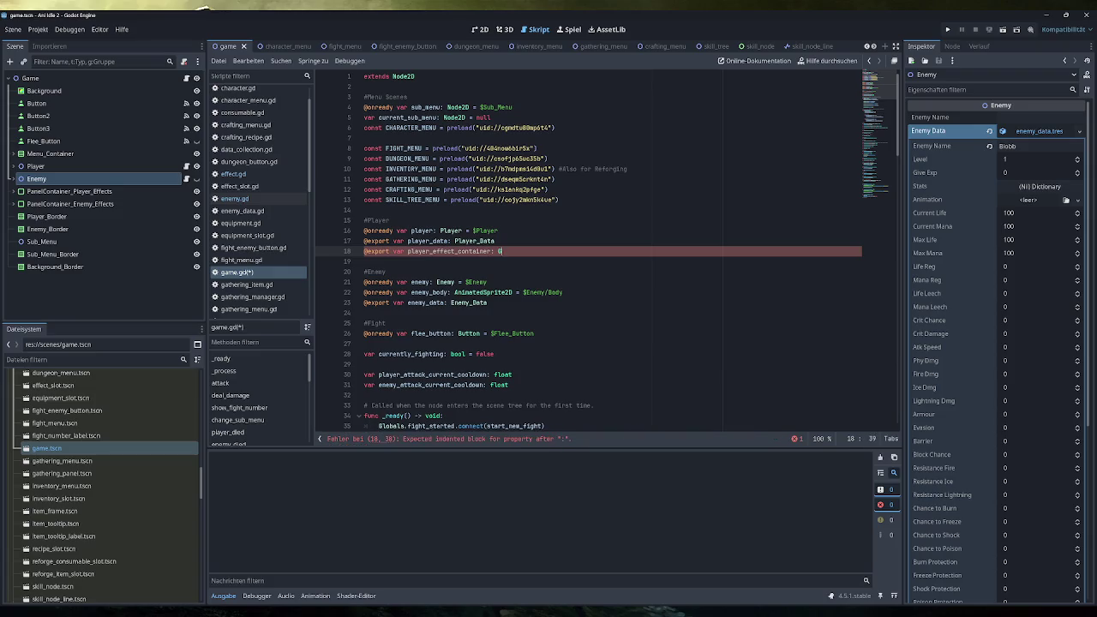
{"action": "key", "text": "Return"}
Step: Duplicate the declaration as enemy_effect_container in the enemy variable block and save
{"action": "key", "text": "shift+Home"}
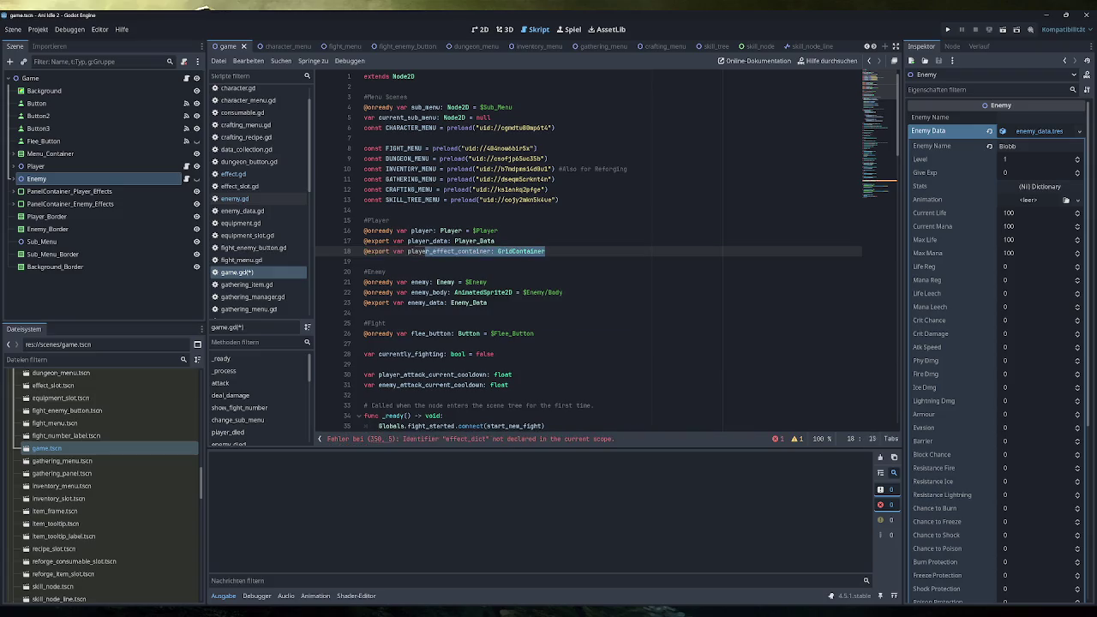
{"action": "key", "text": "ctrl+c"}
{"action": "left_click", "coordinate": [489, 302]}
{"action": "key", "text": "Return"}
{"action": "key", "text": "ctrl+v"}
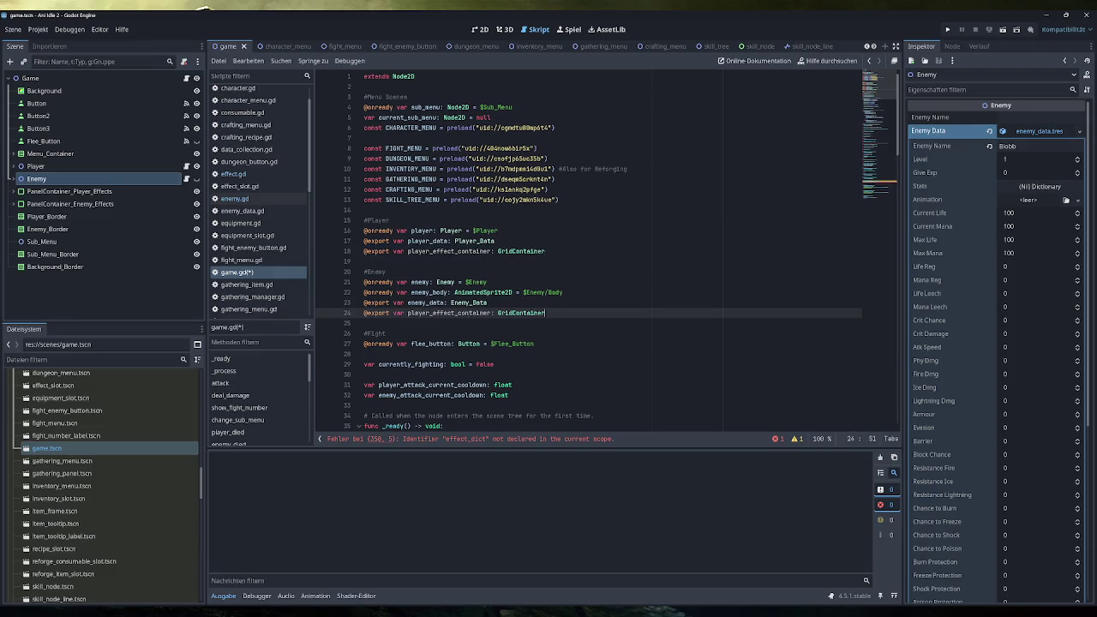
{"action": "double_click", "coordinate": [450, 313]}
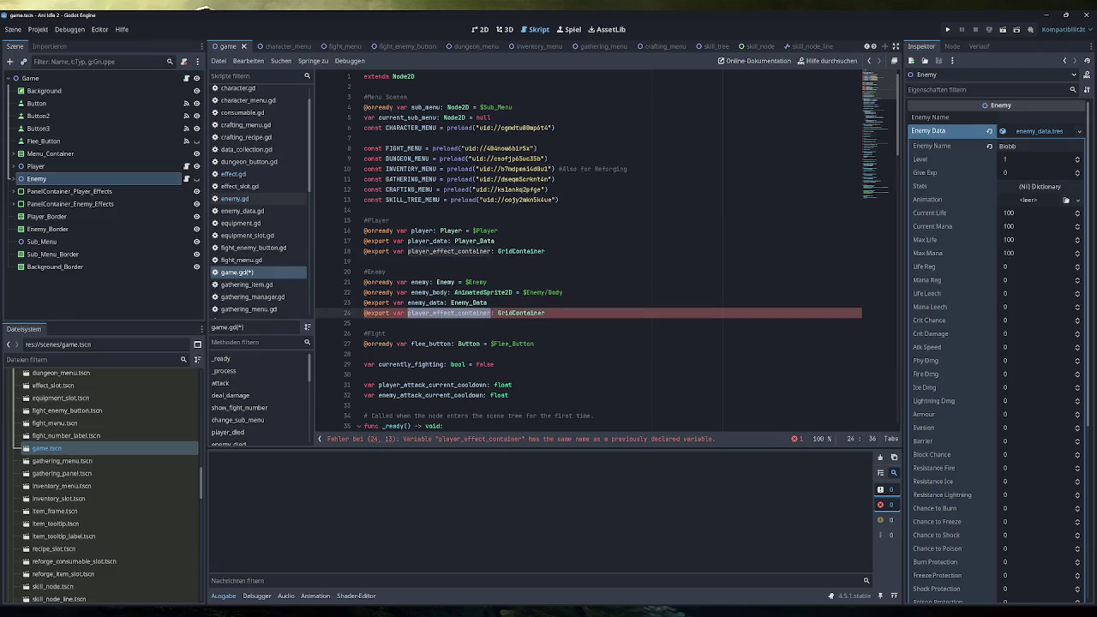
{"action": "left_click", "coordinate": [429, 313]}
{"action": "key", "text": "BackSpace"}
{"action": "key", "text": "BackSpace"}
{"action": "key", "text": "BackSpace"}
{"action": "type", "text": "enemy"}
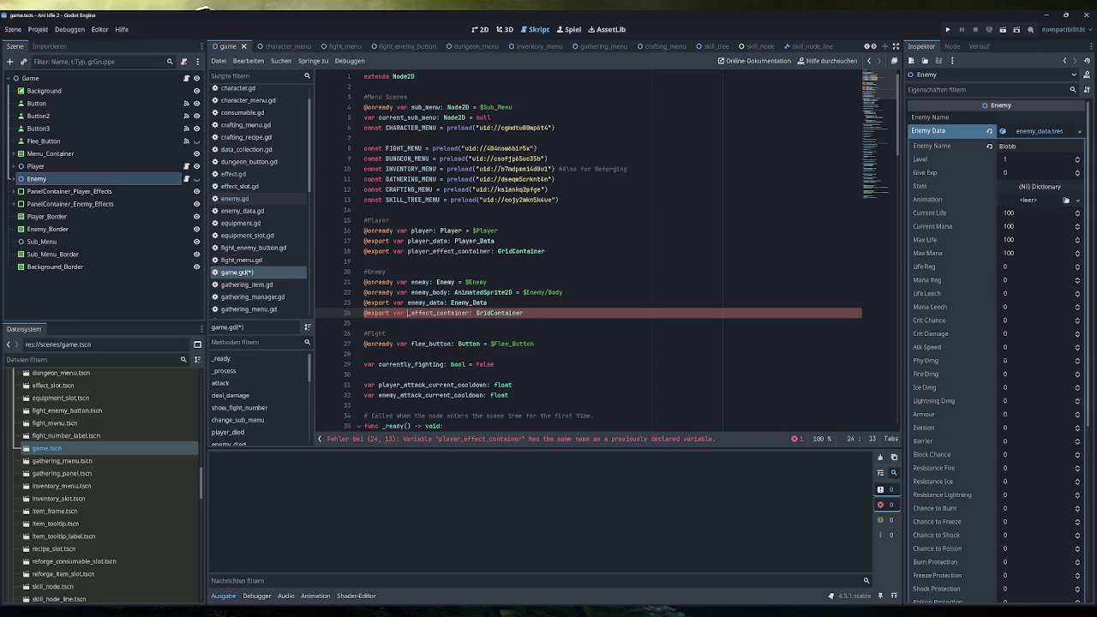
{"action": "key", "text": "End"}
{"action": "key", "text": "ctrl+s"}
Step: Select the Game node and temporarily comment out the erroring effect_dict line 351 with pass#, then save
{"action": "left_click", "coordinate": [94, 79]}
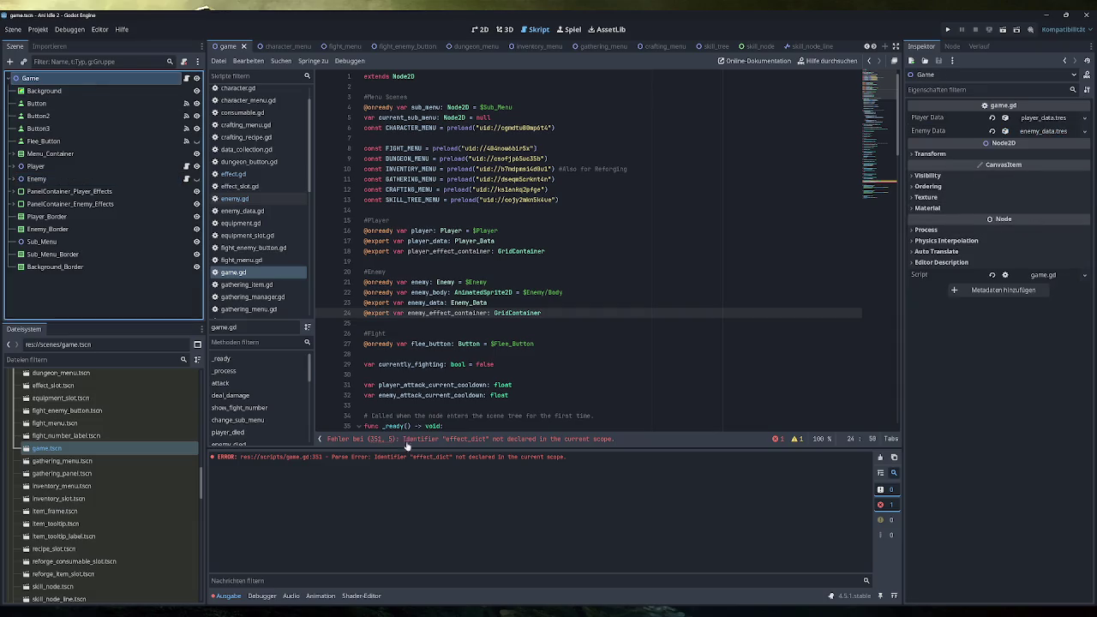
{"action": "scroll", "coordinate": [591, 248], "scroll_direction": "down", "scroll_amount": 10}
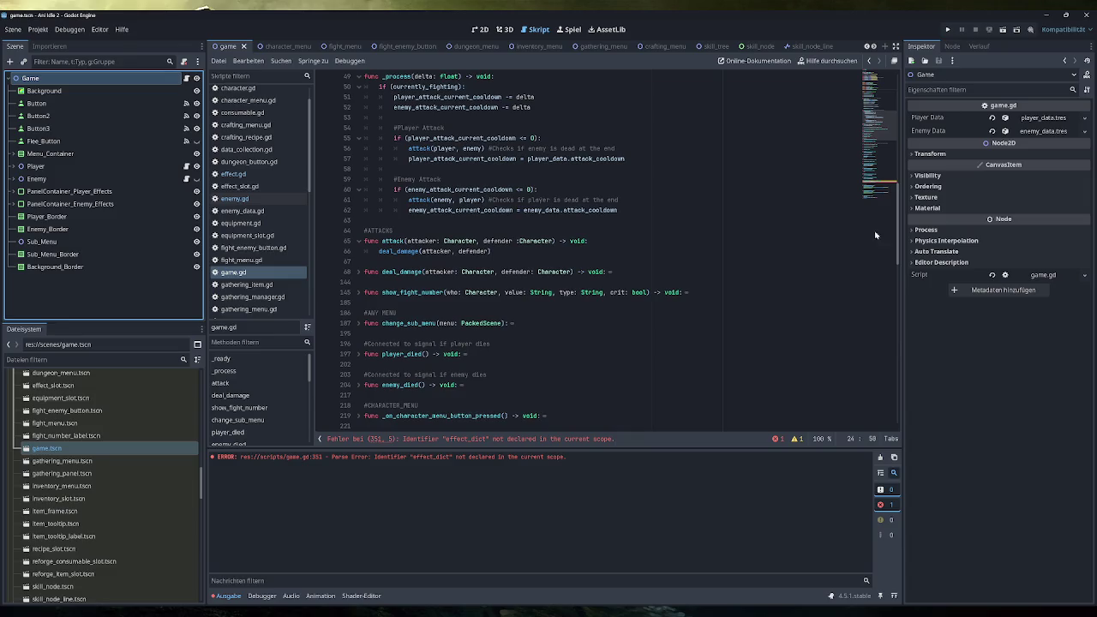
{"action": "left_click", "coordinate": [880, 190]}
{"action": "left_click_drag", "start_coordinate": [532, 231], "coordinate": [379, 231]}
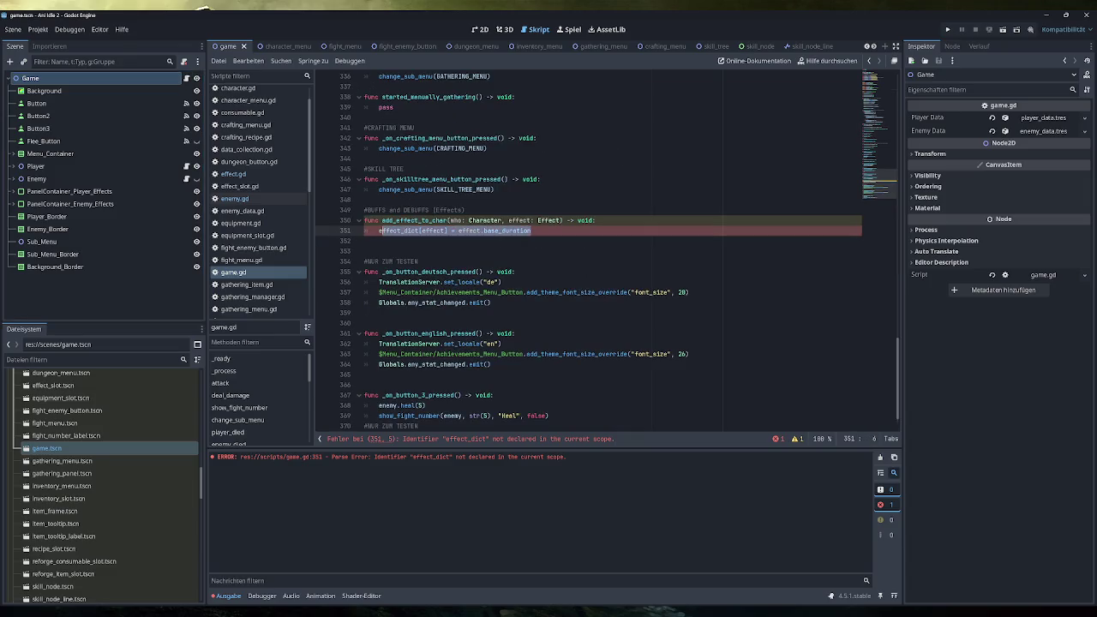
{"action": "left_click", "coordinate": [379, 231]}
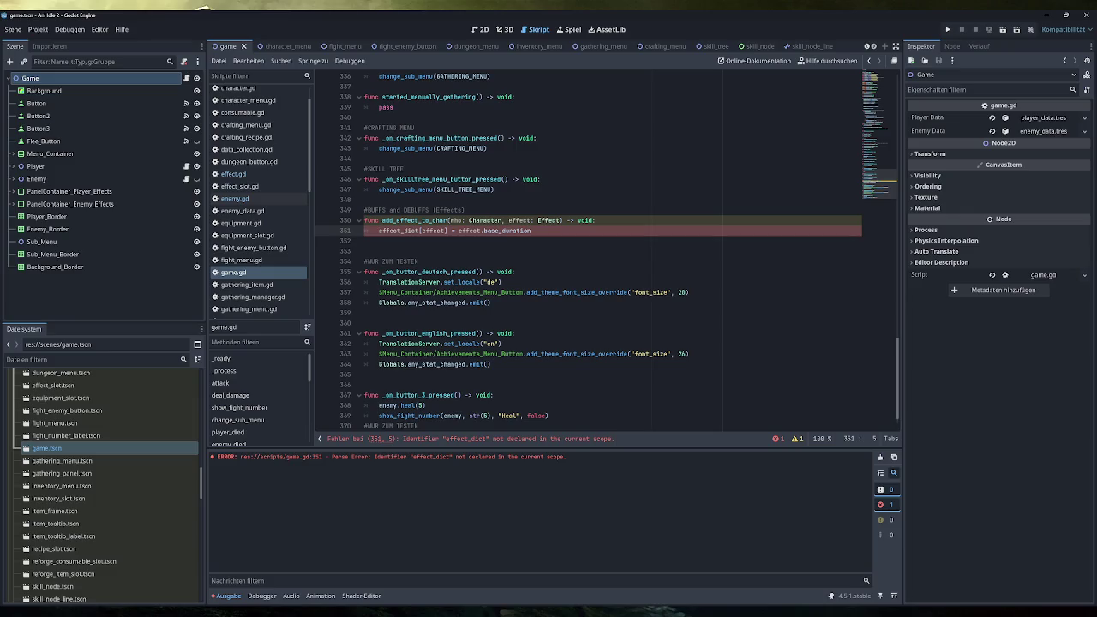
{"action": "type", "text": "pass#"}
{"action": "key", "text": "ctrl+s"}
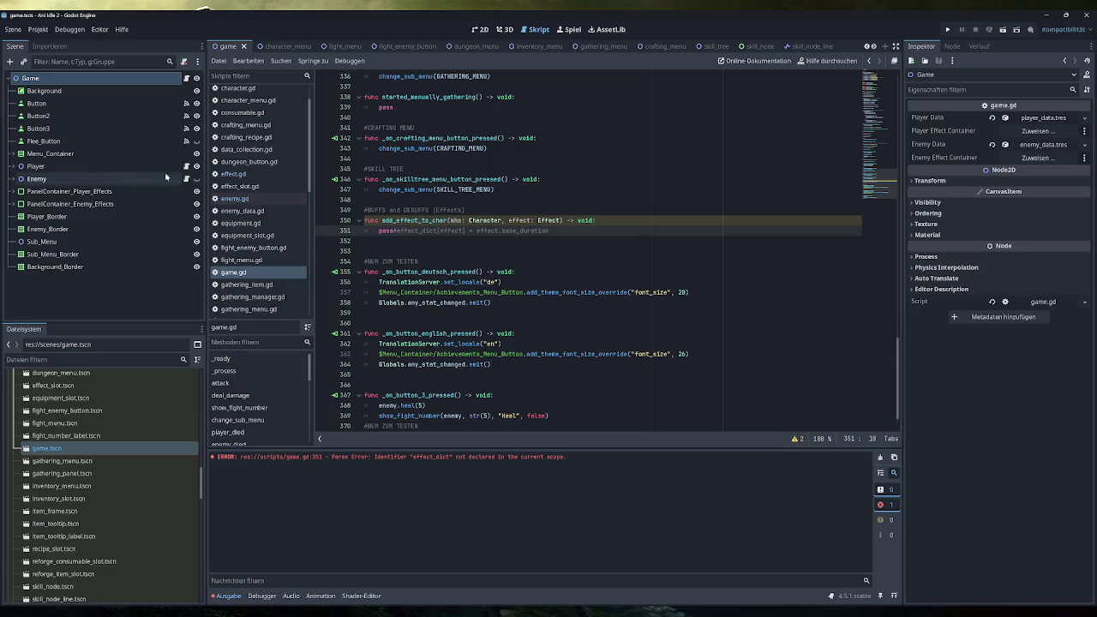
Step: Assign GridContainer_Player_Effects to Player Effect Container and GridContainer_Enemy_Effects to Enemy Effect Container
{"action": "left_click", "coordinate": [1037, 130]}
{"action": "left_click", "coordinate": [562, 248]}
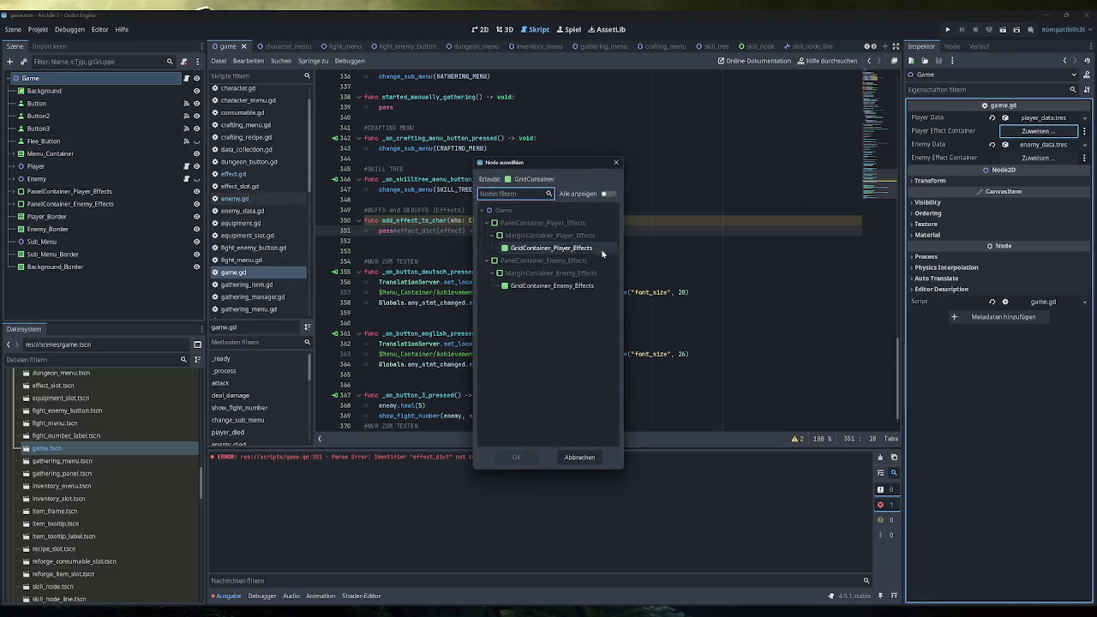
{"action": "double_click", "coordinate": [571, 248]}
{"action": "left_click", "coordinate": [1037, 157]}
{"action": "double_click", "coordinate": [572, 286]}
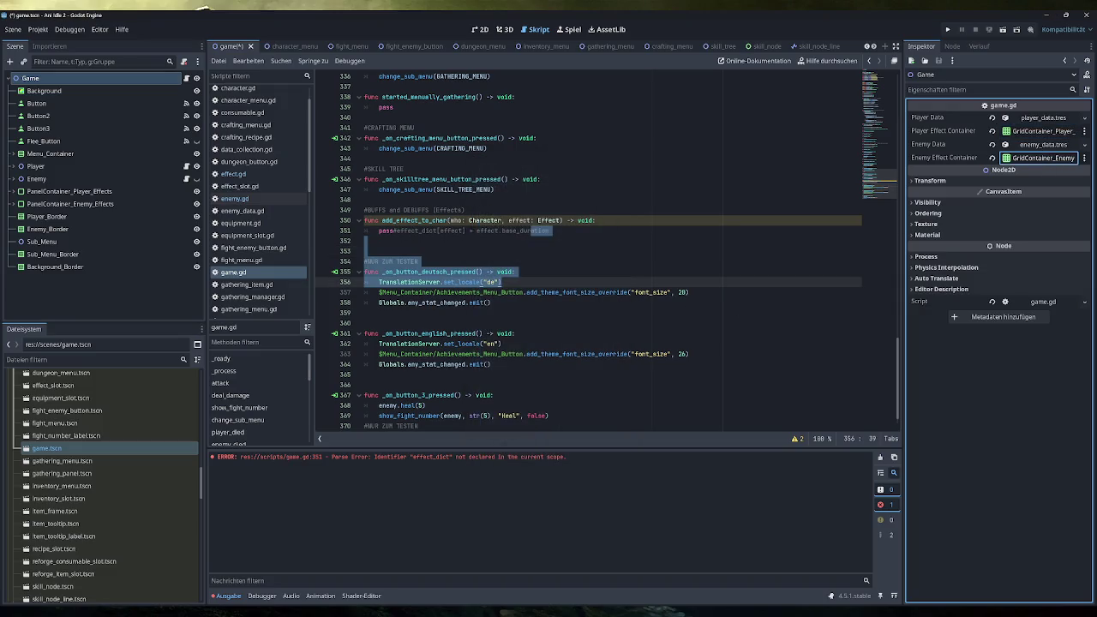
Step: Remove the temporary pass# prefix from line 351 in add_effect_to_char
{"action": "left_click", "coordinate": [569, 221]}
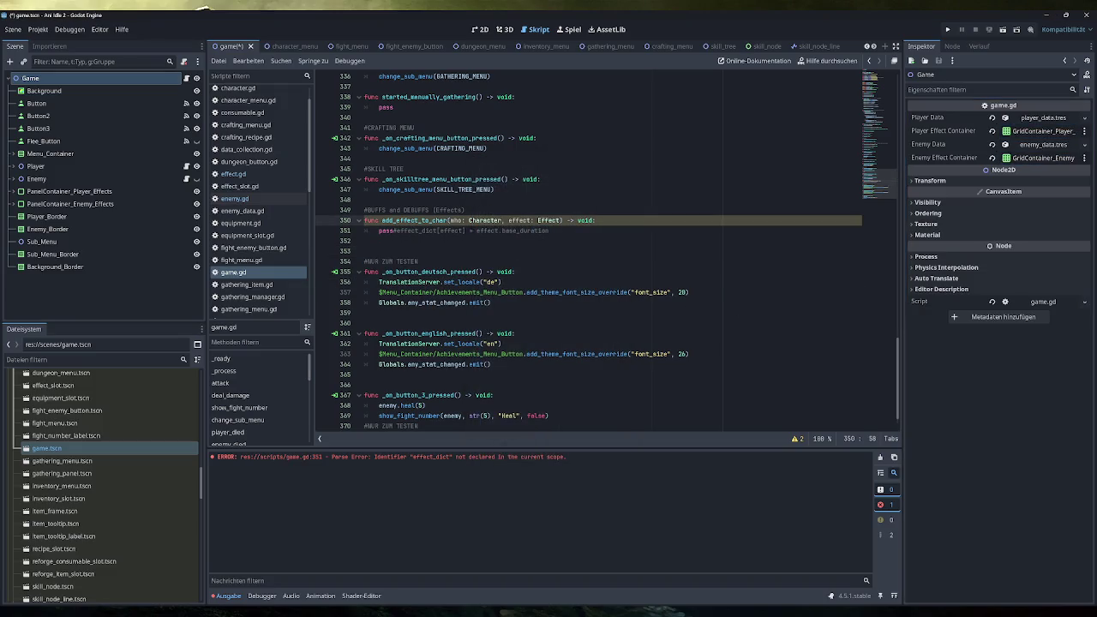
{"action": "left_click", "coordinate": [395, 230]}
{"action": "key", "text": "BackSpace"}
{"action": "key", "text": "BackSpace"}
{"action": "key", "text": "BackSpace"}
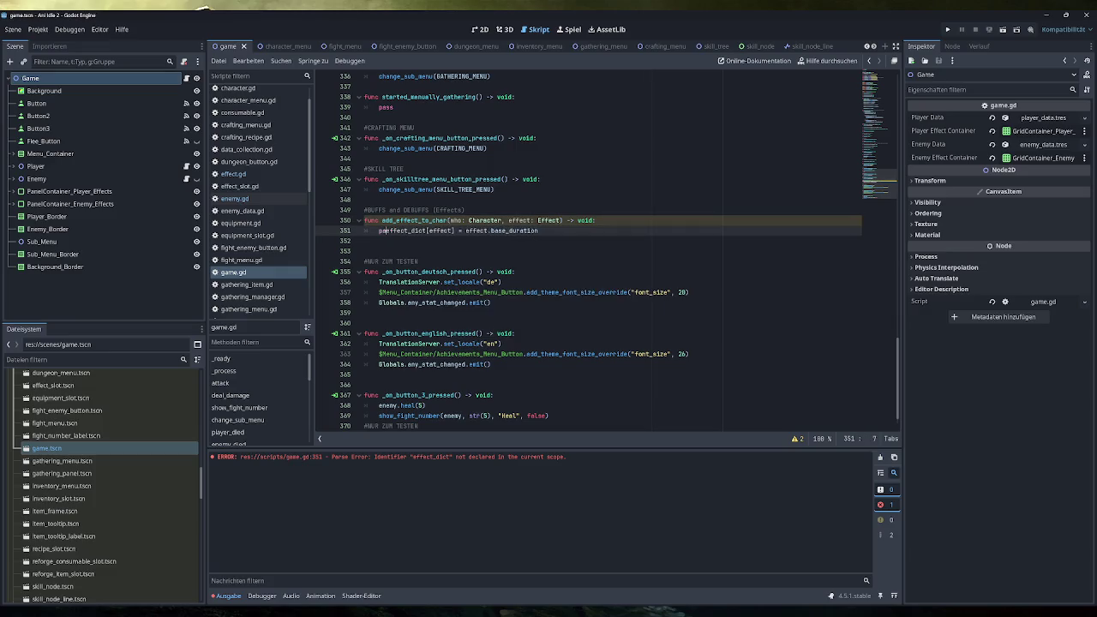
Step: Declare 'var effect_container: GridContainer = null' at the top of add_effect_to_char
{"action": "left_click", "coordinate": [596, 221]}
{"action": "key", "text": "Return"}
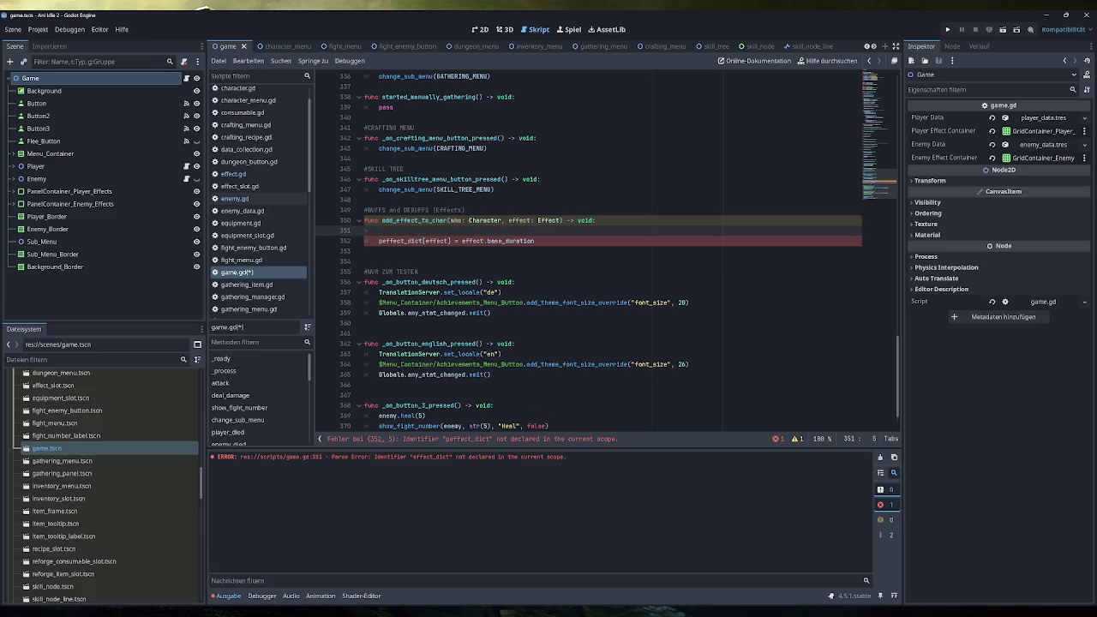
{"action": "type", "text": "var "}
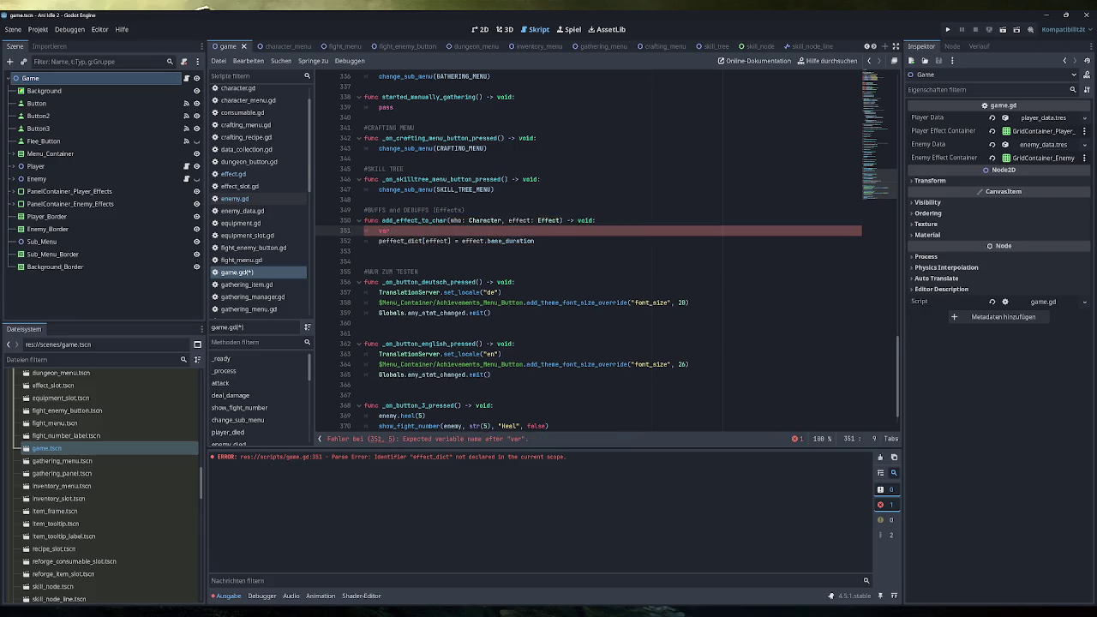
{"action": "type", "text": "effect_co"}
{"action": "type", "text": "ntaine"}
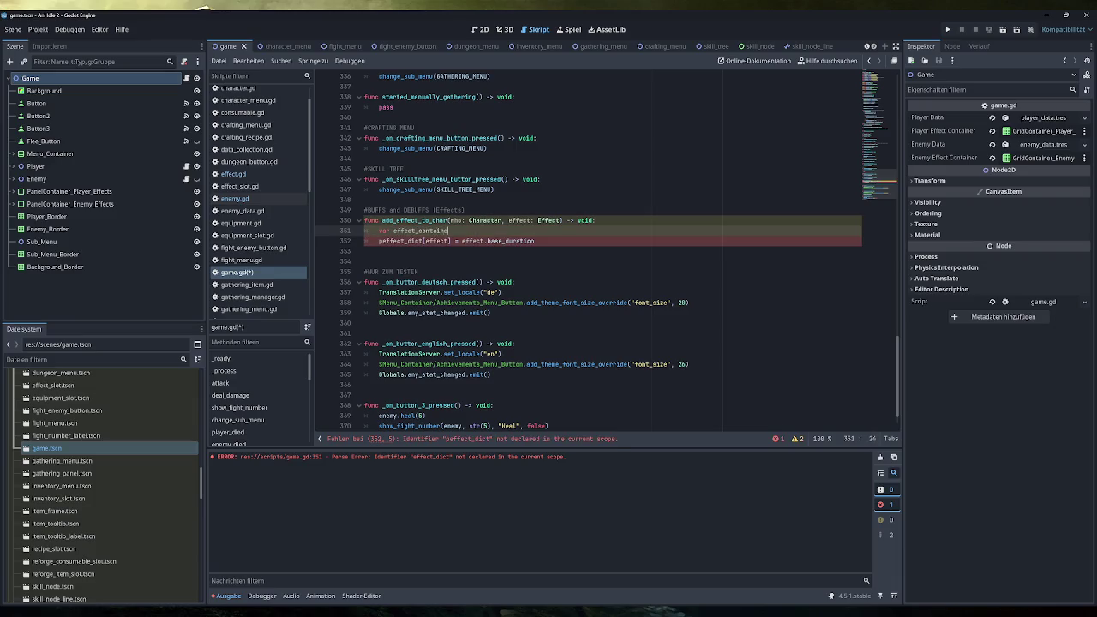
{"action": "type", "text": "r: Grid"}
{"action": "key", "text": "Return"}
{"action": "type", "text": "= null"}
{"action": "key", "text": "Return"}
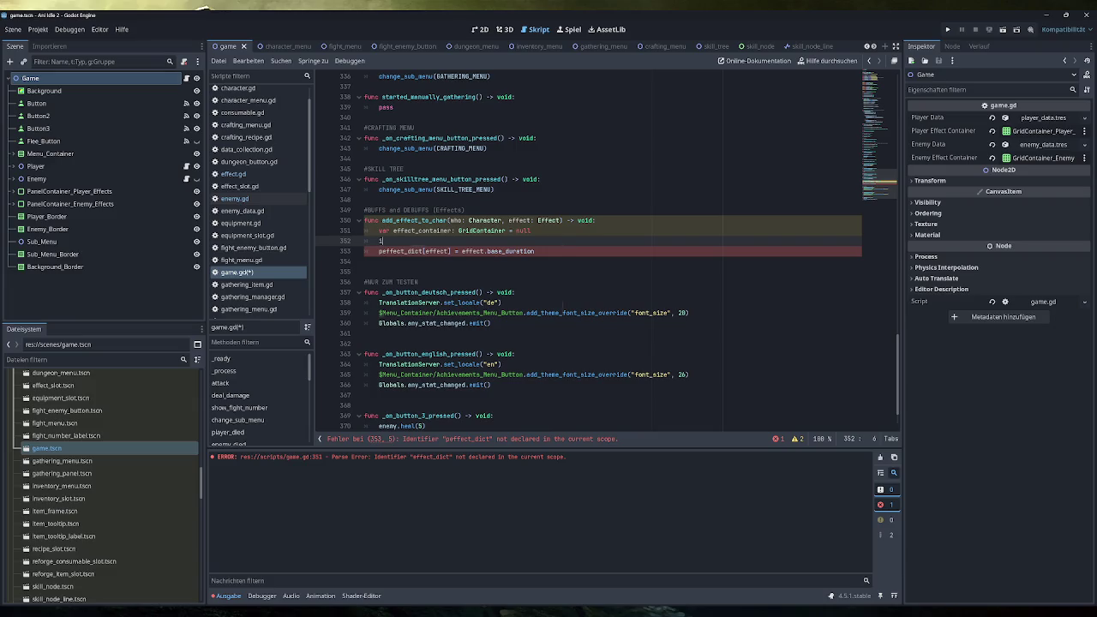
Step: Add an 'if who is Player' branch that sets effect_container to player_effect_container
{"action": "type", "text": "if (who is Mlayer):"}
{"action": "key", "text": "Return"}
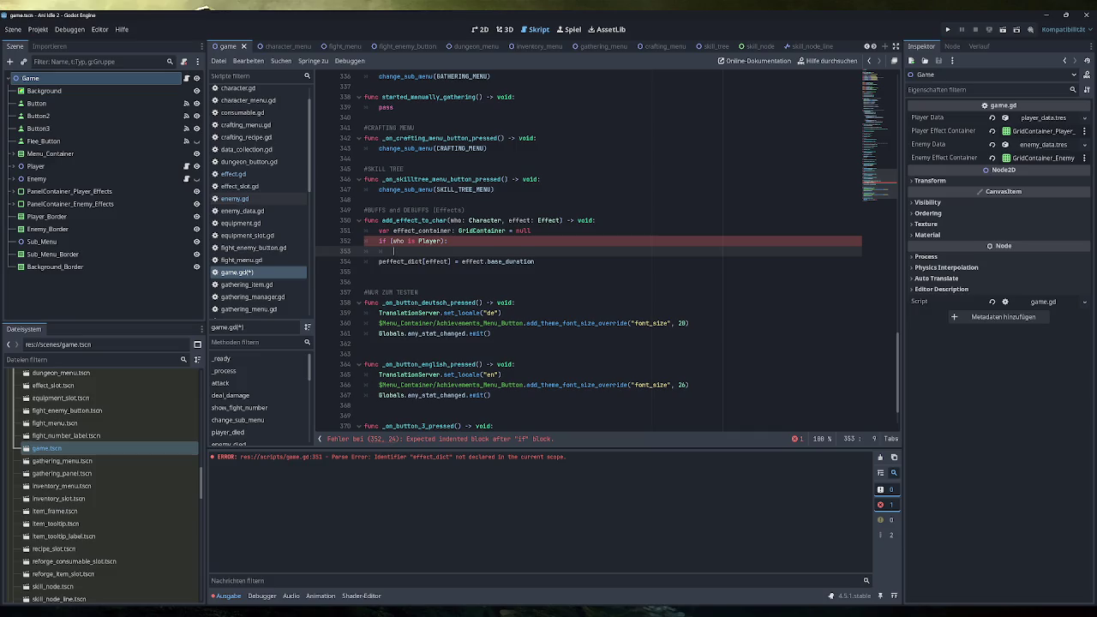
{"action": "type", "text": "effect_container"}
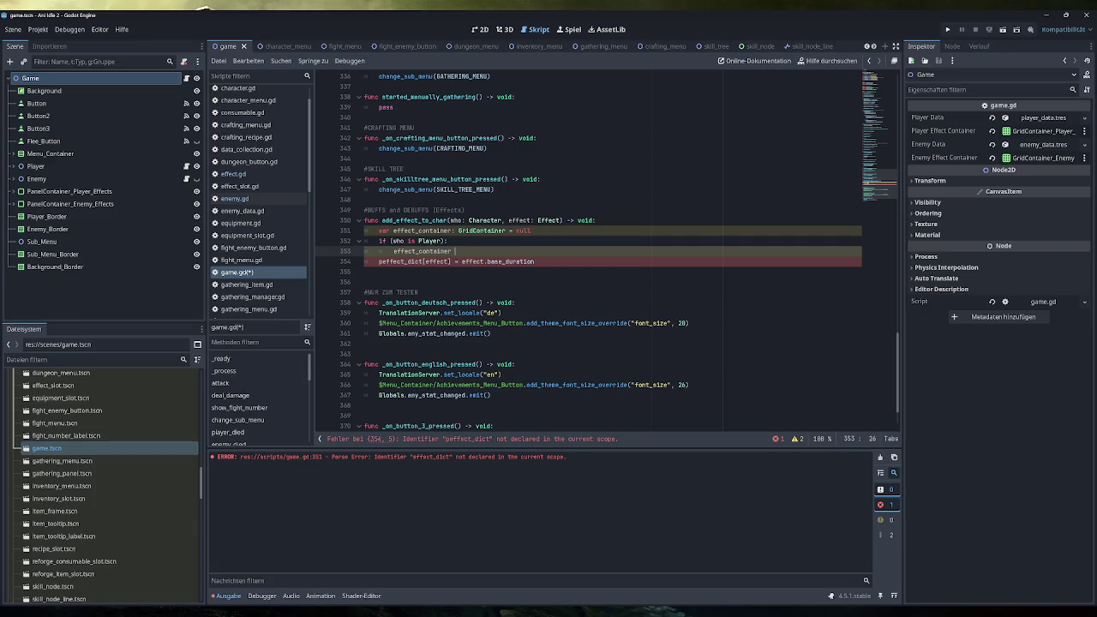
{"action": "type", "text": "= play"}
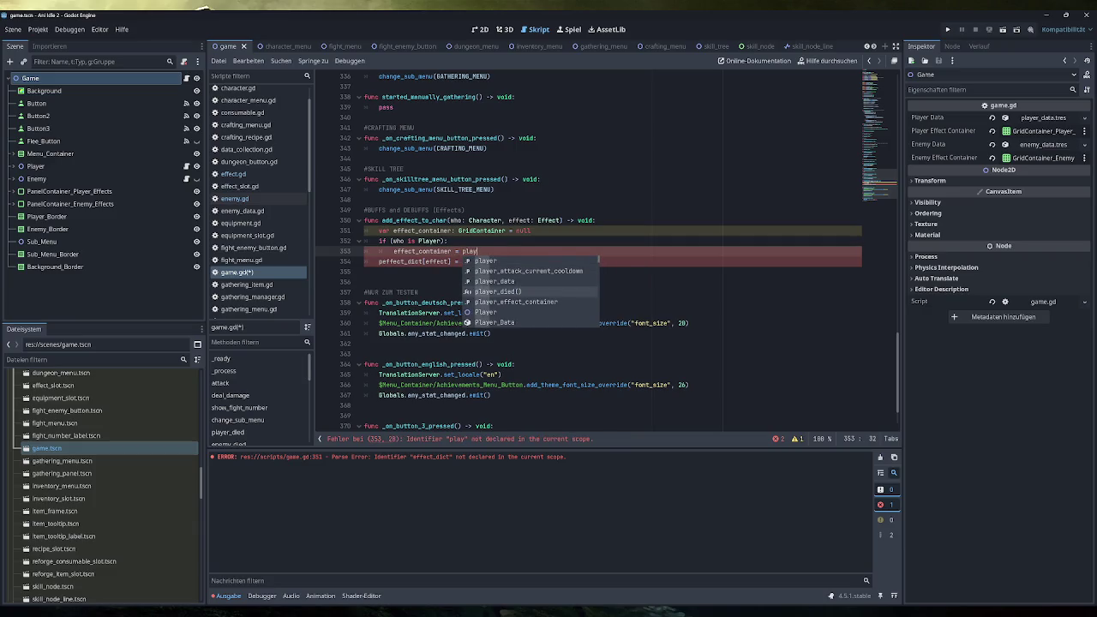
{"action": "key", "text": "Down"}
{"action": "key", "text": "Return"}
Step: Add an 'elif who is Enemy' branch that sets effect_container to enemy_effect_container
{"action": "key", "text": "Return"}
{"action": "type", "text": "elif (who is Enemy):"}
{"action": "key", "text": "Return"}
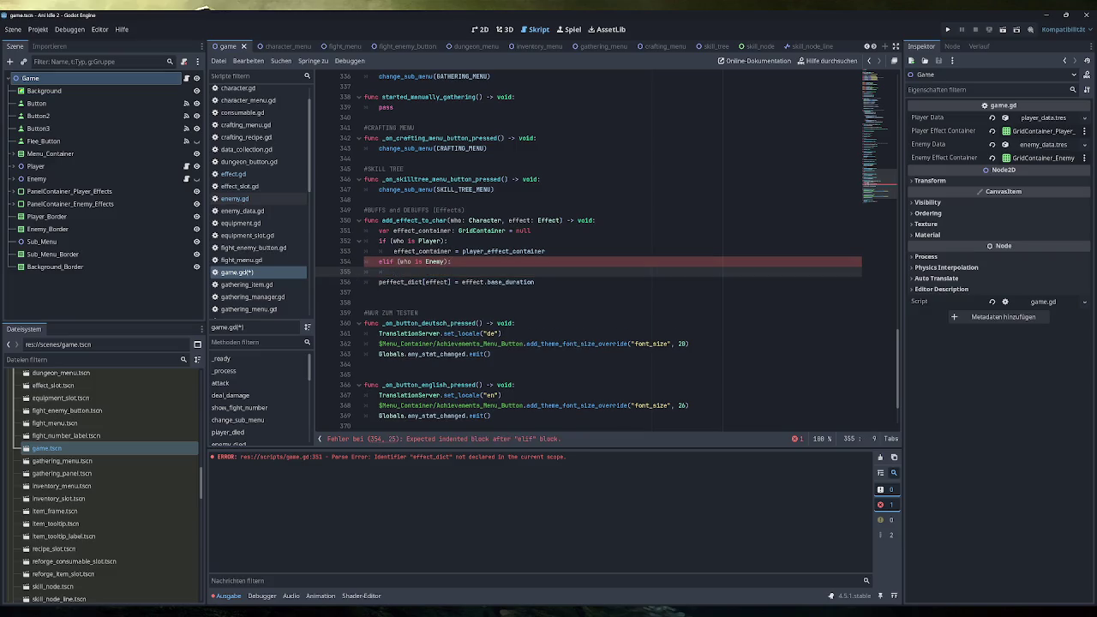
{"action": "left_click_drag", "start_coordinate": [545, 251], "coordinate": [394, 251]}
{"action": "key", "text": "ctrl+c"}
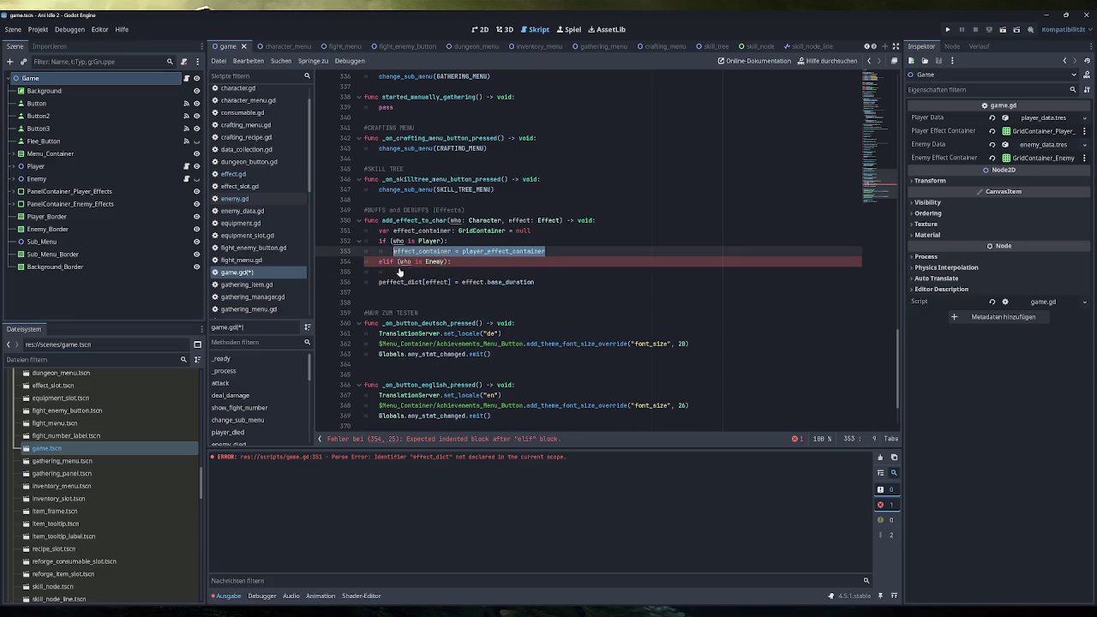
{"action": "left_click", "coordinate": [426, 271]}
{"action": "key", "text": "ctrl+v"}
{"action": "left_click_drag", "start_coordinate": [484, 272], "coordinate": [462, 272]}
{"action": "type", "text": "enemy"}
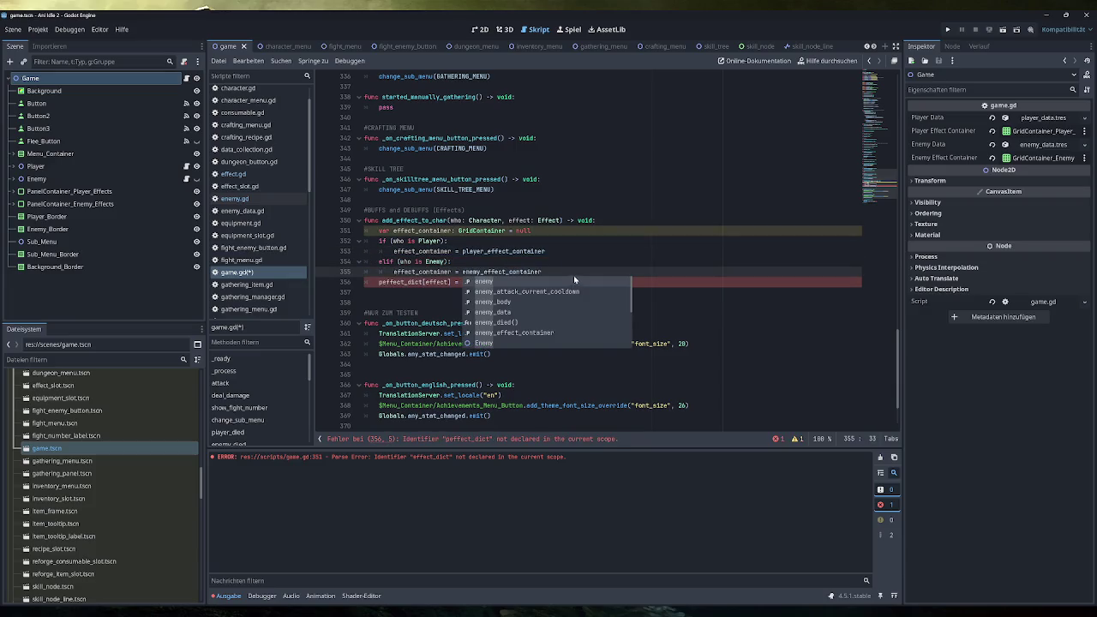
{"action": "key", "text": "Escape"}
{"action": "key", "text": "ctrl+Return"}
Step: Highlight every use of effect_container and review the Player branch assignment
{"action": "left_click", "coordinate": [532, 231]}
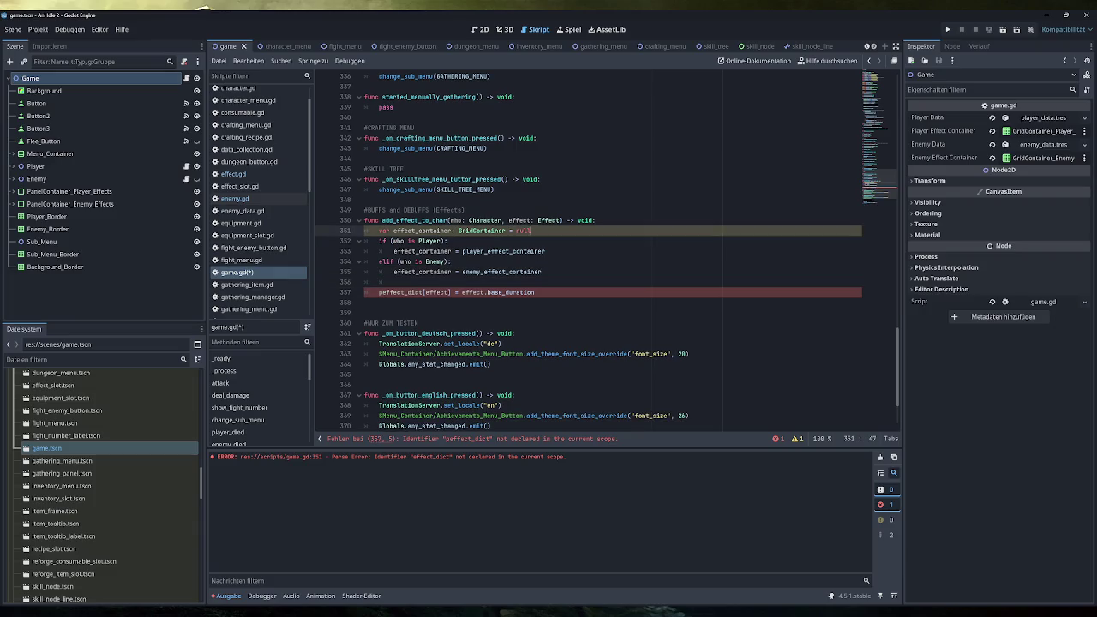
{"action": "left_click_drag", "start_coordinate": [432, 231], "coordinate": [452, 231]}
{"action": "double_click", "coordinate": [423, 231]}
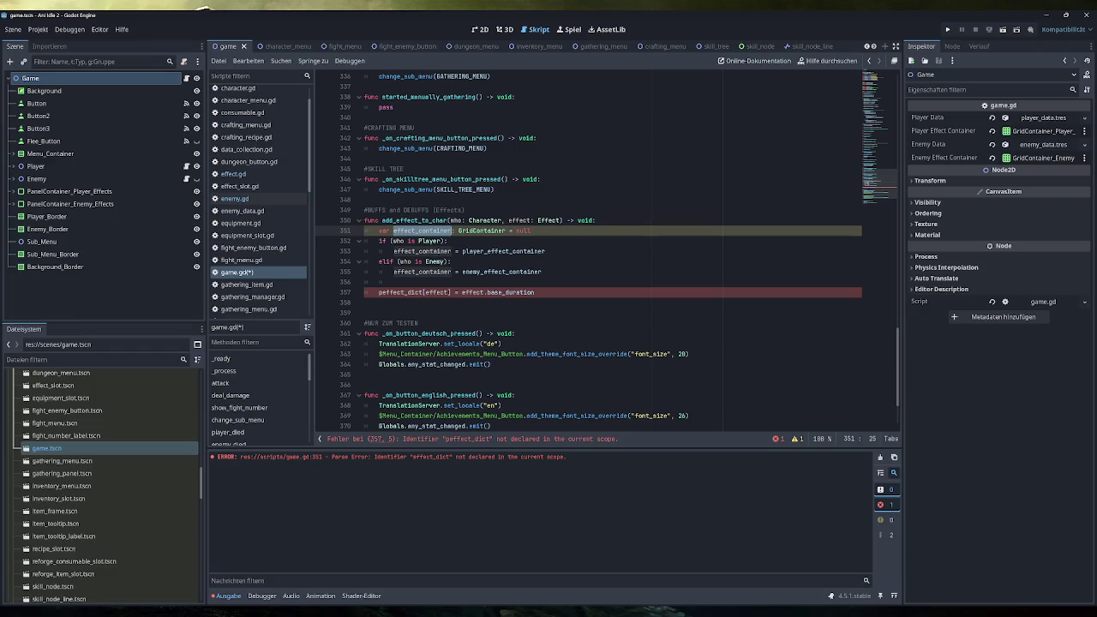
{"action": "left_click", "coordinate": [543, 251]}
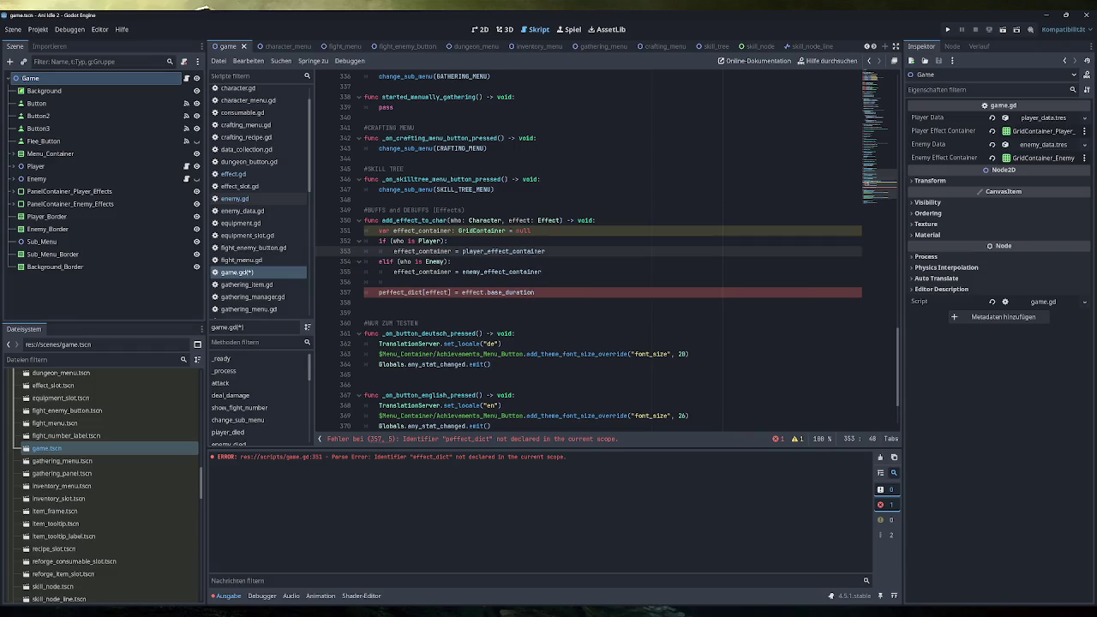
{"action": "scroll", "coordinate": [514, 257], "scroll_direction": "down", "scroll_amount": 1}
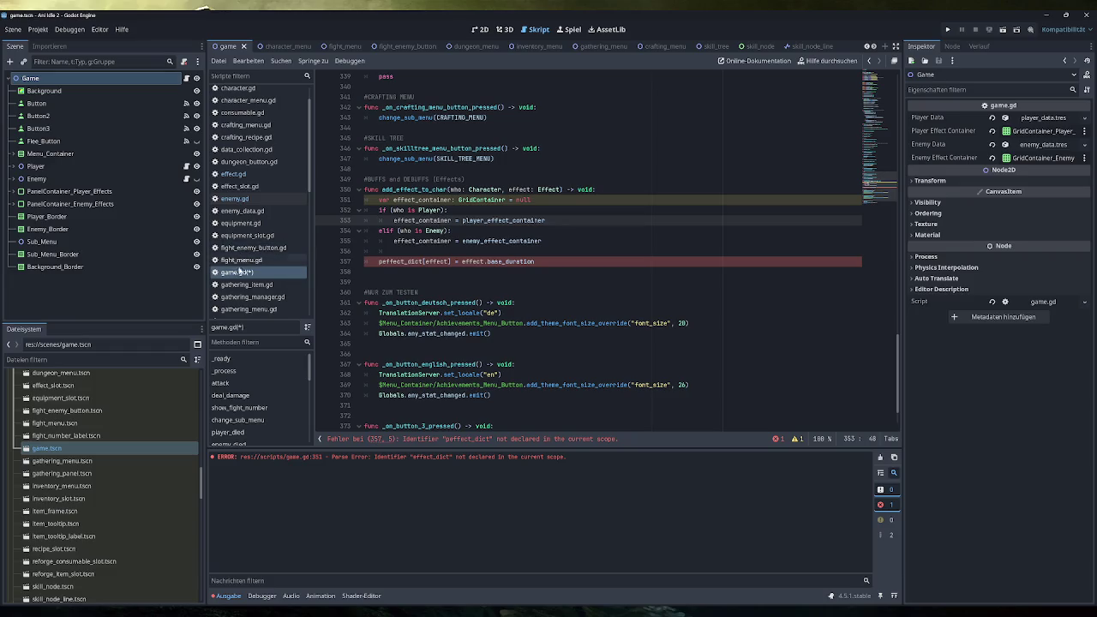
{"action": "scroll", "coordinate": [254, 236], "scroll_direction": "down", "scroll_amount": 3}
{"action": "scroll", "coordinate": [254, 237], "scroll_direction": "down", "scroll_amount": 3}
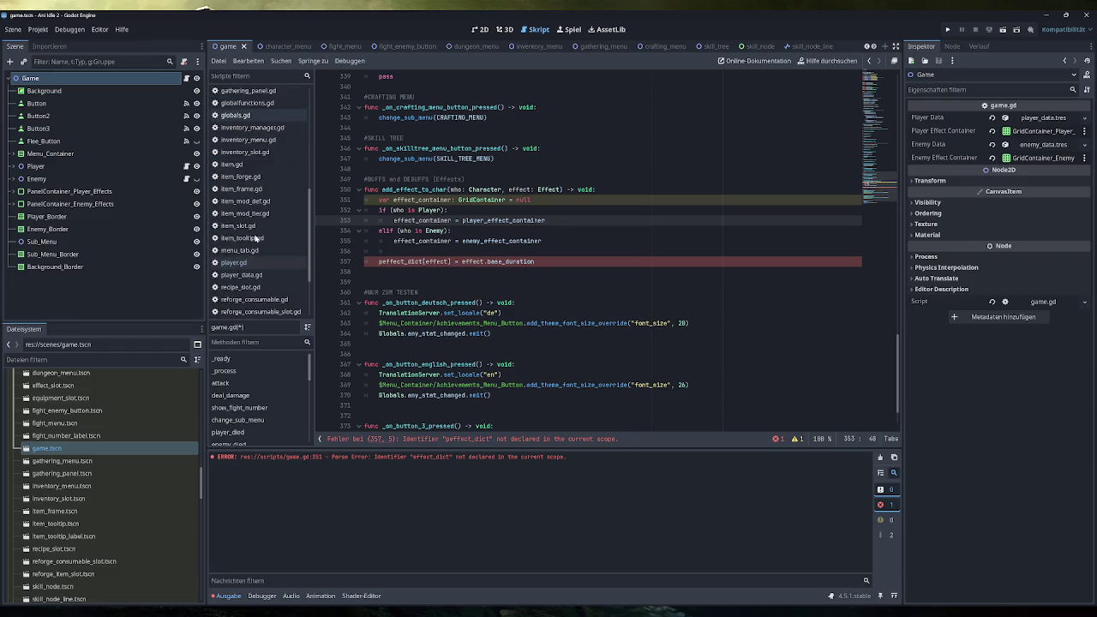
{"action": "left_click", "coordinate": [234, 263]}
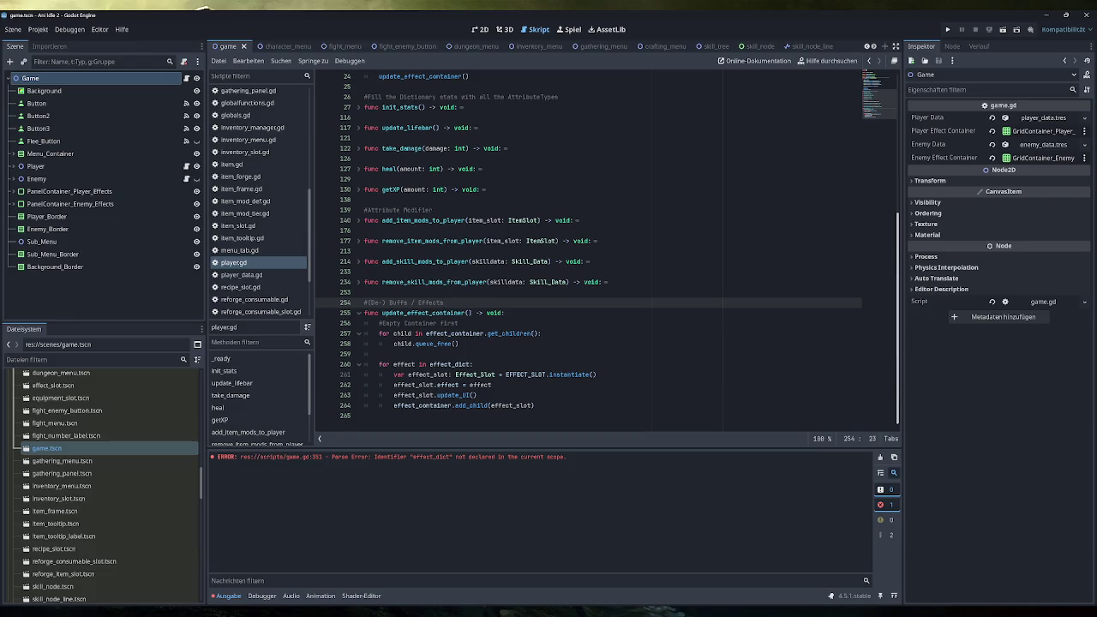
{"action": "scroll", "coordinate": [600, 248], "scroll_direction": "up", "scroll_amount": 5}
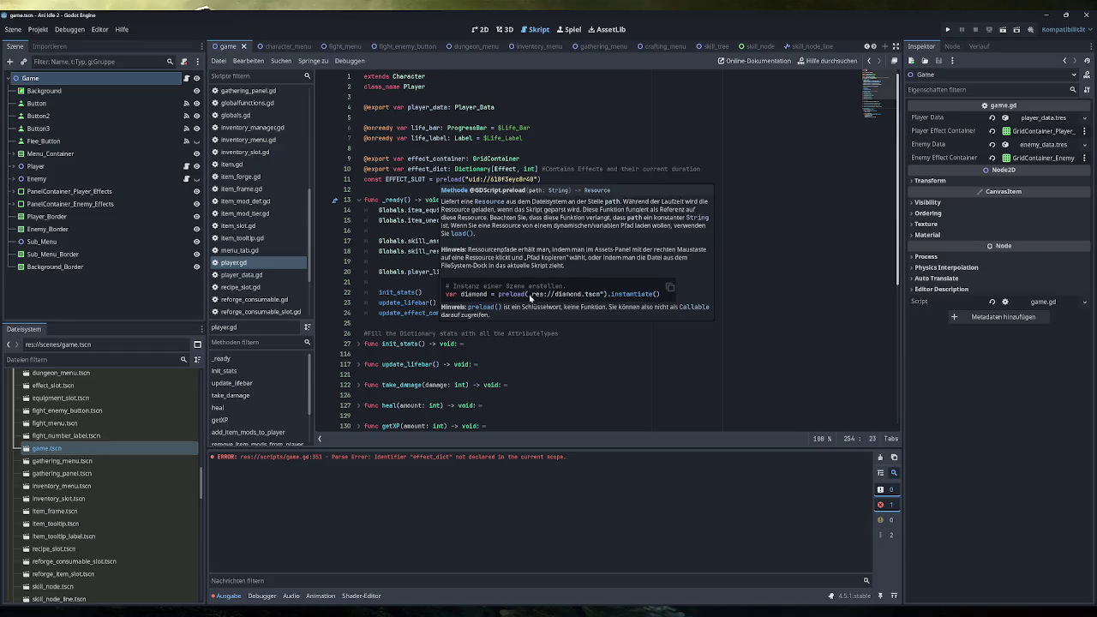
{"action": "scroll", "coordinate": [531, 296], "scroll_direction": "down", "scroll_amount": 5}
{"action": "scroll", "coordinate": [532, 295], "scroll_direction": "down", "scroll_amount": 2}
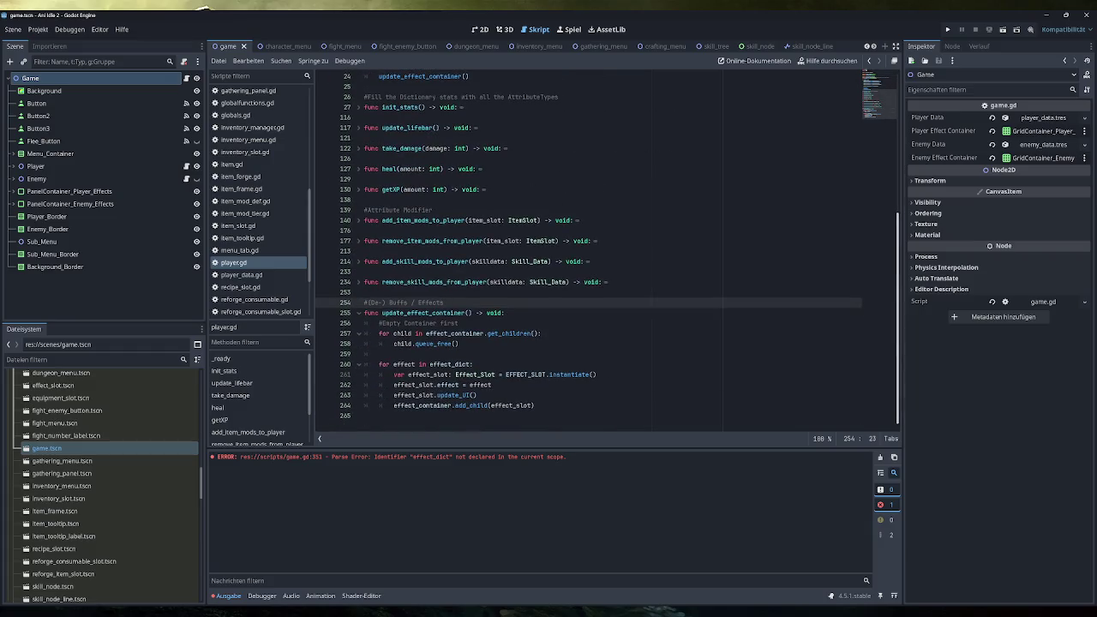
{"action": "scroll", "coordinate": [532, 296], "scroll_direction": "up", "scroll_amount": 7}
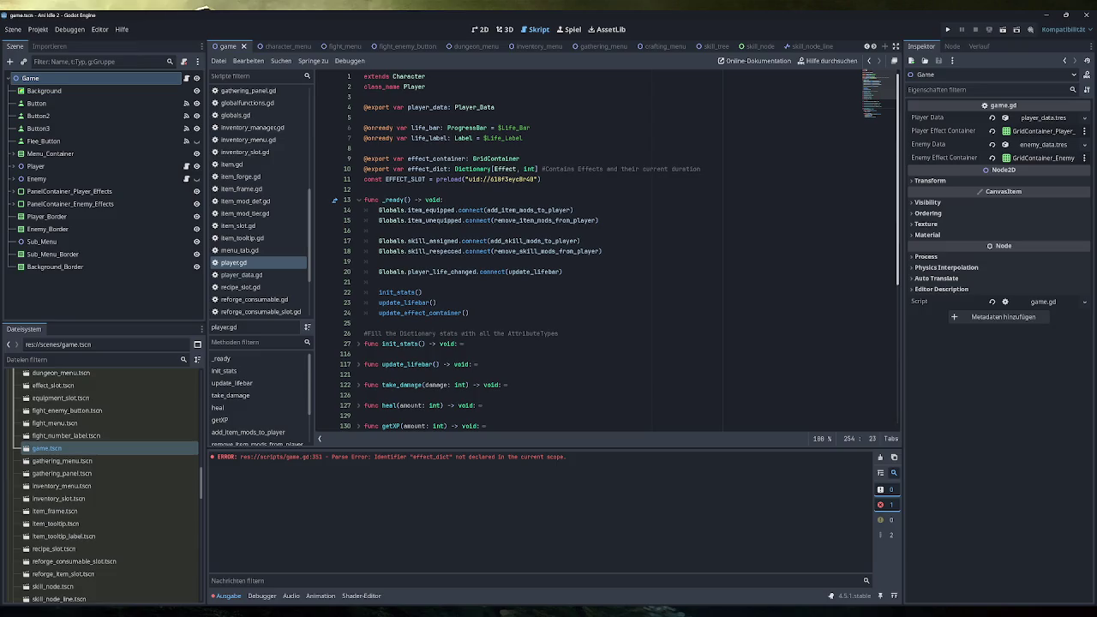
{"action": "scroll", "coordinate": [269, 256], "scroll_direction": "down", "scroll_amount": 2}
{"action": "scroll", "coordinate": [532, 296], "scroll_direction": "down", "scroll_amount": 8}
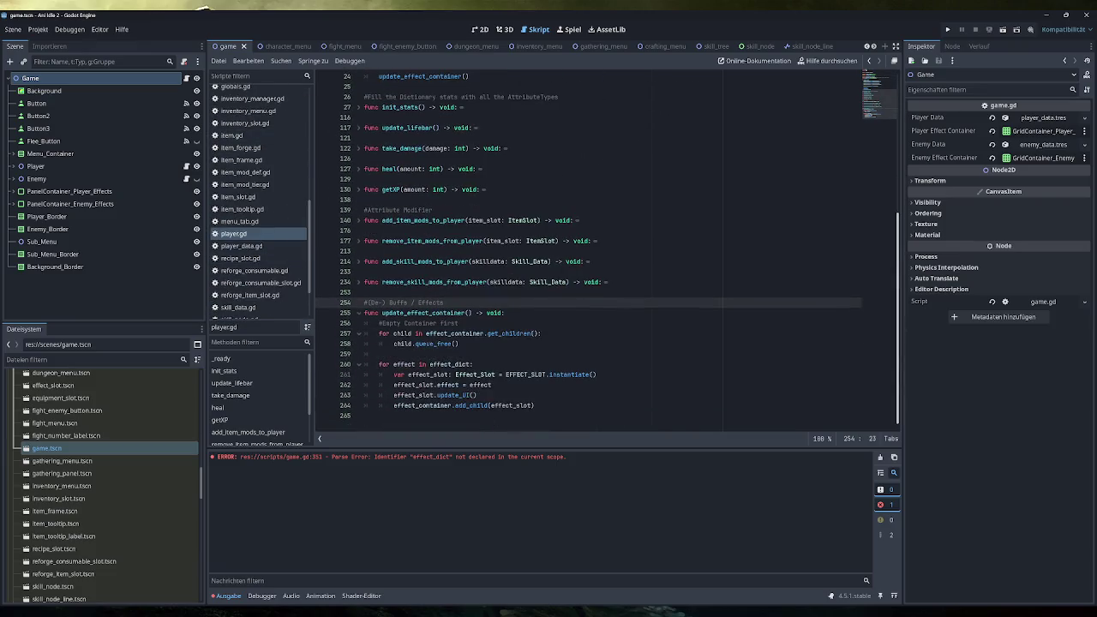
{"action": "scroll", "coordinate": [258, 224], "scroll_direction": "up", "scroll_amount": 5}
{"action": "left_click", "coordinate": [255, 157]}
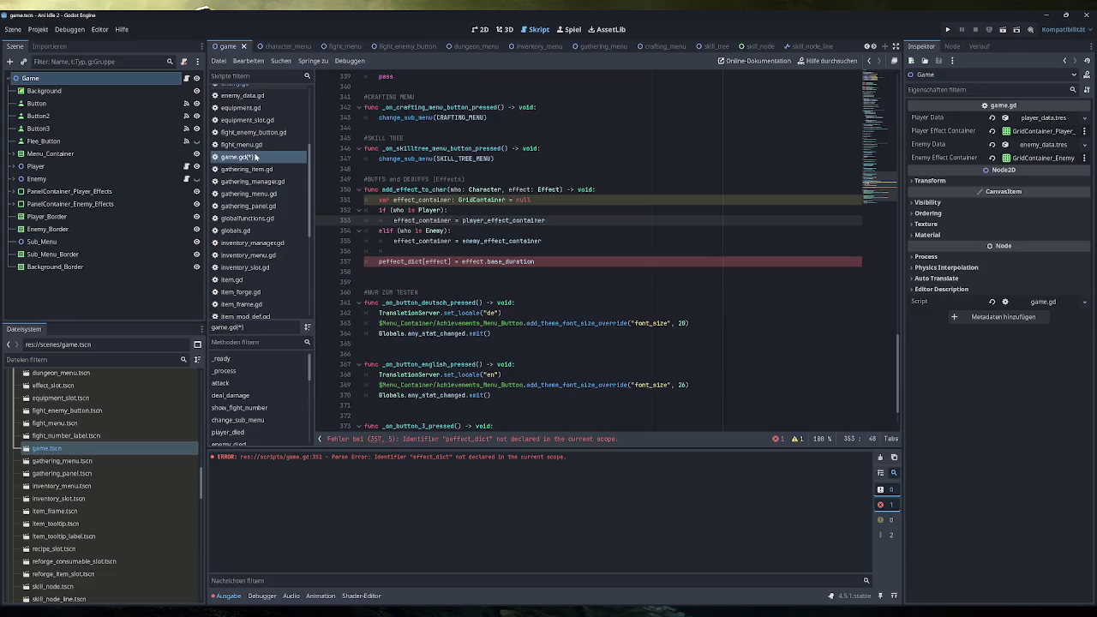
Step: Delete the if/elif block, then restore it with undo
{"action": "left_click", "coordinate": [447, 210]}
{"action": "left_click_drag", "start_coordinate": [542, 241], "coordinate": [379, 210]}
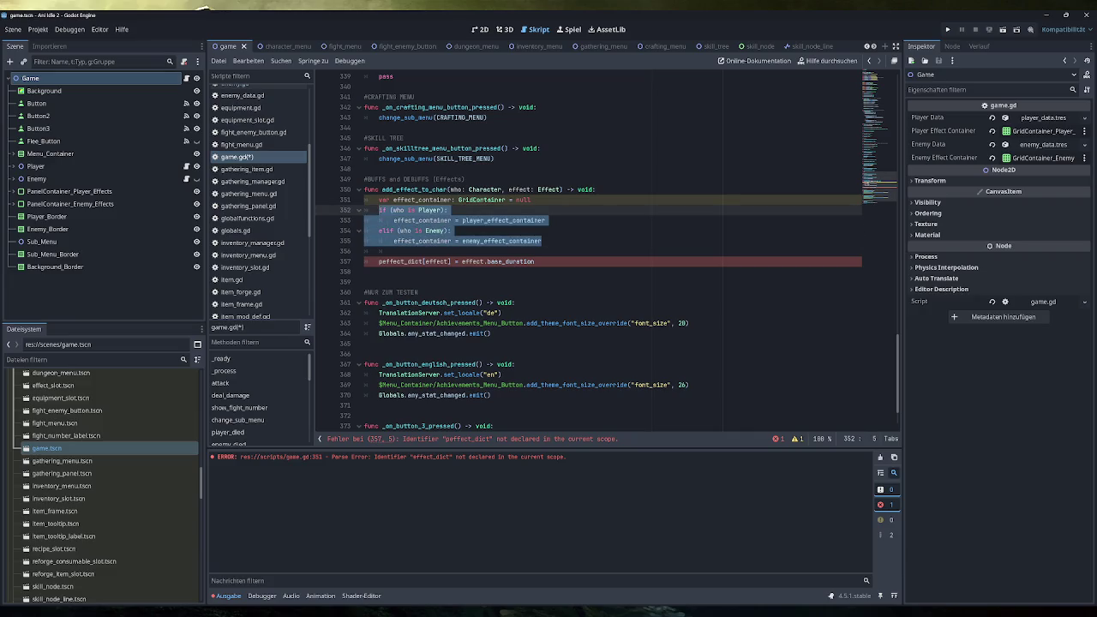
{"action": "key", "text": "Delete"}
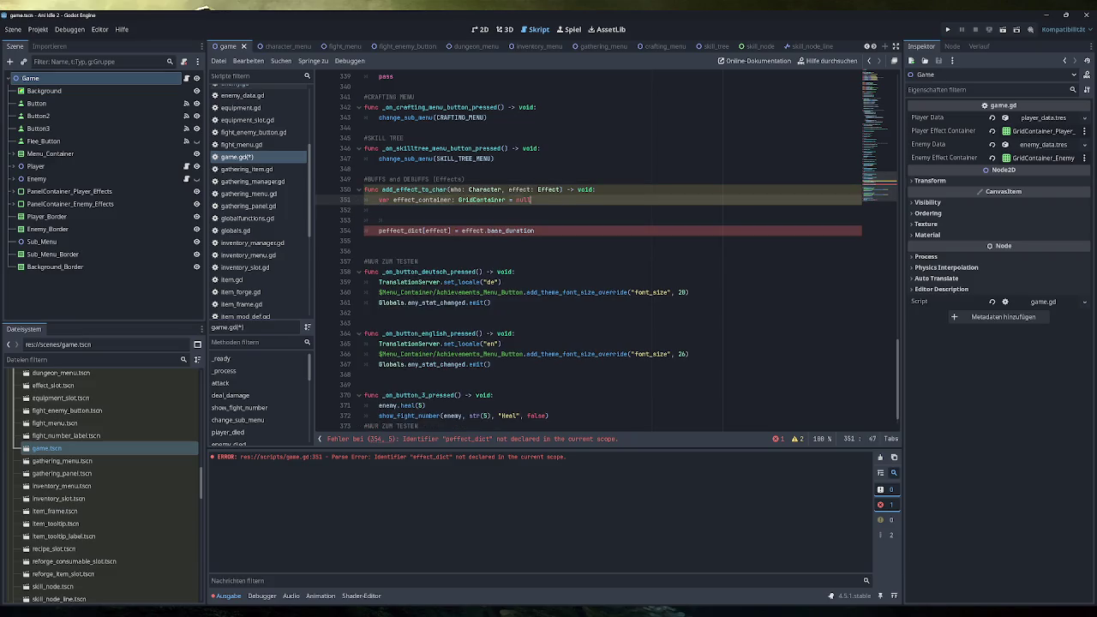
{"action": "mouse_move", "coordinate": [532, 199]}
{"action": "left_mouse_down"}
{"action": "mouse_move", "coordinate": [383, 200]}
{"action": "mouse_move", "coordinate": [452, 200]}
{"action": "mouse_move", "coordinate": [406, 199]}
{"action": "mouse_move", "coordinate": [417, 200]}
{"action": "left_mouse_up"}
{"action": "key", "text": "ctrl+z"}
{"action": "left_click", "coordinate": [418, 200]}
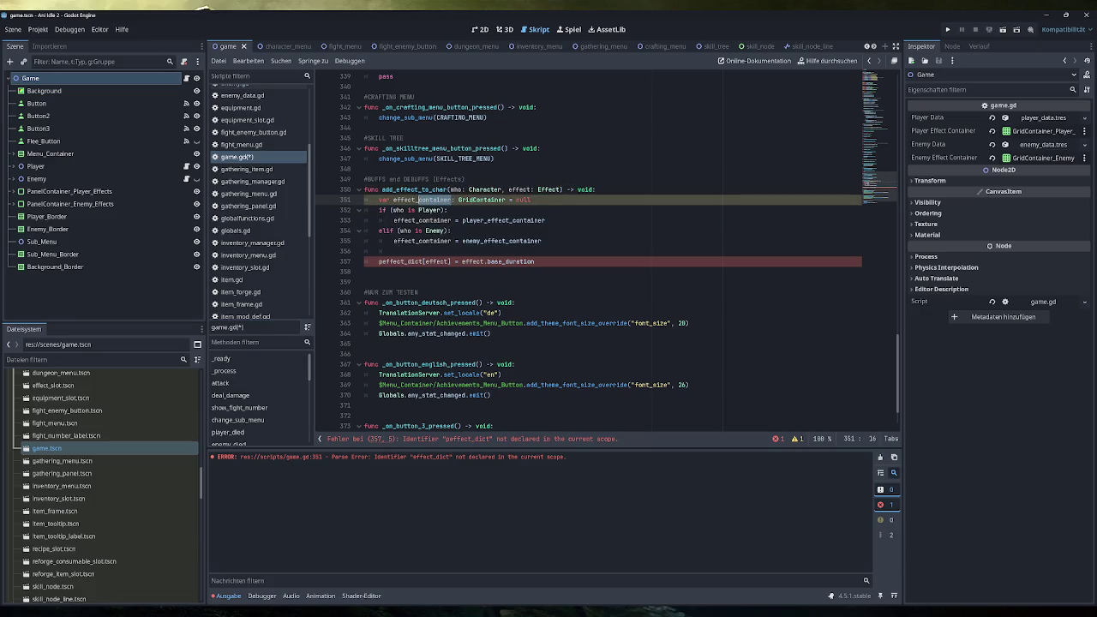
Step: Rename the local variable to effect_dict with type Dictionary[Effect, int]
{"action": "type", "text": "dict"}
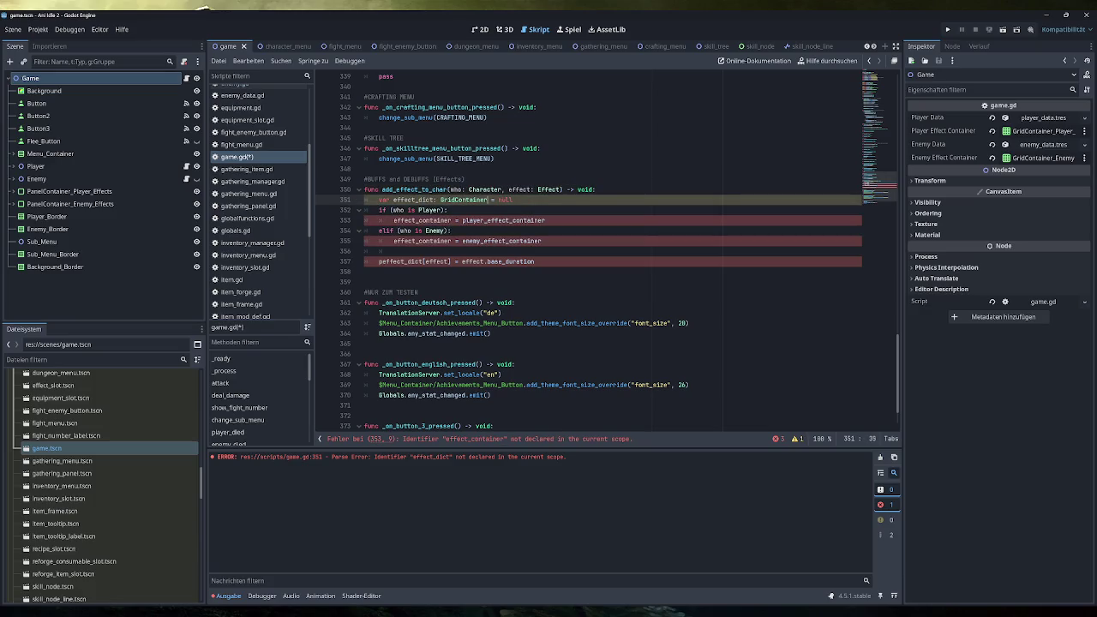
{"action": "key", "text": "ctrl+shift+Left"}
{"action": "type", "text": "Dict"}
{"action": "key", "text": "Return"}
{"action": "type", "text": "["}
{"action": "key", "text": "BackSpace"}
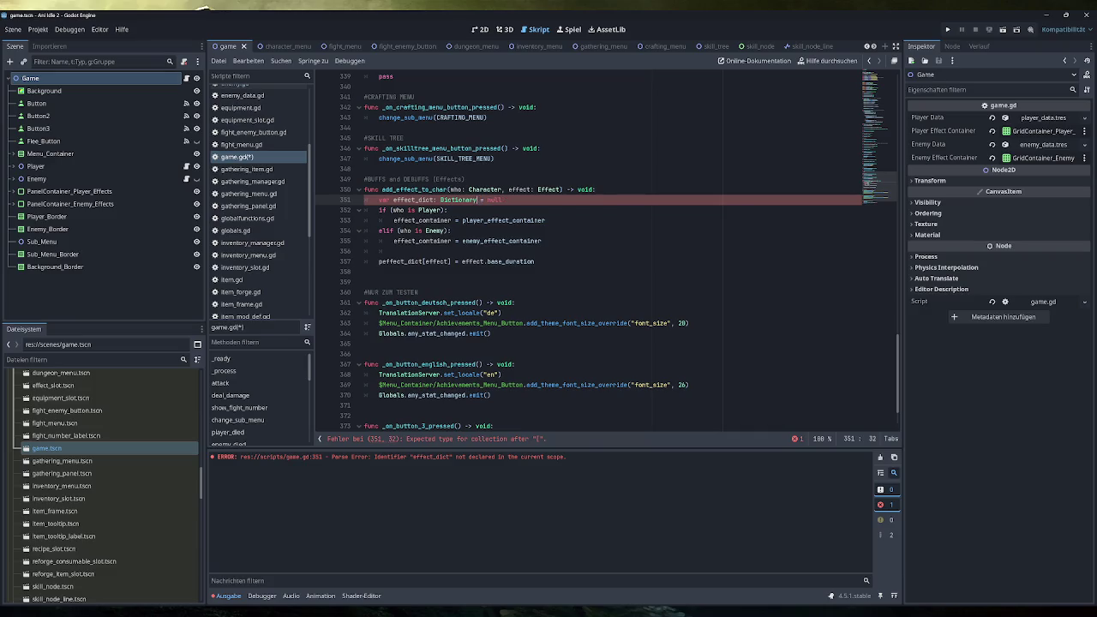
{"action": "type", "text": "[Effect, "}
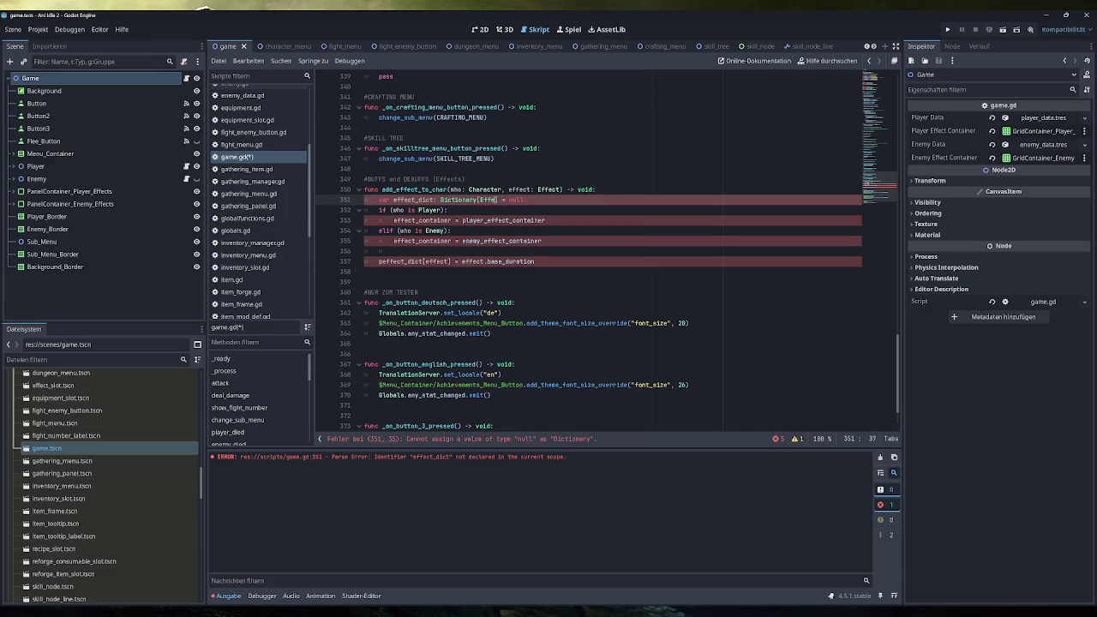
{"action": "type", "text": "int"}
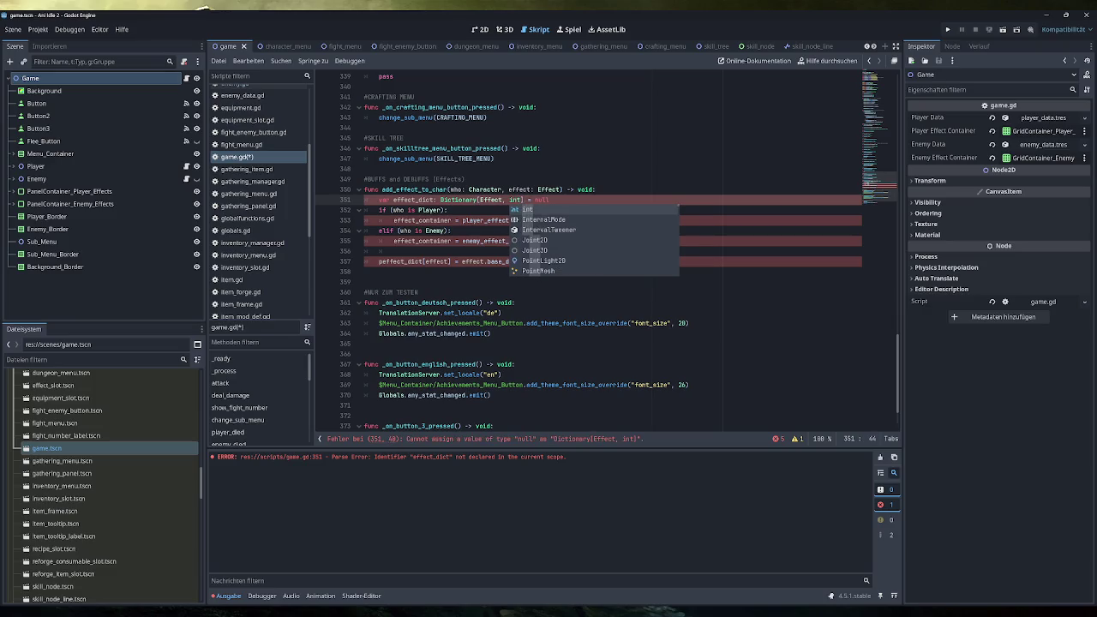
{"action": "key", "text": "End"}
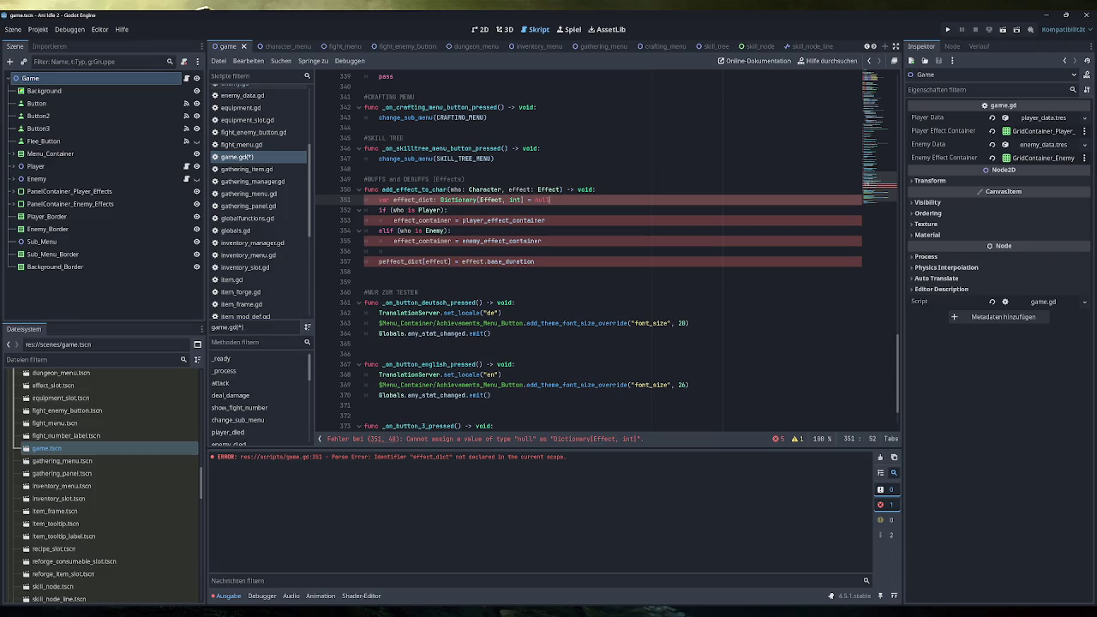
Step: Replace the null default of effect_dict with an empty dictionary {}
{"action": "key", "text": "ctrl+shift+Left"}
{"action": "key", "text": "BackSpace"}
{"action": "key", "text": "BackSpace"}
{"action": "key", "text": "BackSpace"}
{"action": "type", "text": "["}
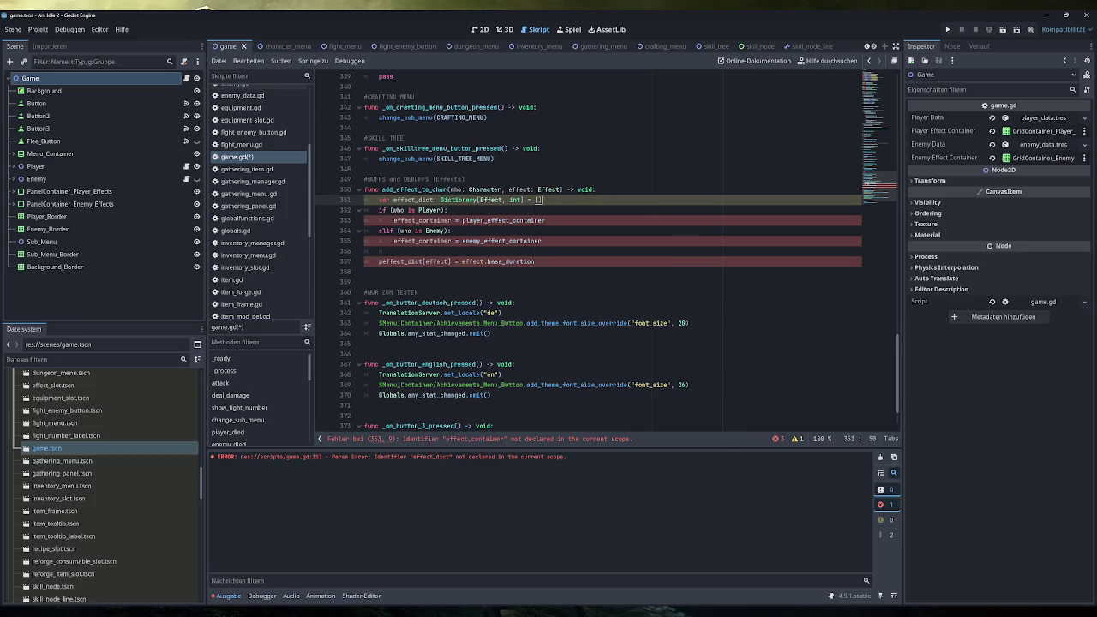
{"action": "left_click", "coordinate": [542, 241]}
{"action": "left_click", "coordinate": [542, 200]}
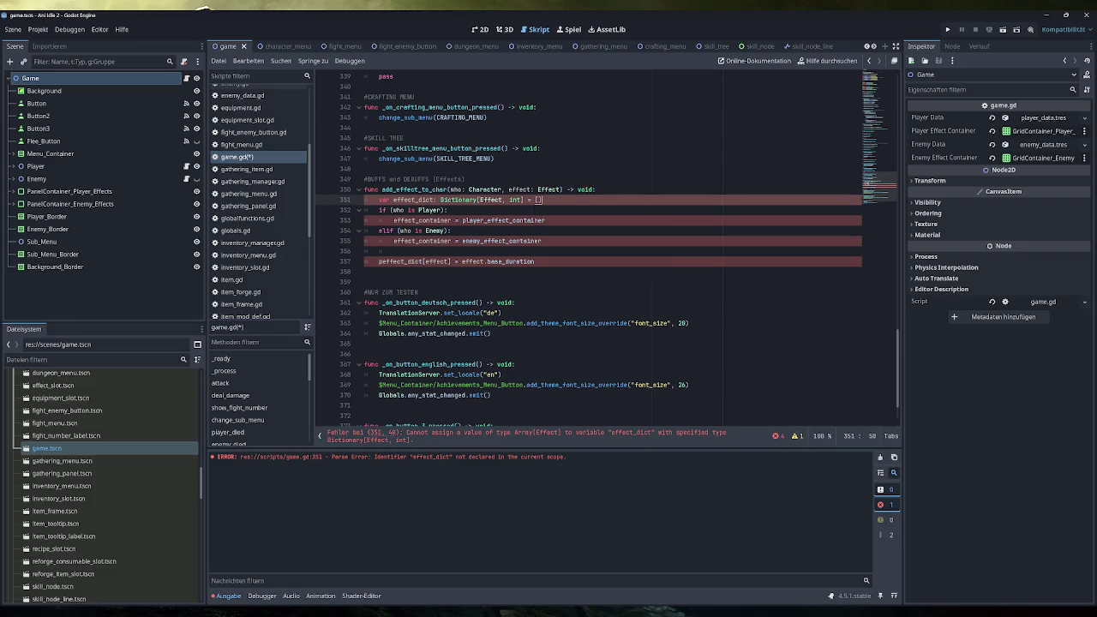
{"action": "key", "text": "BackSpace"}
{"action": "key", "text": "BackSpace"}
{"action": "type", "text": "{}"}
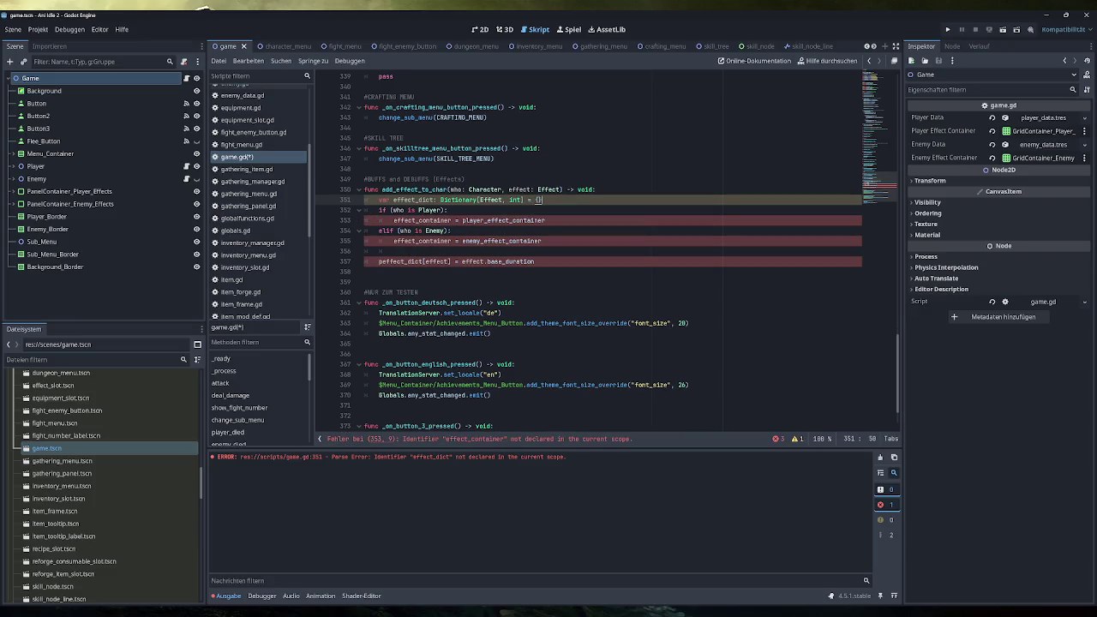
{"action": "left_click", "coordinate": [365, 282]}
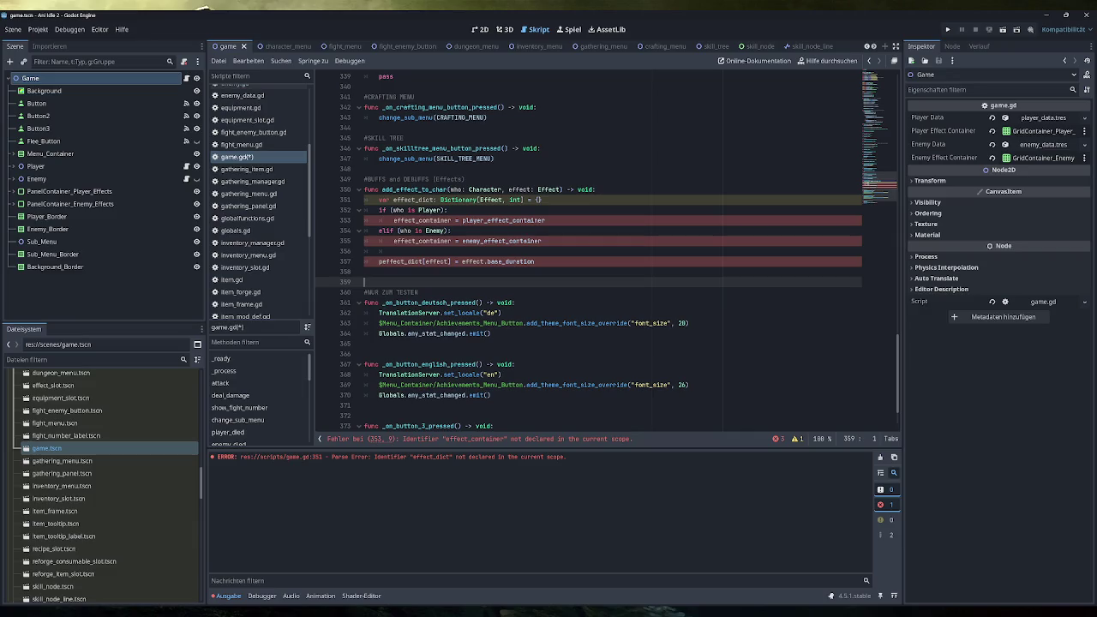
Step: Replace effect_container with effect_dict in the Player branch on line 353
{"action": "double_click", "coordinate": [415, 200]}
{"action": "key", "text": "ctrl+c"}
{"action": "double_click", "coordinate": [423, 220]}
{"action": "key", "text": "ctrl+v"}
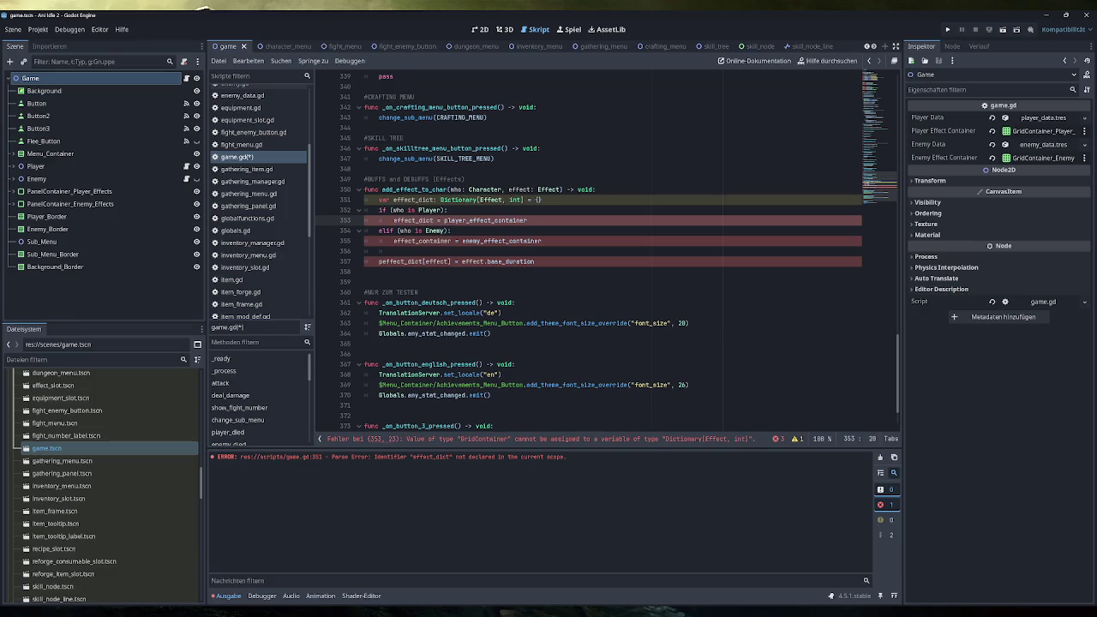
{"action": "scroll", "coordinate": [601, 257], "scroll_direction": "up", "scroll_amount": 2}
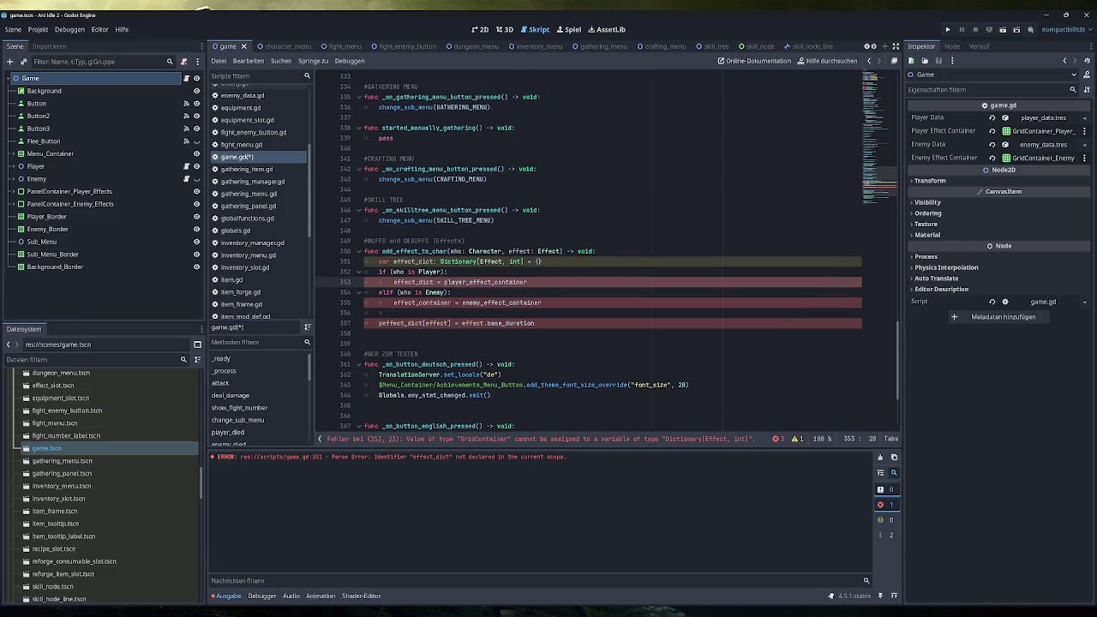
{"action": "scroll", "coordinate": [265, 267], "scroll_direction": "down", "scroll_amount": 3}
{"action": "left_click", "coordinate": [233, 262]}
{"action": "scroll", "coordinate": [589, 247], "scroll_direction": "up", "scroll_amount": 5}
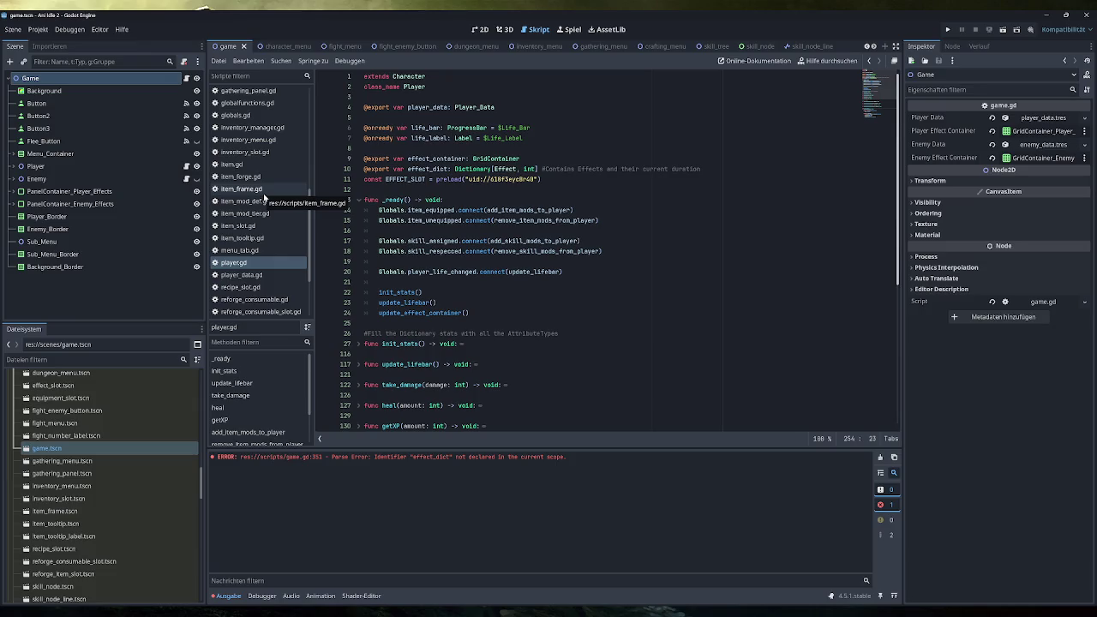
{"action": "left_click", "coordinate": [242, 274]}
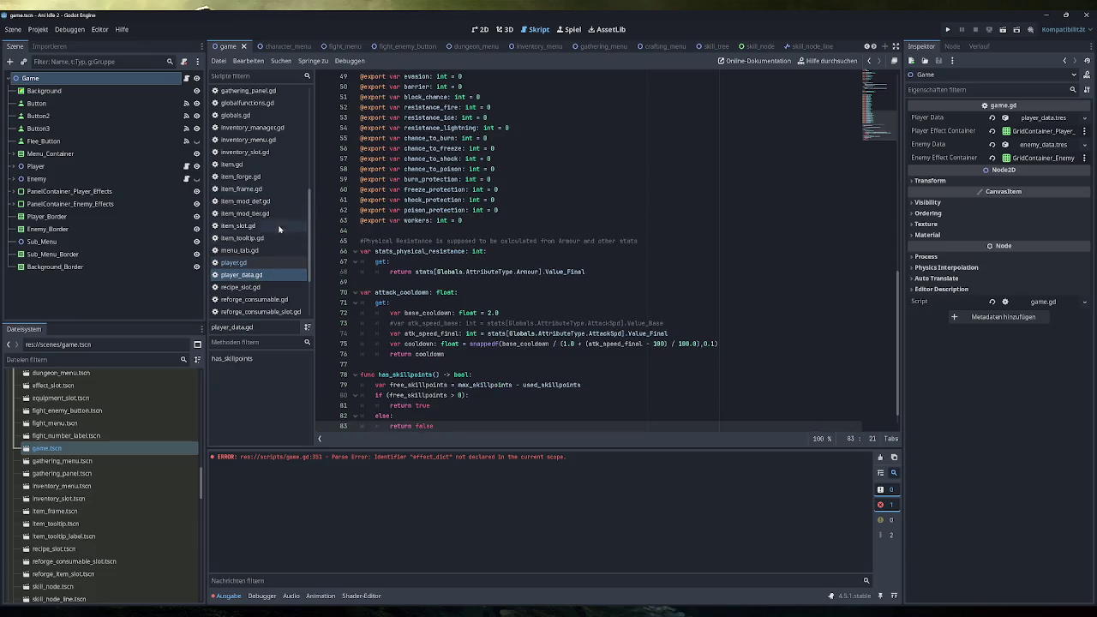
{"action": "scroll", "coordinate": [592, 249], "scroll_direction": "up", "scroll_amount": 15}
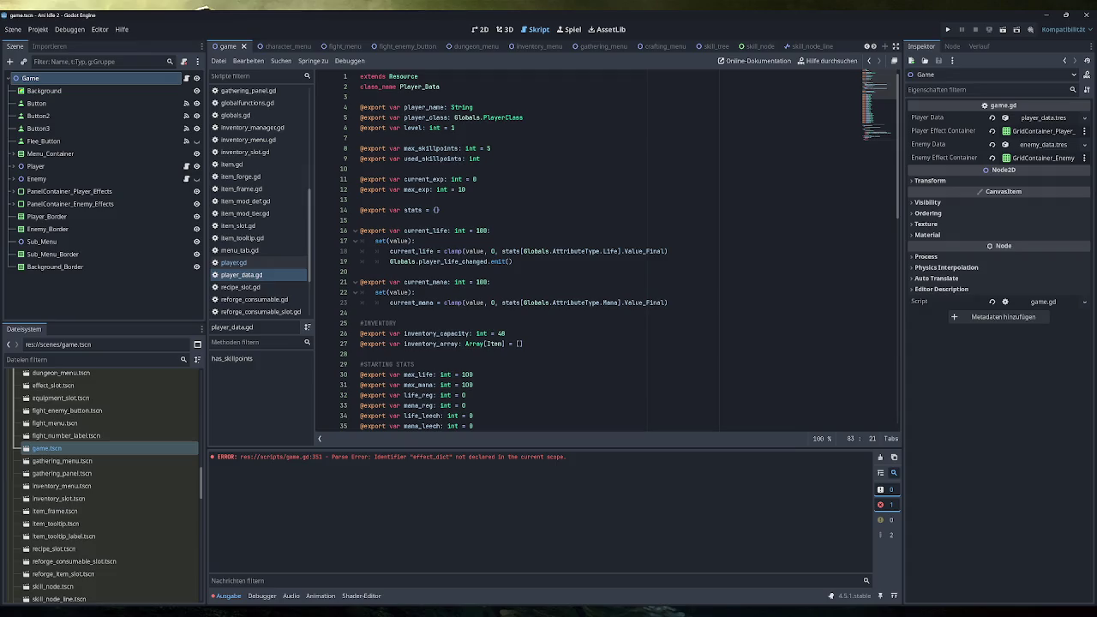
{"action": "left_click", "coordinate": [233, 262]}
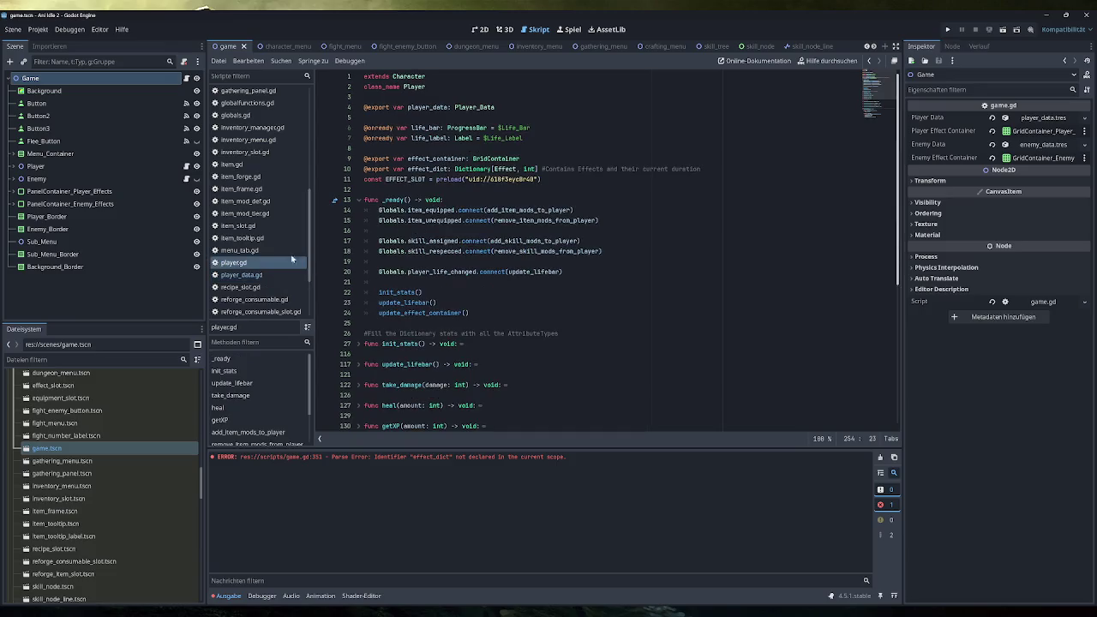
{"action": "left_click_drag", "start_coordinate": [702, 169], "coordinate": [364, 169]}
{"action": "key", "text": "BackSpace"}
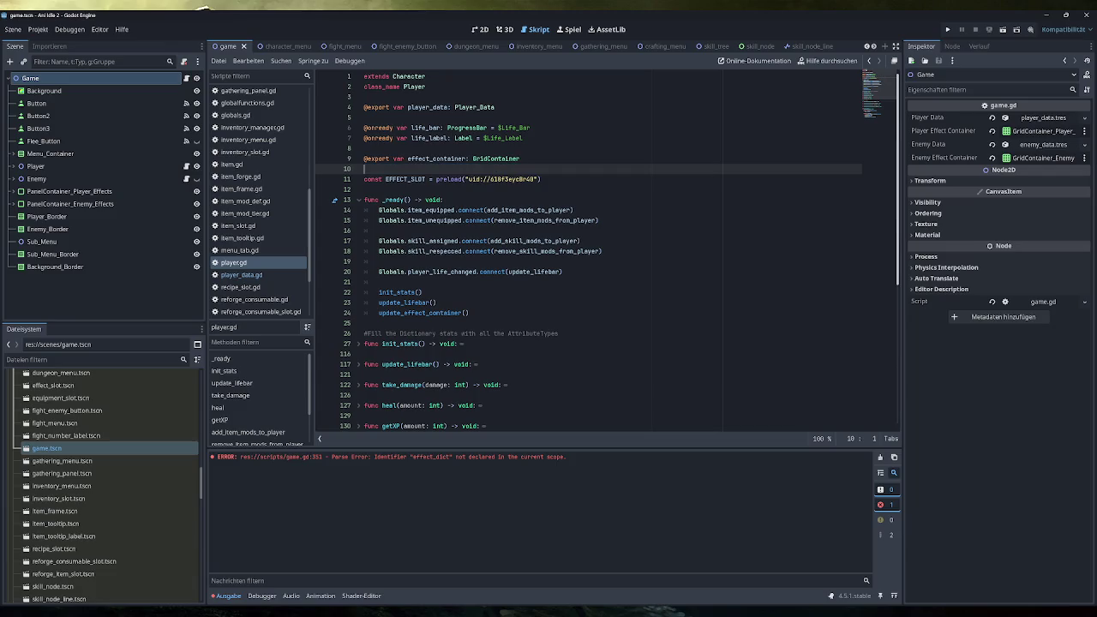
{"action": "key", "text": "BackSpace"}
Step: Add a '#BUFF DEBUFFS (Effects)' comment after the inventory variables in player_data.gd
{"action": "left_click", "coordinate": [242, 274]}
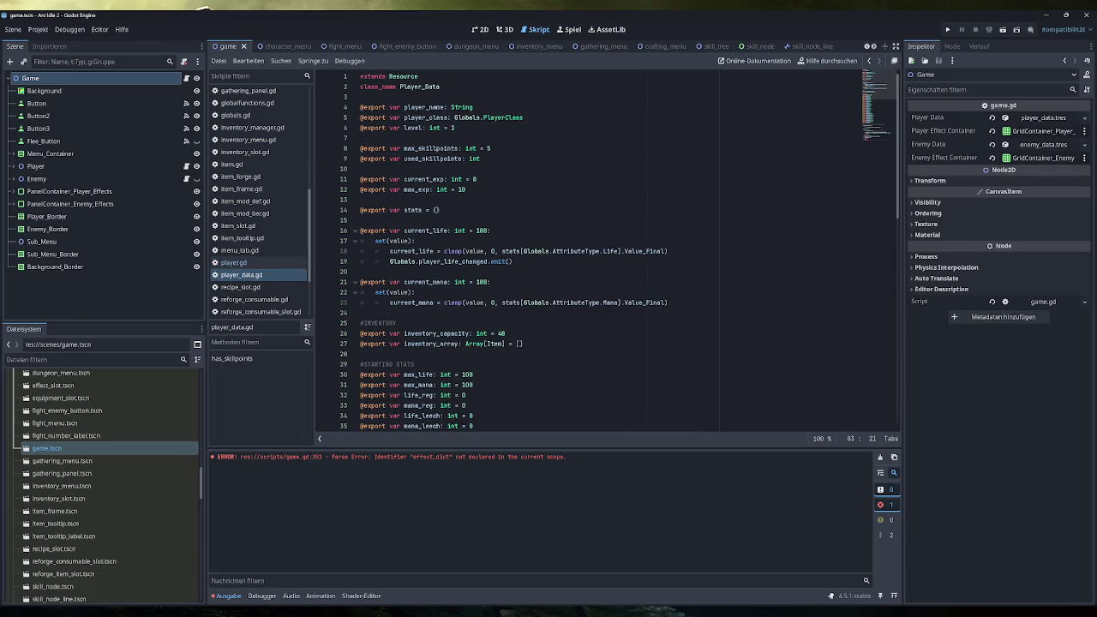
{"action": "scroll", "coordinate": [601, 248], "scroll_direction": "down", "scroll_amount": 6}
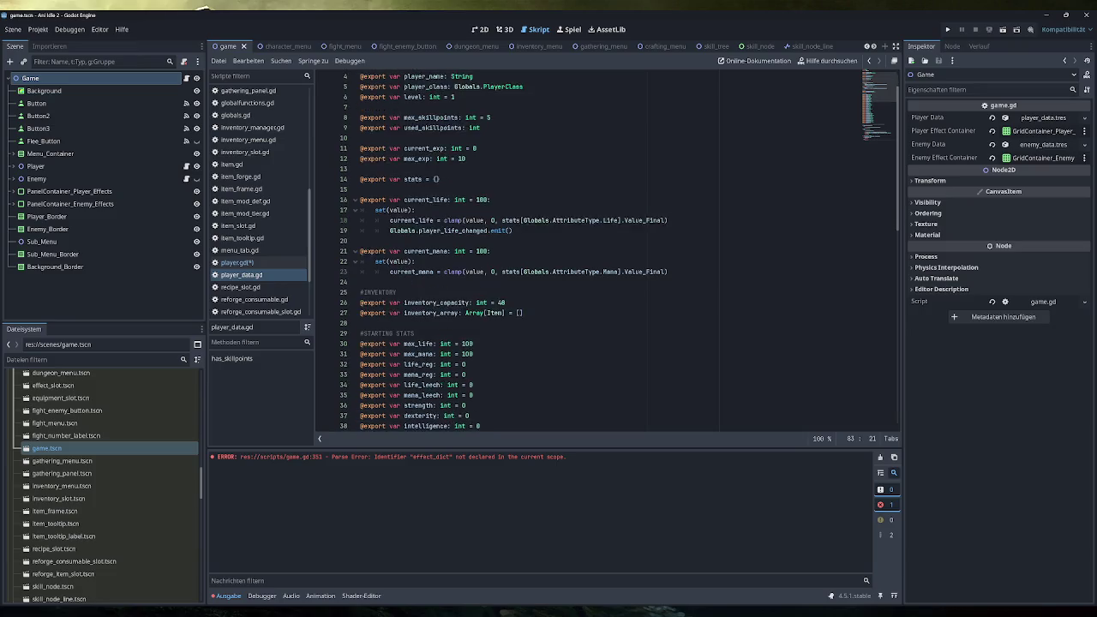
{"action": "scroll", "coordinate": [591, 249], "scroll_direction": "down", "scroll_amount": 15}
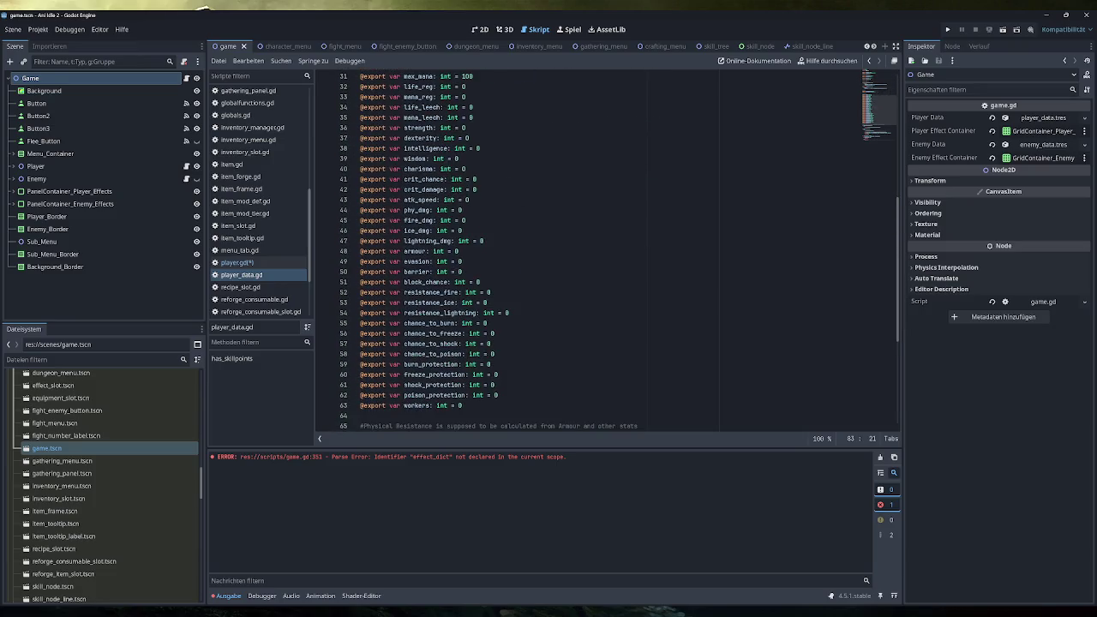
{"action": "scroll", "coordinate": [591, 248], "scroll_direction": "up", "scroll_amount": 12}
{"action": "scroll", "coordinate": [592, 248], "scroll_direction": "up", "scroll_amount": 8}
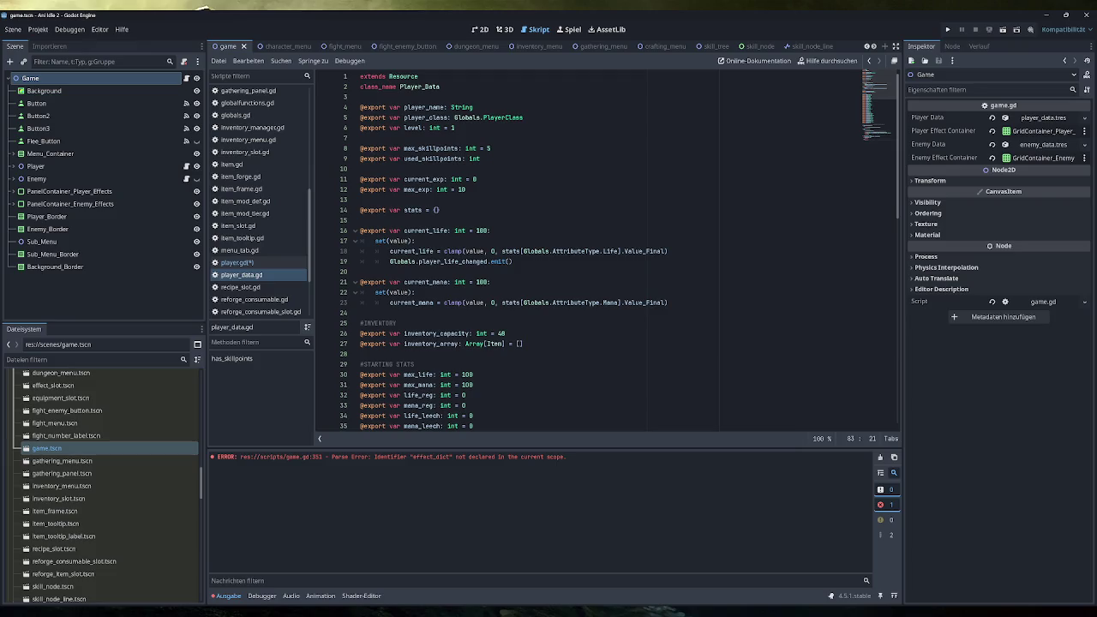
{"action": "left_click", "coordinate": [360, 355]}
{"action": "key", "text": "Return"}
{"action": "key", "text": "Return"}
{"action": "key", "text": "Return"}
{"action": "key", "text": "Up"}
{"action": "key", "text": "Up"}
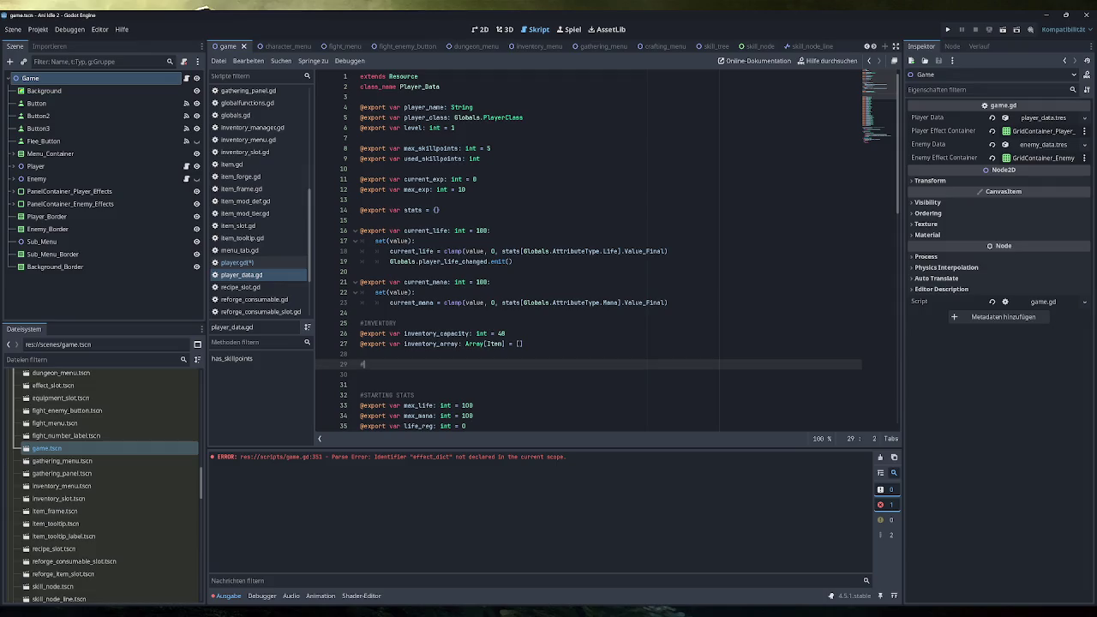
{"action": "type", "text": "BUFF DEB"}
{"action": "type", "text": "UFFS (Effects"}
{"action": "type", "text": ")"}
Step: Export effect_dict: Dictionary[Effect, int] under the new comment and save the scripts
{"action": "key", "text": "Return"}
{"action": "type", "text": "@export var effect_dict: Dictionary[Effect, int] #Contains Effects and their current duration"}
{"action": "key", "text": "Delete"}
{"action": "left_click", "coordinate": [443, 365]}
{"action": "key", "text": "ctrl+s"}
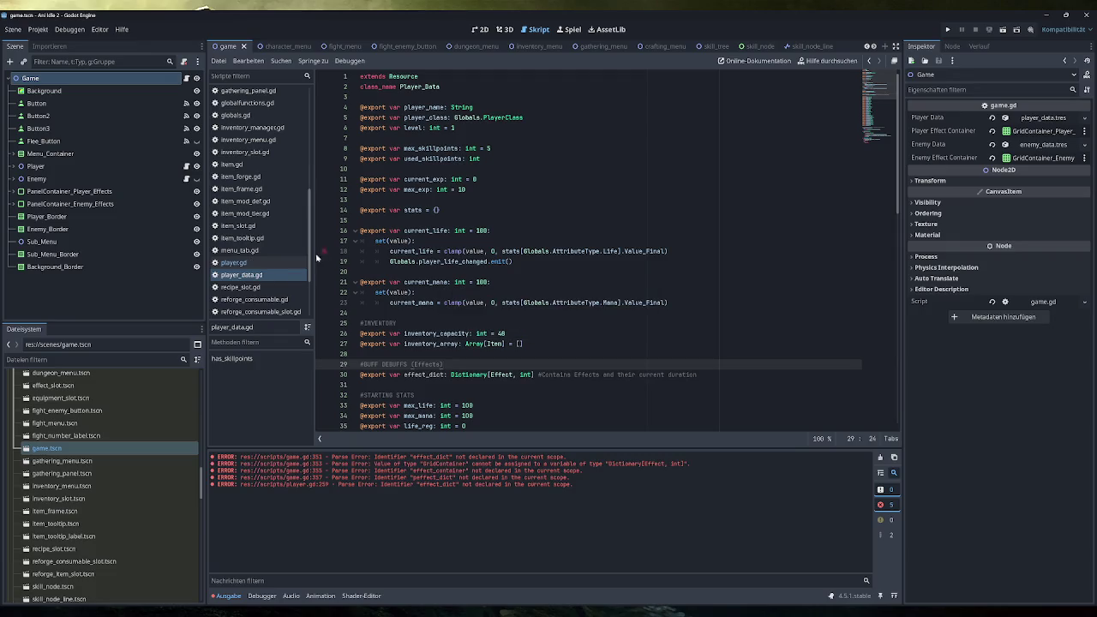
{"action": "left_click", "coordinate": [255, 263]}
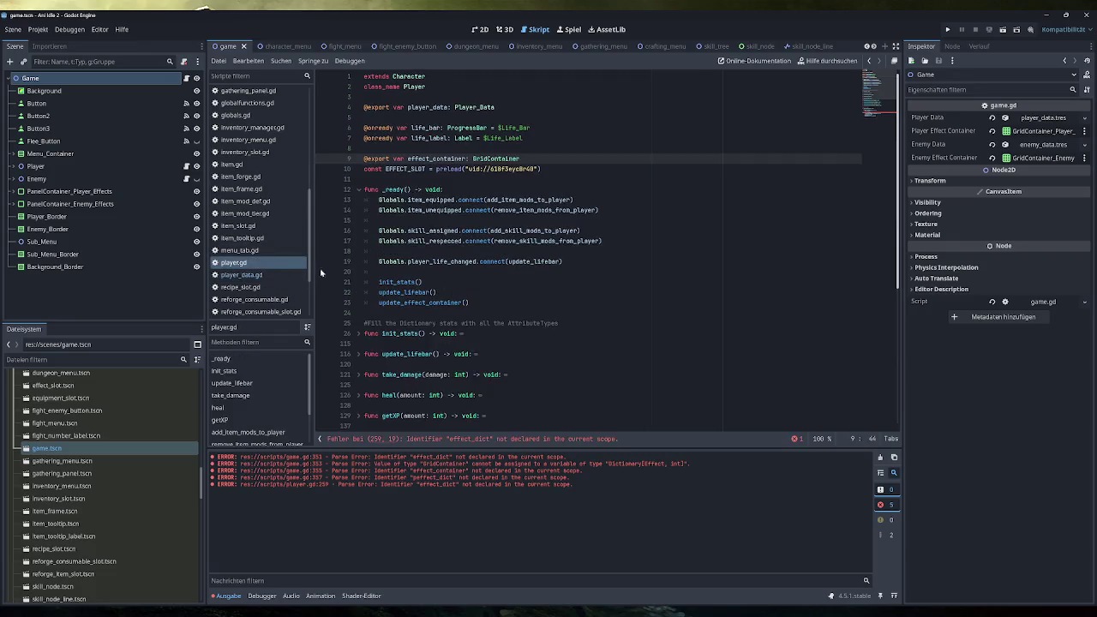
Step: Prefix effect_dict with player_data. on line 259 of player.gd
{"action": "scroll", "coordinate": [600, 249], "scroll_direction": "down", "scroll_amount": 4}
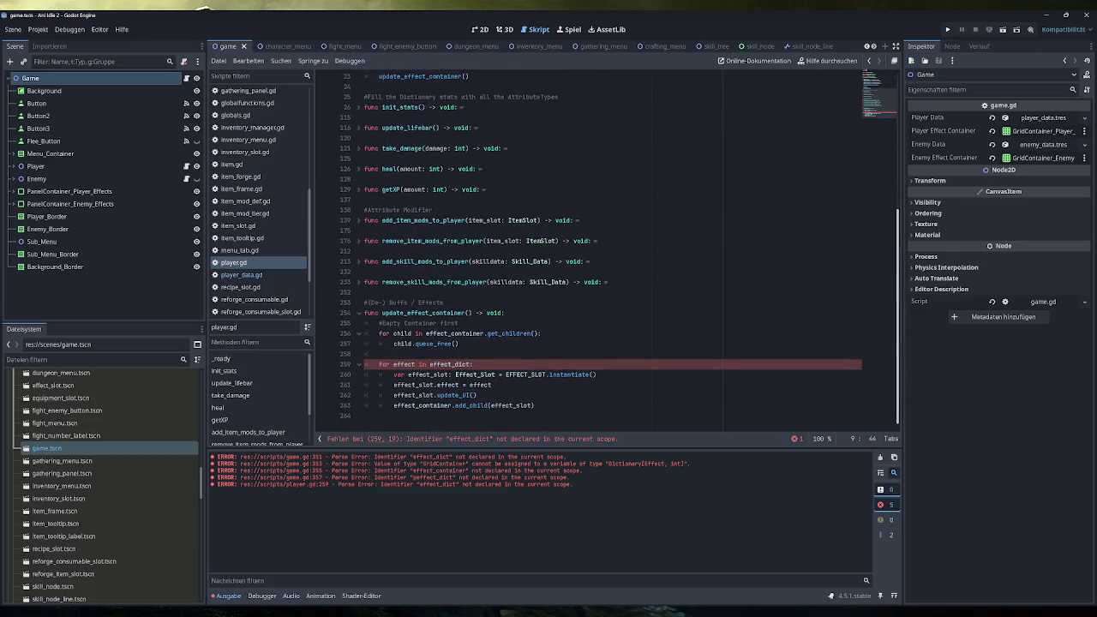
{"action": "left_click", "coordinate": [430, 365]}
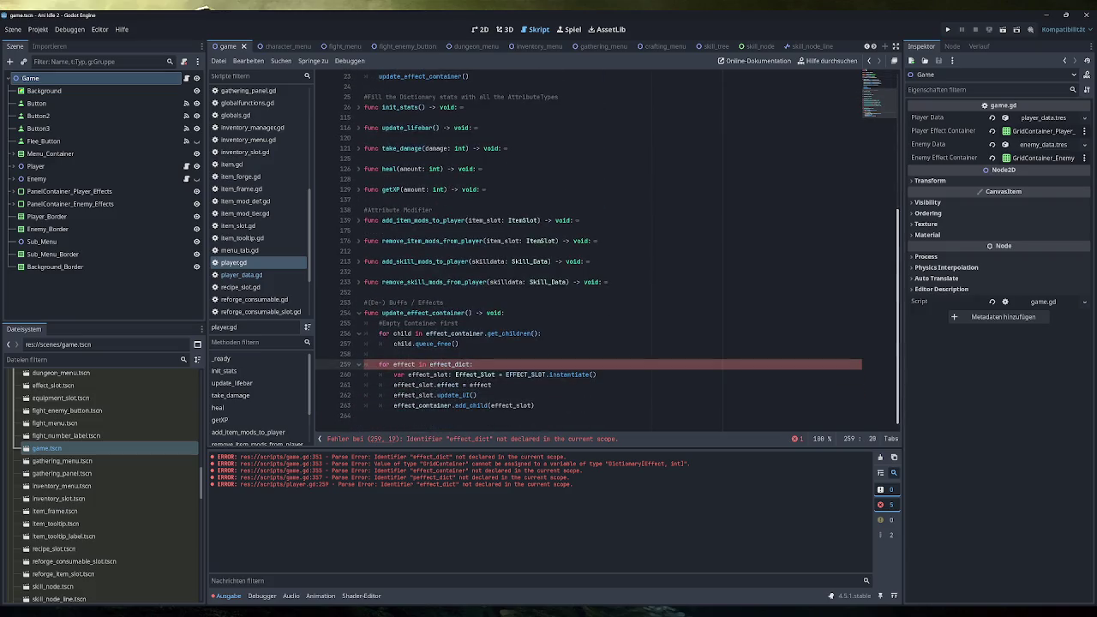
{"action": "type", "text": "player_data."}
{"action": "left_click", "coordinate": [517, 364]}
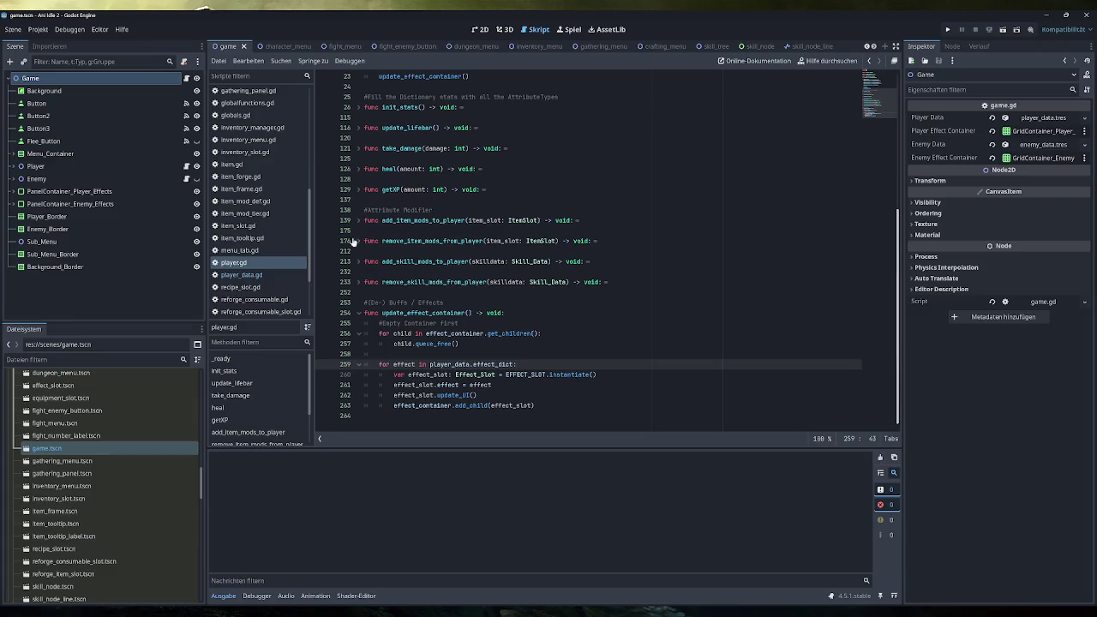
{"action": "scroll", "coordinate": [240, 227], "scroll_direction": "up", "scroll_amount": 3}
Step: In game.gd, assign player_data.effect_dict in the Player branch instead of player_effect_container
{"action": "left_click", "coordinate": [233, 157]}
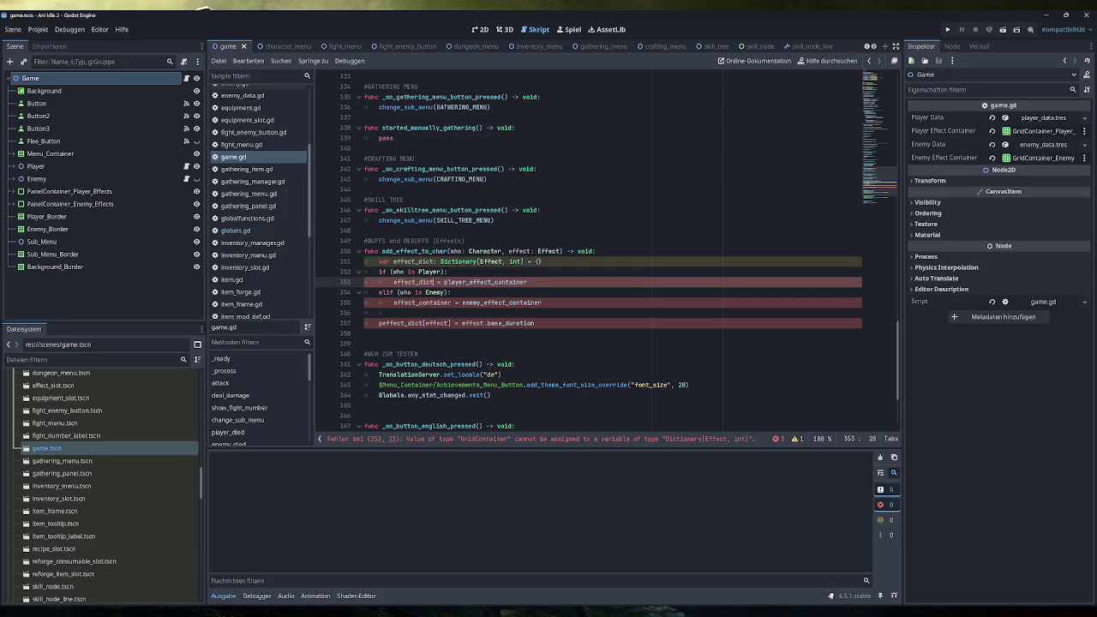
{"action": "key", "text": "End"}
{"action": "key", "text": "shift+ctrl+Left"}
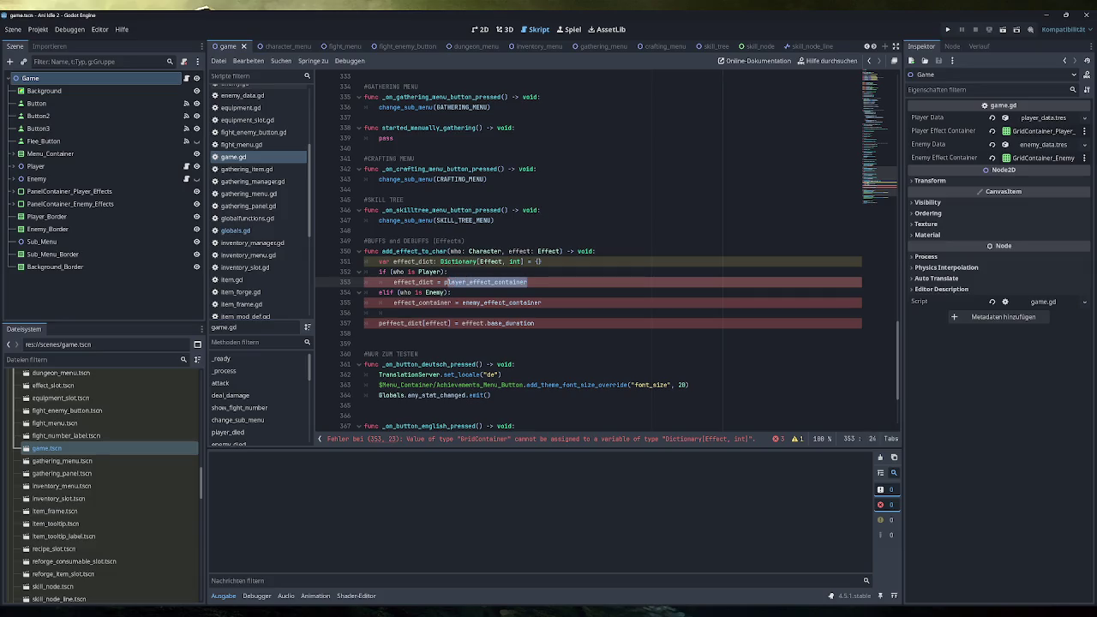
{"action": "type", "text": "player"}
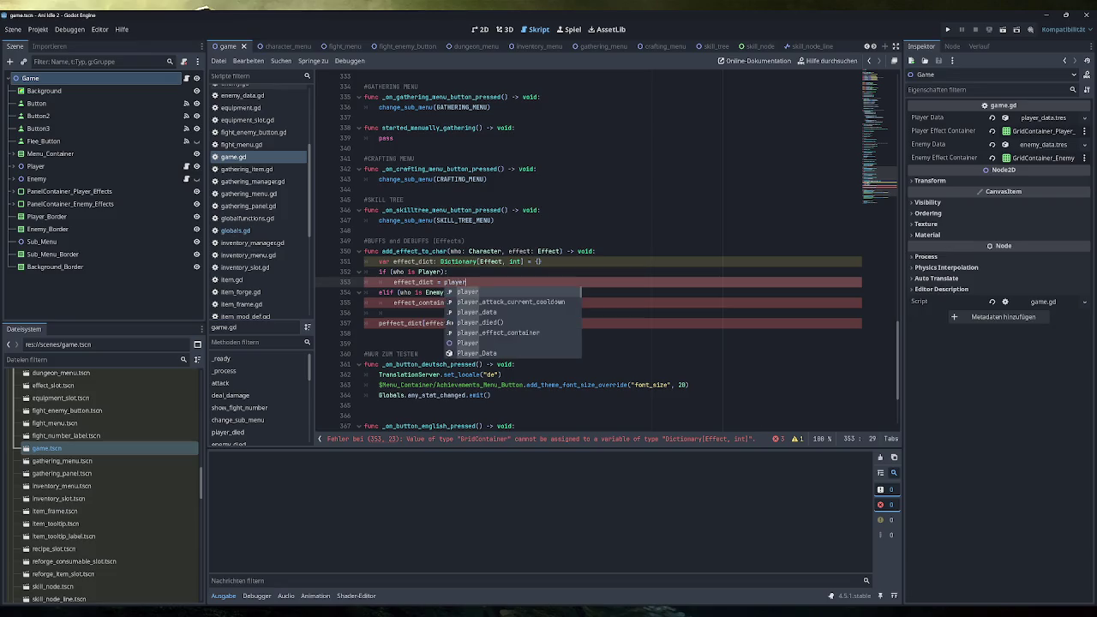
{"action": "key", "text": "Down"}
{"action": "key", "text": "Down"}
{"action": "key", "text": "Return"}
{"action": "type", "text": ".eff"}
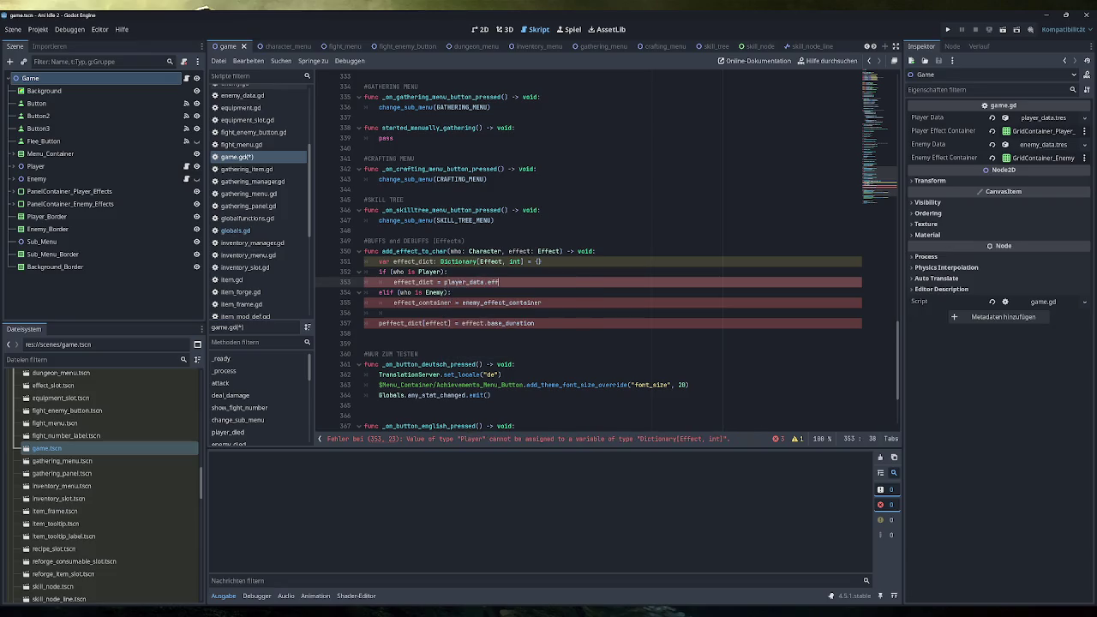
{"action": "key", "text": "Return"}
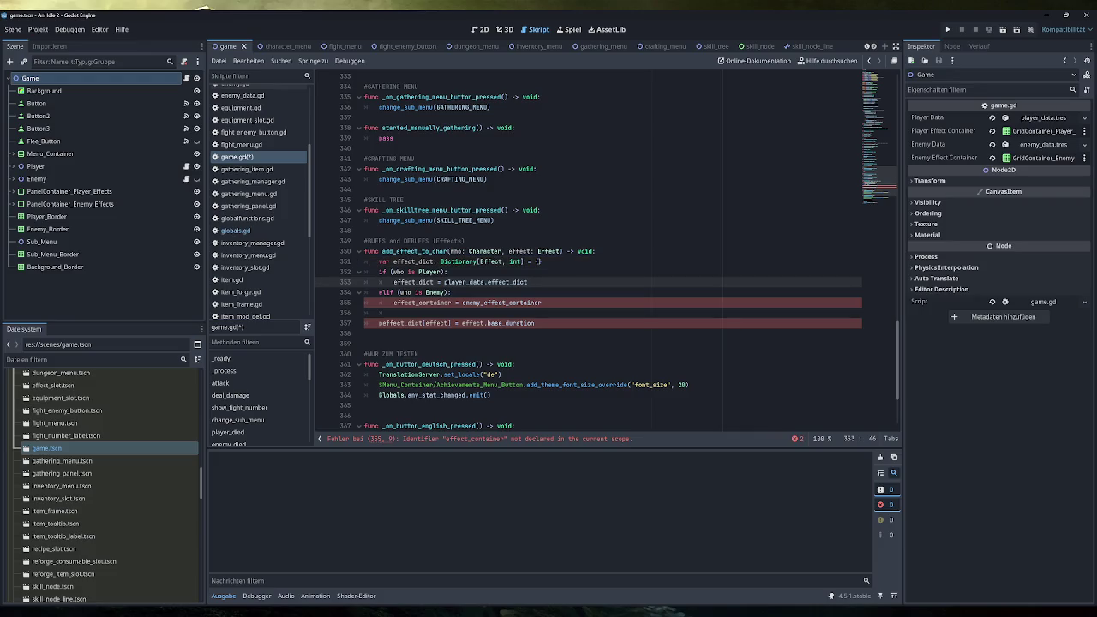
Step: Make the Enemy branch assign enemy_data.effect_dict and fix the peffect_dict typo on line 357
{"action": "left_click_drag", "start_coordinate": [529, 282], "coordinate": [394, 282]}
{"action": "left_click_drag", "start_coordinate": [542, 303], "coordinate": [393, 303]}
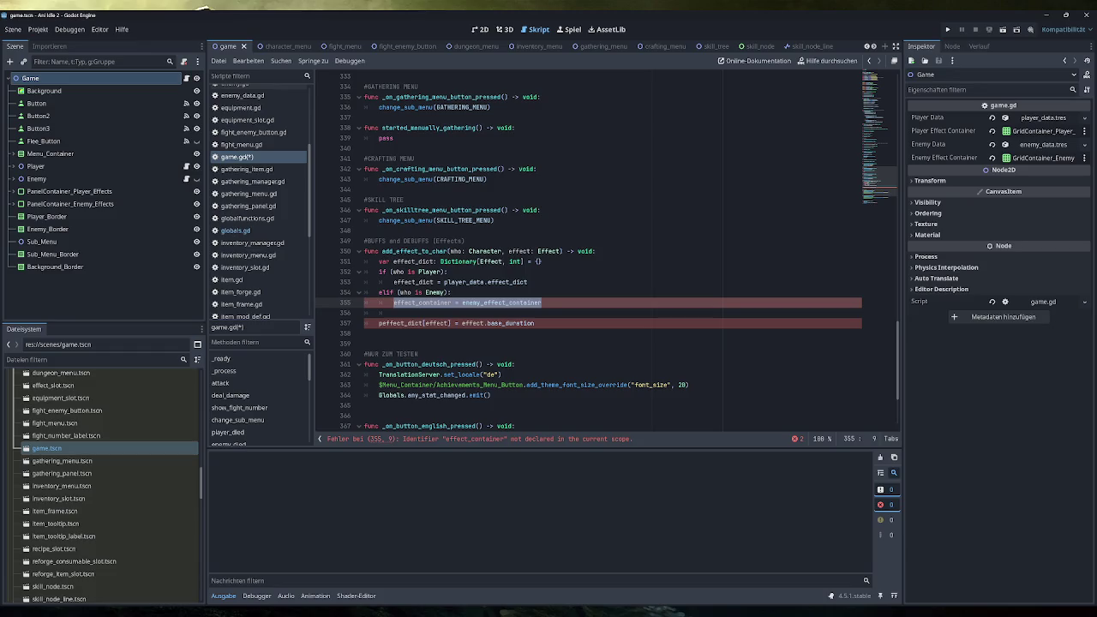
{"action": "key", "text": "ctrl+v"}
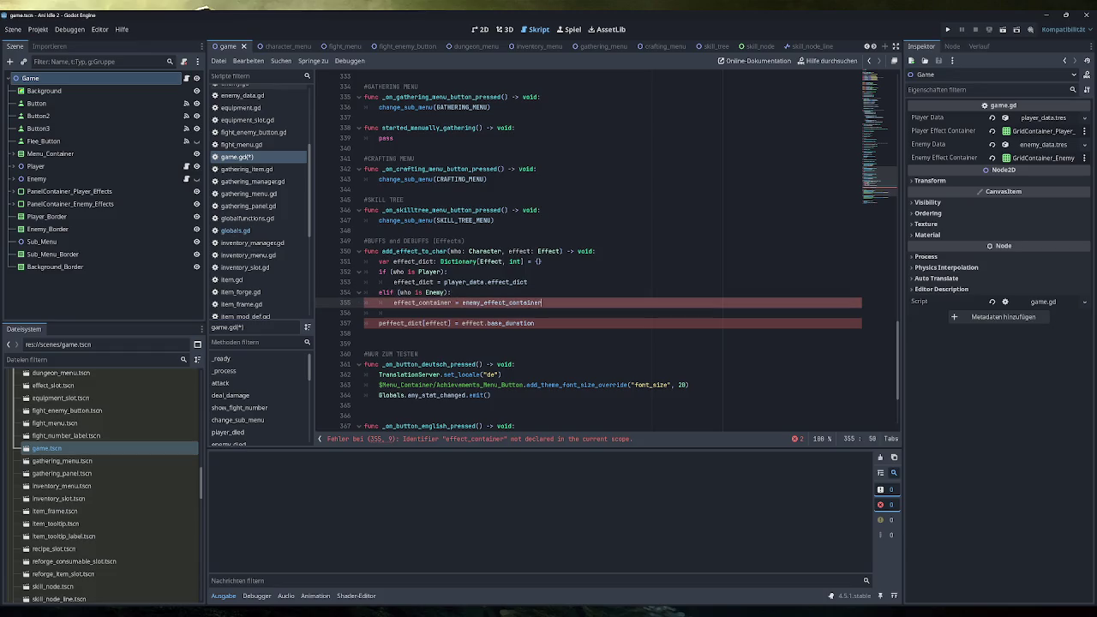
{"action": "left_click_drag", "start_coordinate": [468, 302], "coordinate": [444, 303]}
{"action": "type", "text": "enemy"}
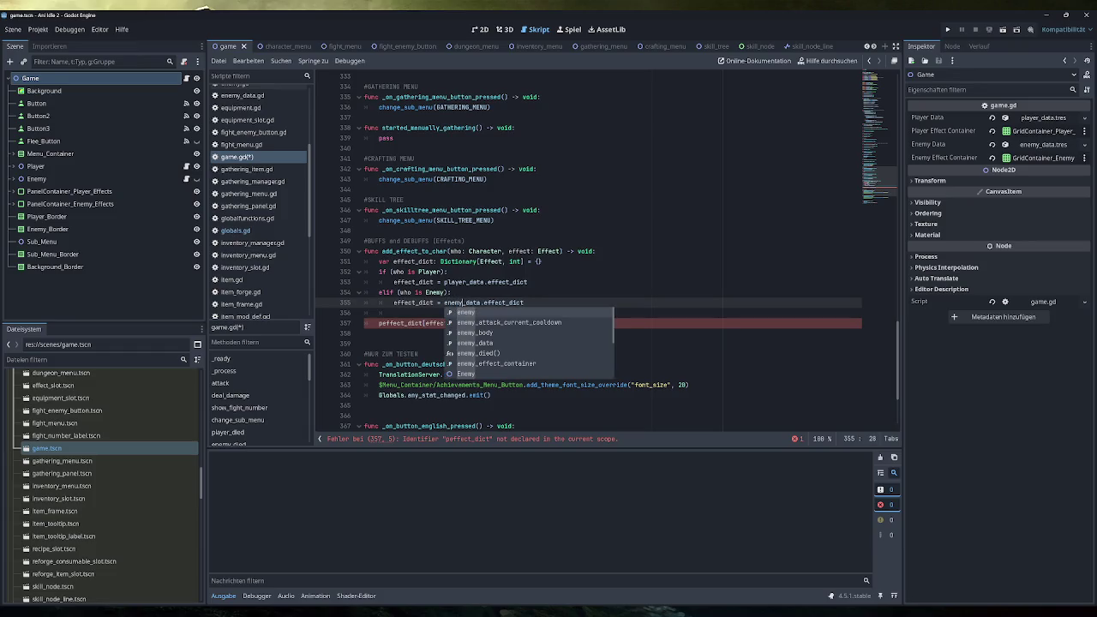
{"action": "key", "text": "End"}
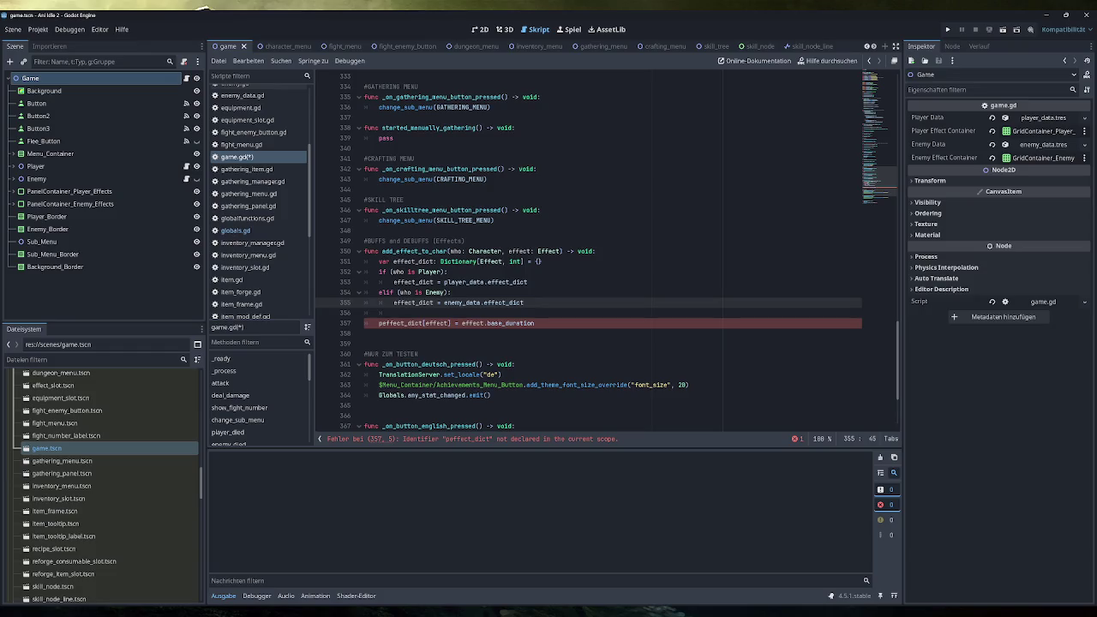
{"action": "left_click", "coordinate": [379, 324]}
{"action": "key", "text": "Delete"}
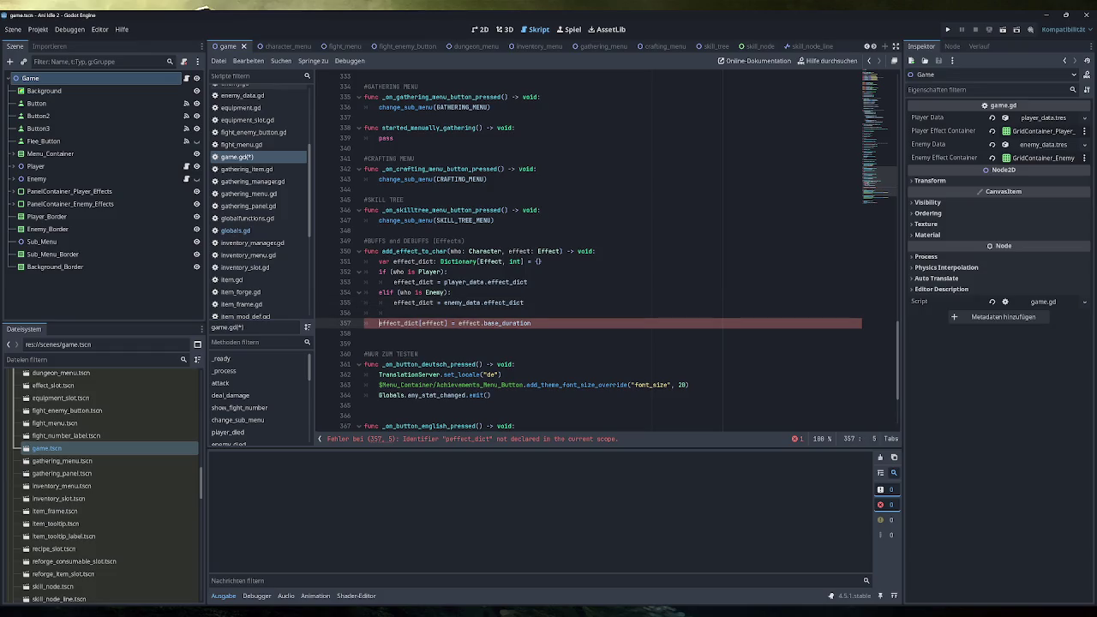
{"action": "left_click", "coordinate": [531, 323]}
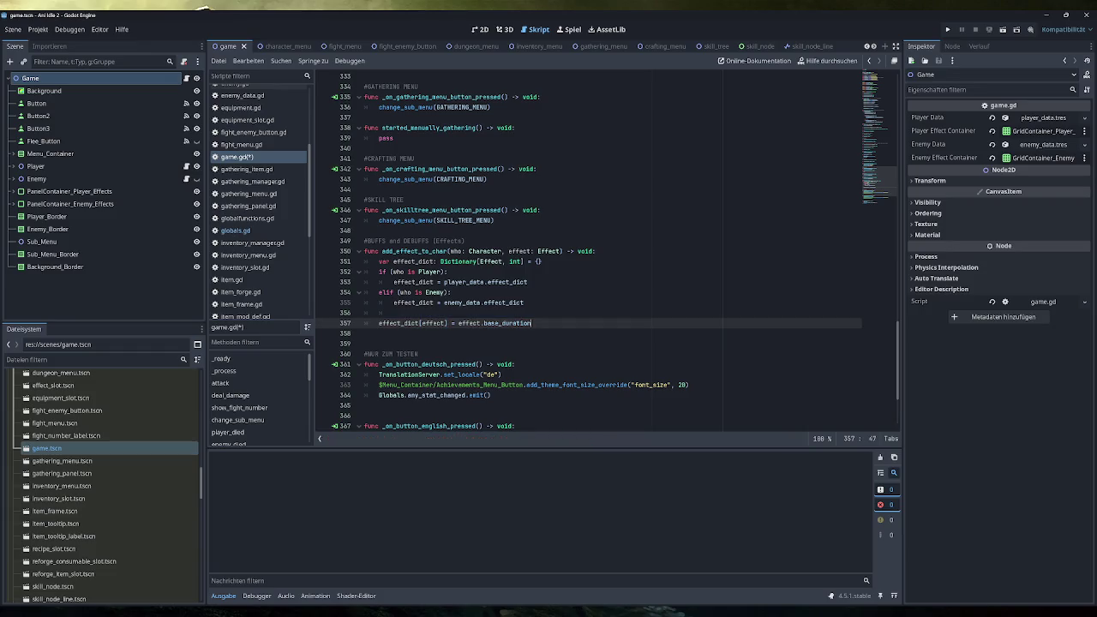
Step: Add a '#Check if Effect is already active' comment and save game.gd
{"action": "key", "text": "ctrl+shift+Return"}
{"action": "type", "text": "#Check if Effec"}
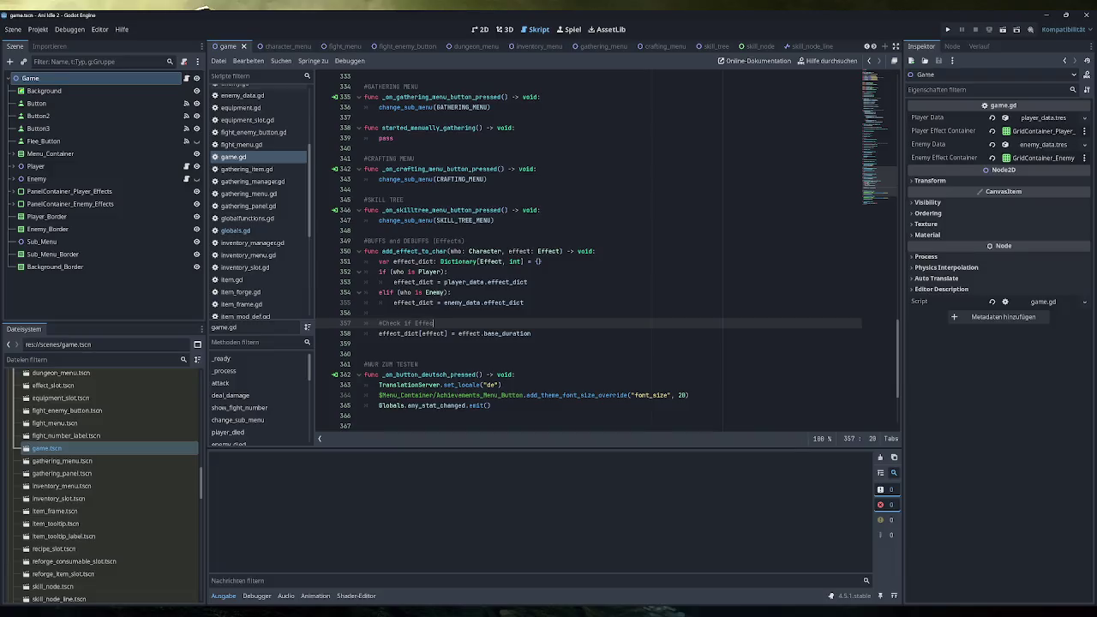
{"action": "type", "text": "t is already active"}
{"action": "key", "text": "BackSpace"}
{"action": "key", "text": "BackSpace"}
{"action": "key", "text": "BackSpace"}
{"action": "type", "text": "tiv"}
{"action": "type", "text": "e"}
{"action": "key", "text": "ctrl+s"}
Step: Rewrite the Player branch as player_data.effect_dict[effect] = effect.base_duration
{"action": "left_click", "coordinate": [539, 261]}
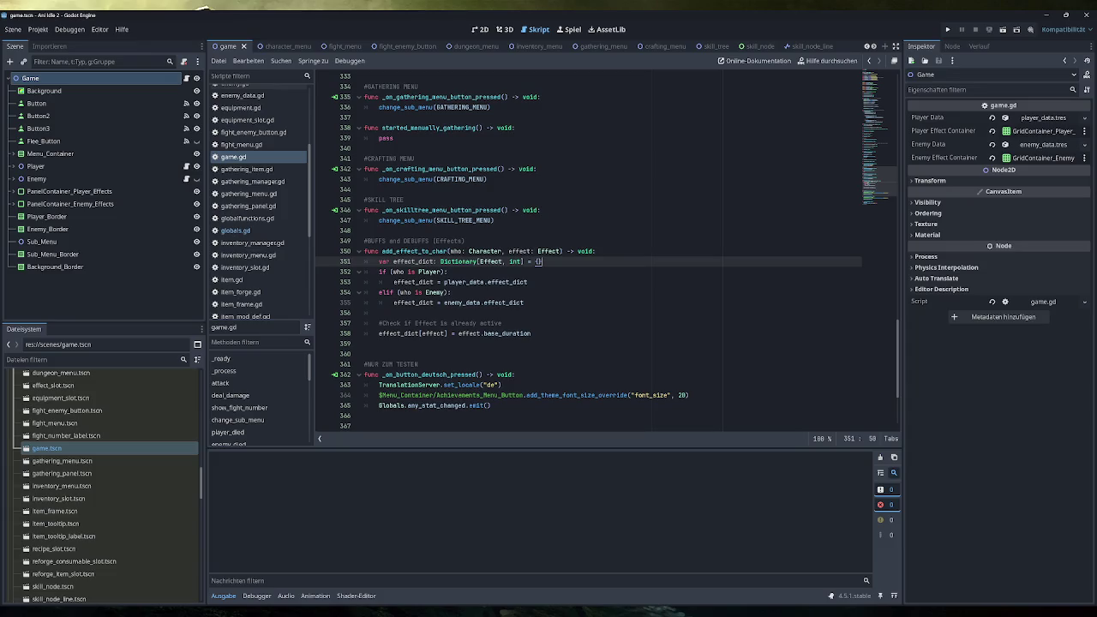
{"action": "left_click", "coordinate": [451, 293]}
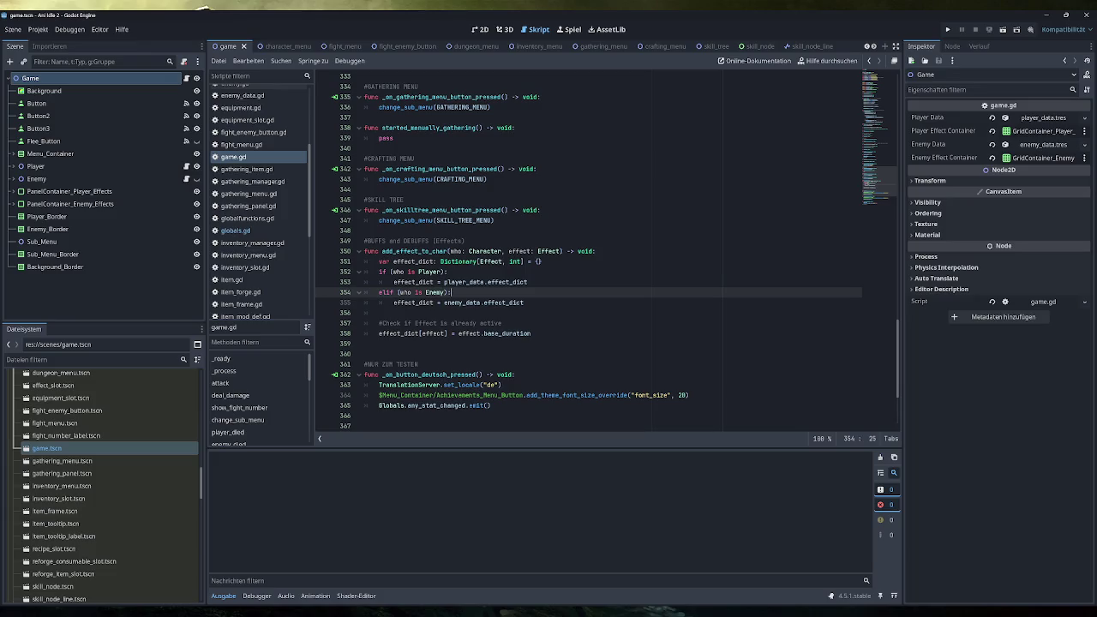
{"action": "left_click", "coordinate": [531, 334]}
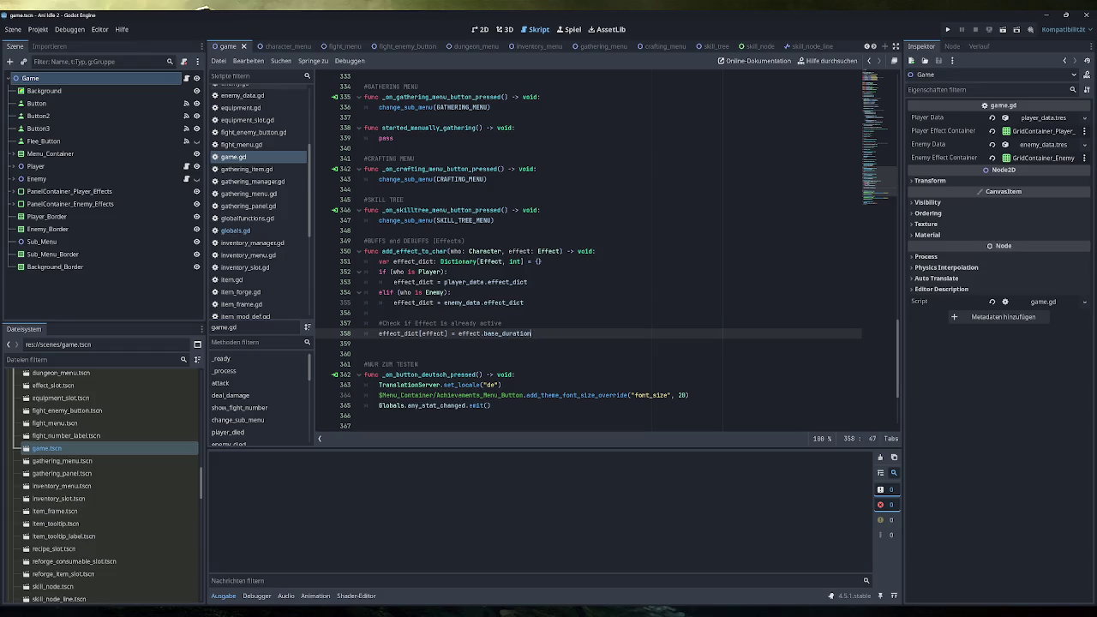
{"action": "left_click_drag", "start_coordinate": [394, 282], "coordinate": [445, 283]}
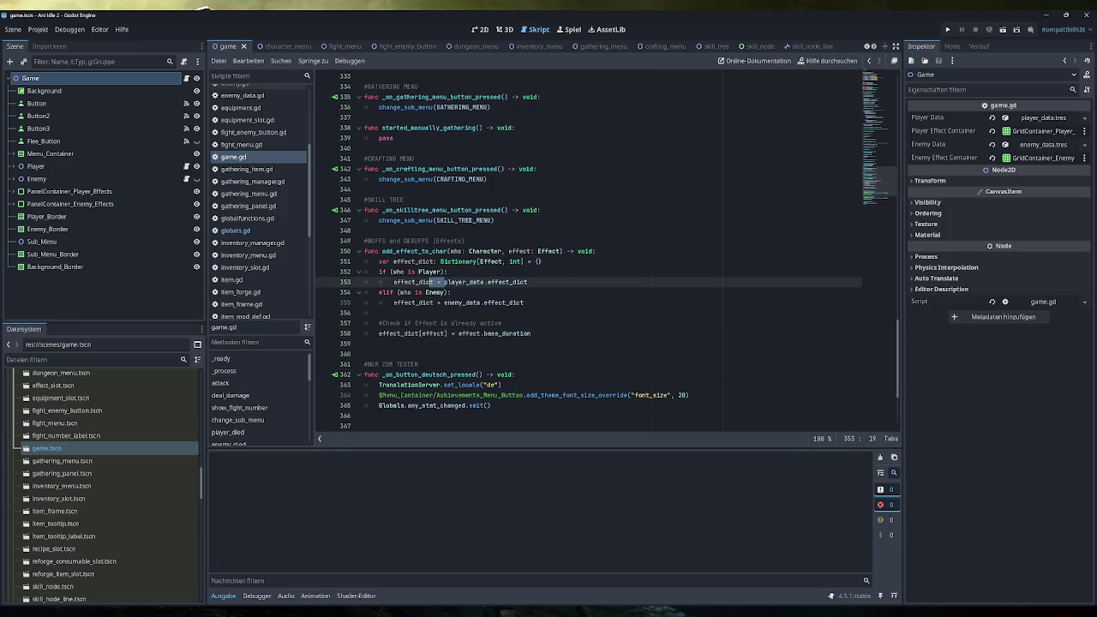
{"action": "key", "text": "BackSpace"}
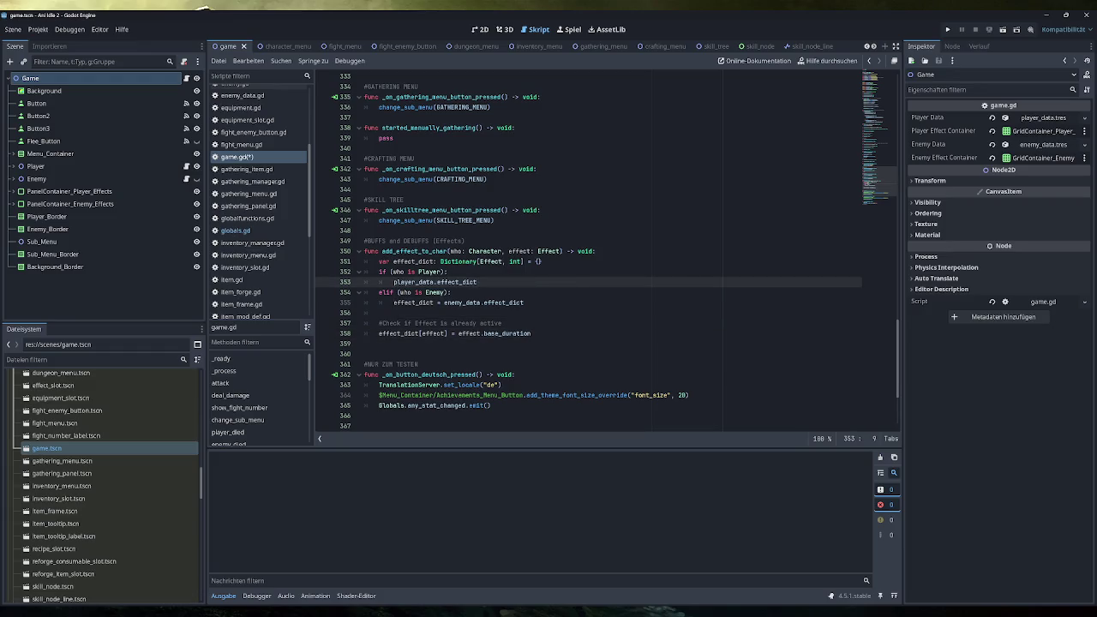
{"action": "mouse_move", "coordinate": [532, 334]}
{"action": "left_mouse_down"}
{"action": "mouse_move", "coordinate": [419, 334]}
{"action": "mouse_move", "coordinate": [478, 282]}
{"action": "left_mouse_up"}
{"action": "left_click", "coordinate": [515, 313]}
{"action": "left_click_drag", "start_coordinate": [419, 334], "coordinate": [364, 334]}
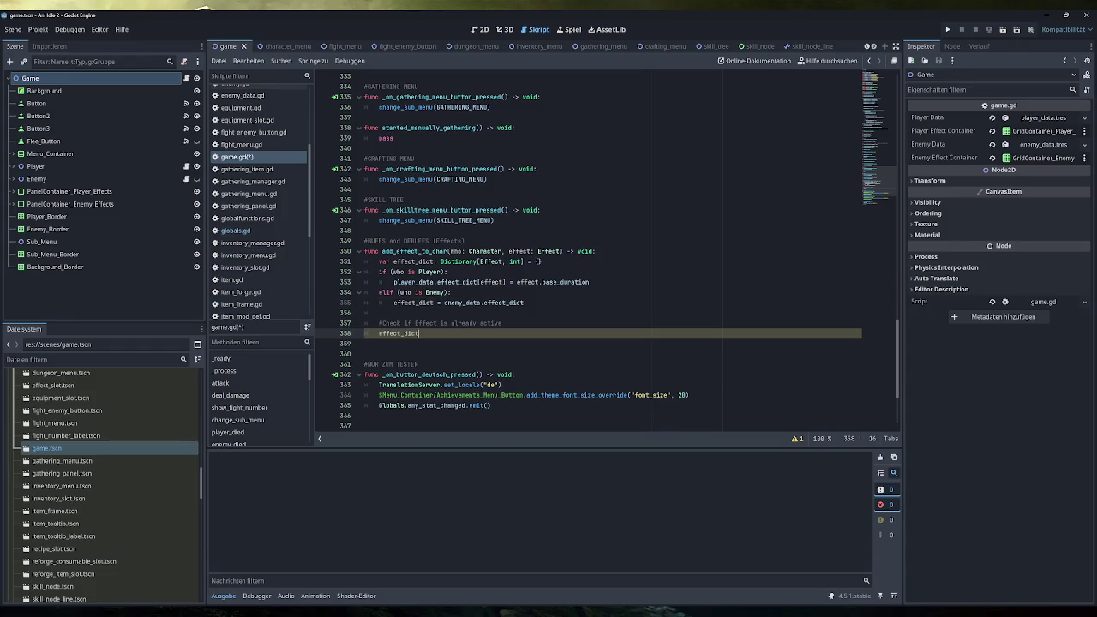
{"action": "key", "text": "BackSpace"}
{"action": "key", "text": "BackSpace"}
Step: Move the check-if-active comment into the Player branch and remove extra blank lines
{"action": "left_click_drag", "start_coordinate": [503, 324], "coordinate": [378, 323]}
{"action": "key", "text": "ctrl+c"}
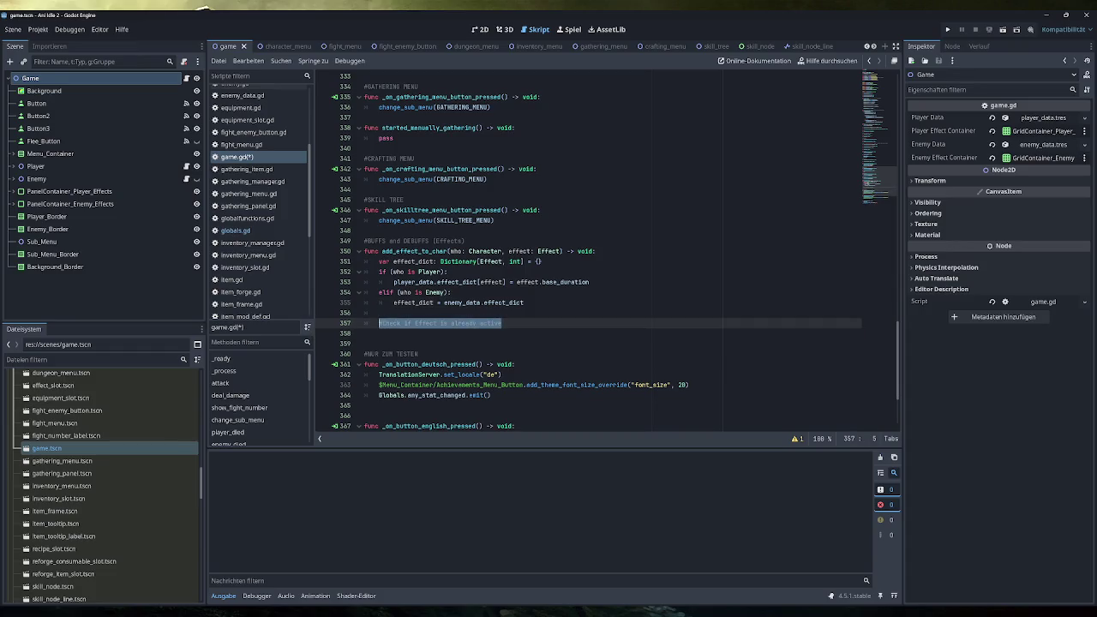
{"action": "key", "text": "BackSpace"}
{"action": "left_click", "coordinate": [454, 272]}
{"action": "key", "text": "Return"}
{"action": "key", "text": "ctrl+v"}
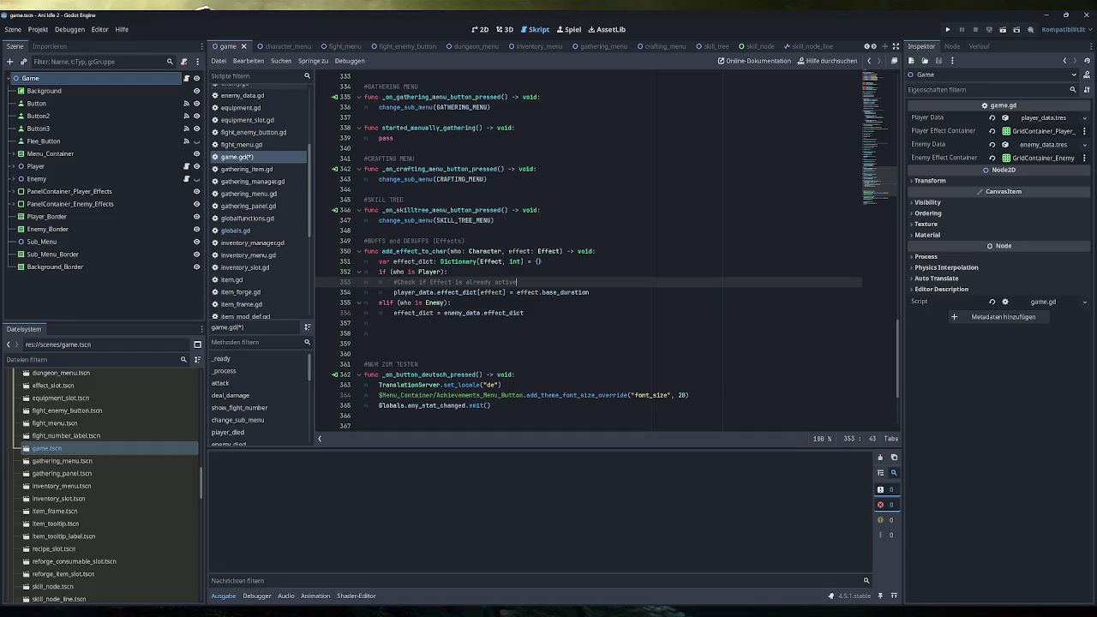
{"action": "left_click", "coordinate": [369, 333]}
{"action": "key", "text": "BackSpace"}
{"action": "key", "text": "BackSpace"}
{"action": "key", "text": "BackSpace"}
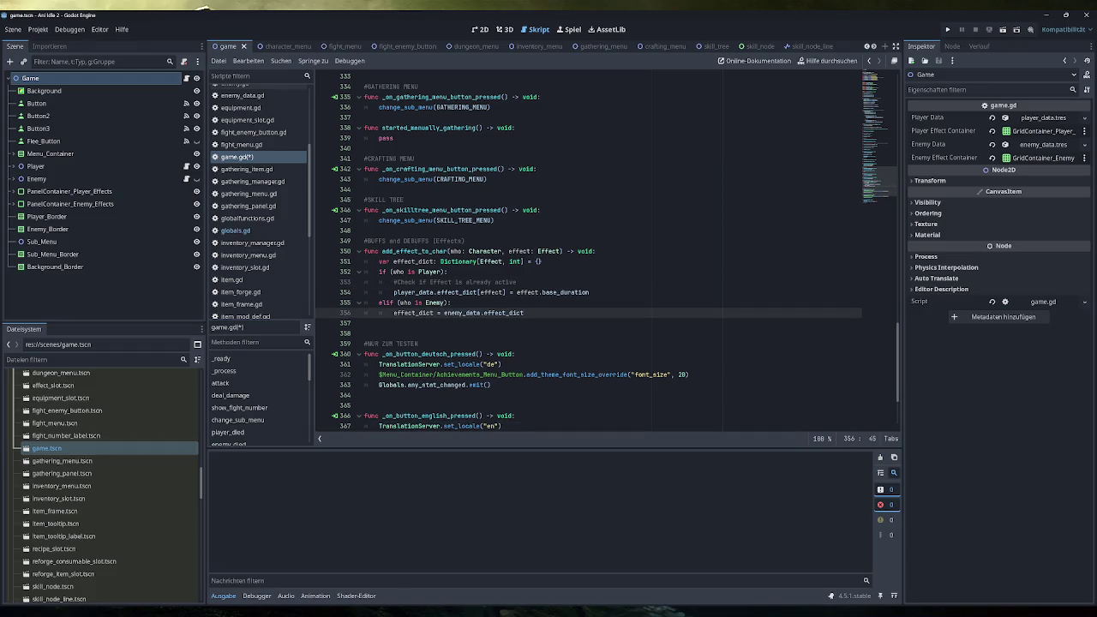
Step: Add enemy_data.effect_dict[effect] = effect.base_duration to the Enemy branch and save
{"action": "left_click_drag", "start_coordinate": [590, 292], "coordinate": [394, 293]}
{"action": "key", "text": "ctrl+c"}
{"action": "left_click", "coordinate": [525, 313]}
{"action": "key", "text": "Return"}
{"action": "key", "text": "ctrl+v"}
{"action": "left_click_drag", "start_coordinate": [417, 323], "coordinate": [394, 323]}
{"action": "type", "text": "enemy"}
{"action": "left_click", "coordinate": [587, 324]}
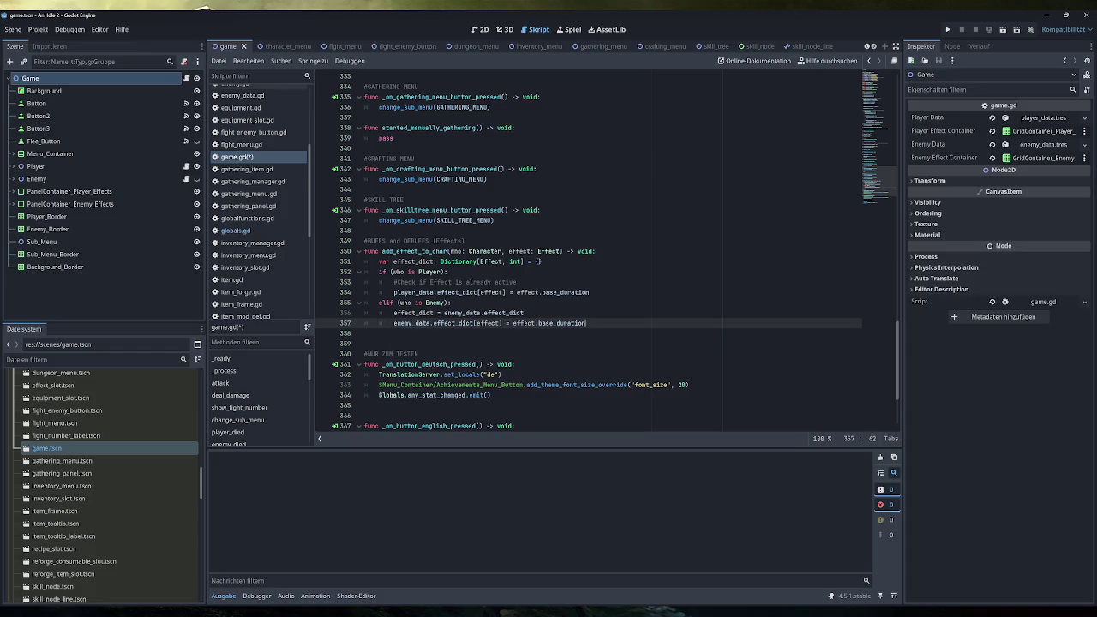
{"action": "key", "text": "ctrl+s"}
Step: Place the check-if-active comment in the Enemy branch above its assignment
{"action": "left_click", "coordinate": [525, 313]}
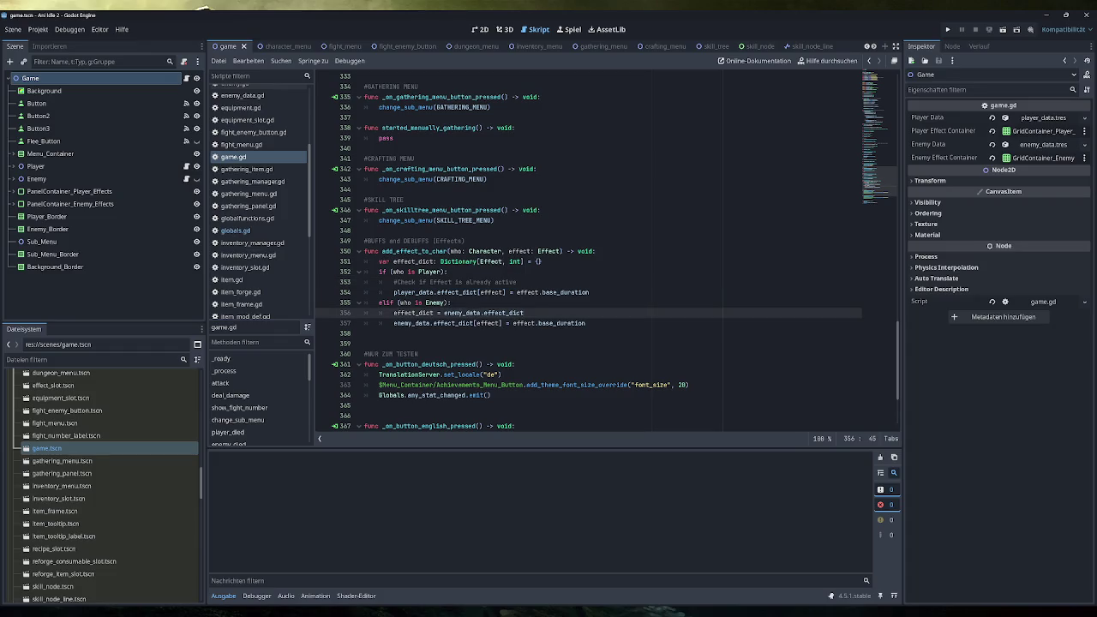
{"action": "key", "text": "shift+Home"}
{"action": "key", "text": "ctrl+v"}
{"action": "key", "text": "Up"}
{"action": "key", "text": "Up"}
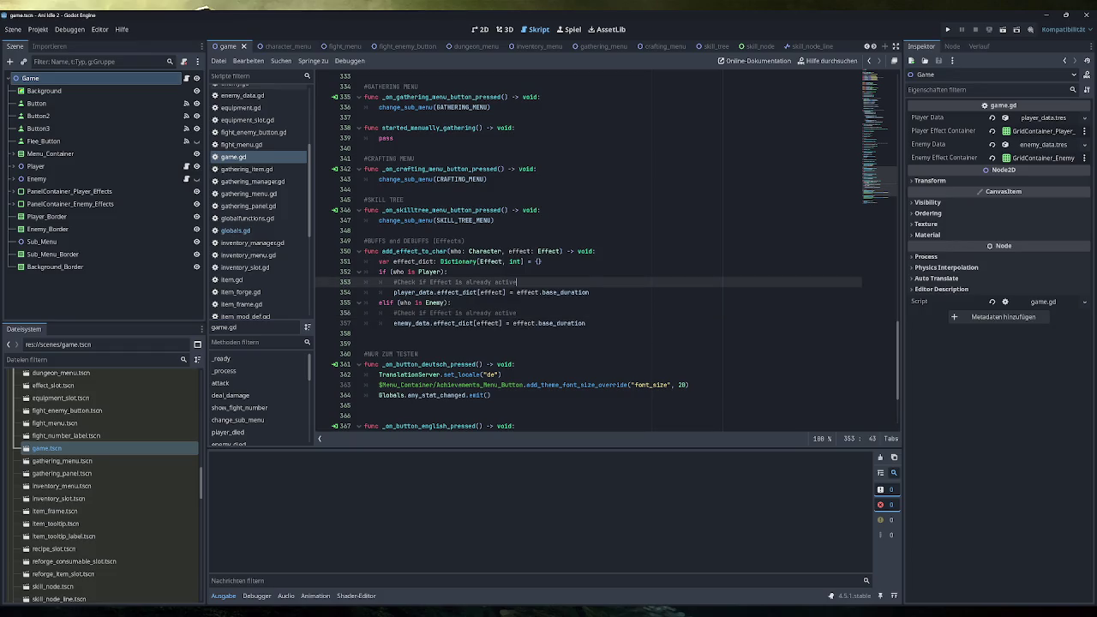
{"action": "key", "text": "End"}
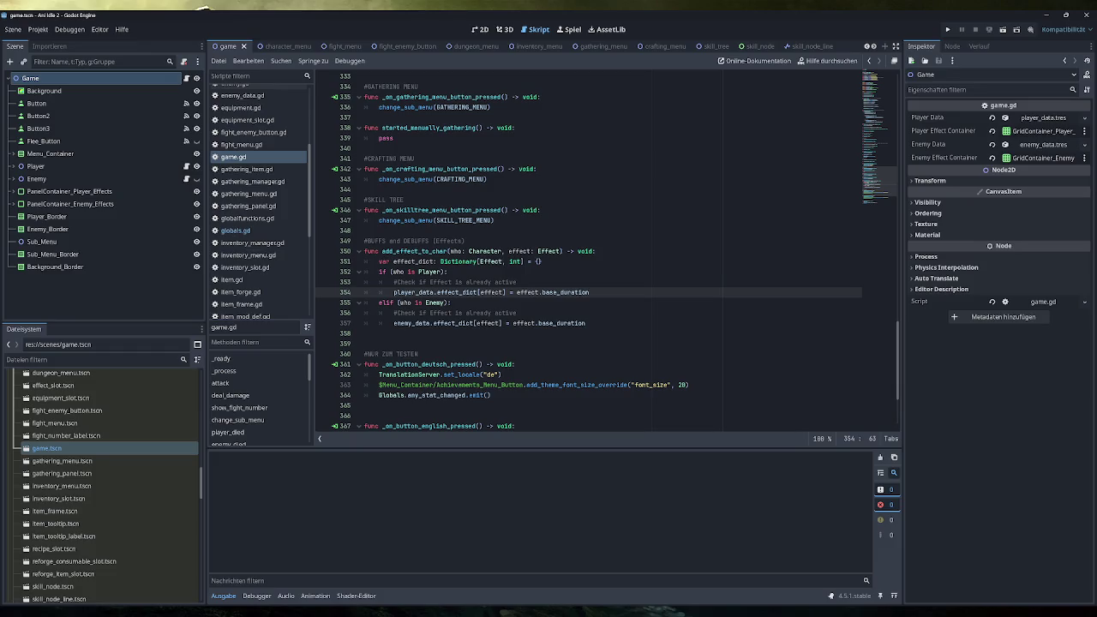
{"action": "scroll", "coordinate": [257, 215], "scroll_direction": "down", "scroll_amount": 5}
Step: Review update_effect_container in player.gd, then select the BUFF DEBUFFS effect_dict lines in player_data.gd
{"action": "left_click", "coordinate": [266, 235]}
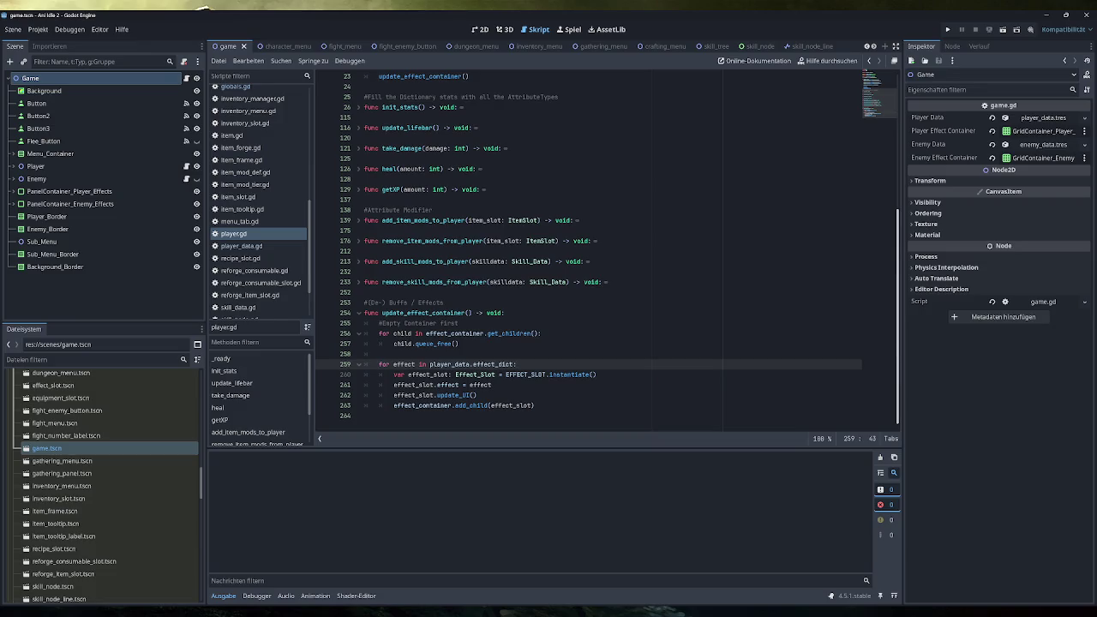
{"action": "left_click_drag", "start_coordinate": [535, 406], "coordinate": [341, 310]}
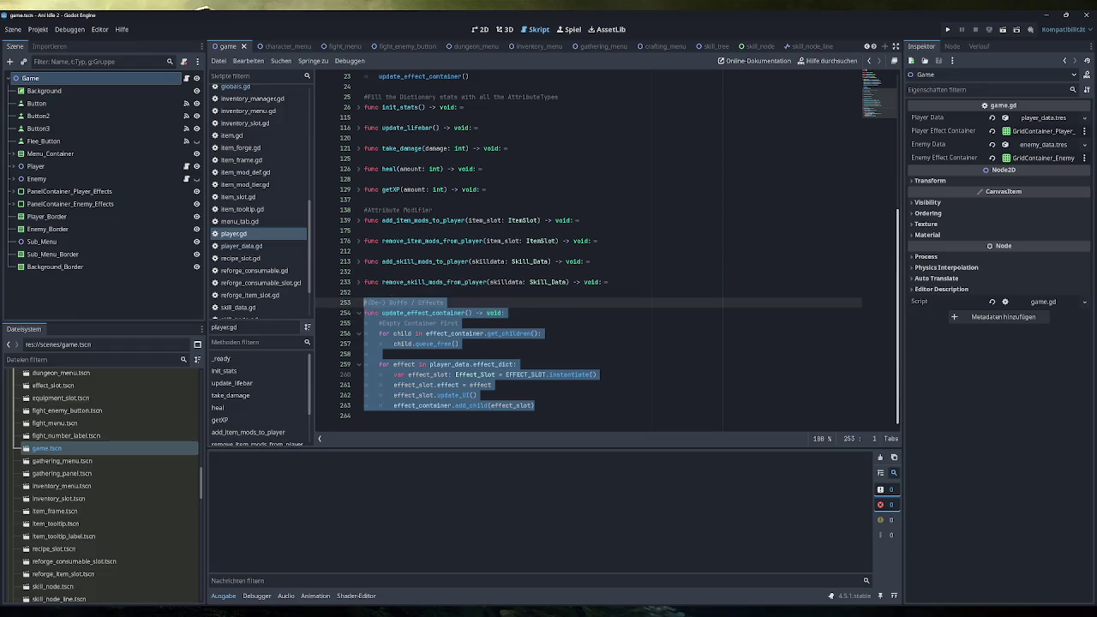
{"action": "left_click", "coordinate": [264, 245]}
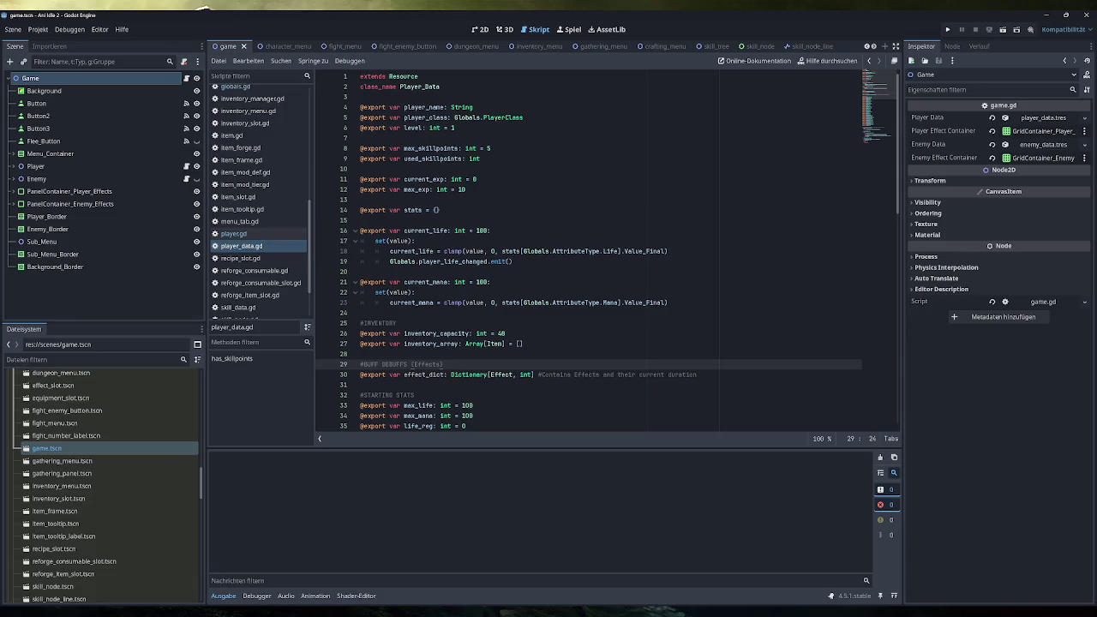
{"action": "left_click_drag", "start_coordinate": [697, 374], "coordinate": [358, 364]}
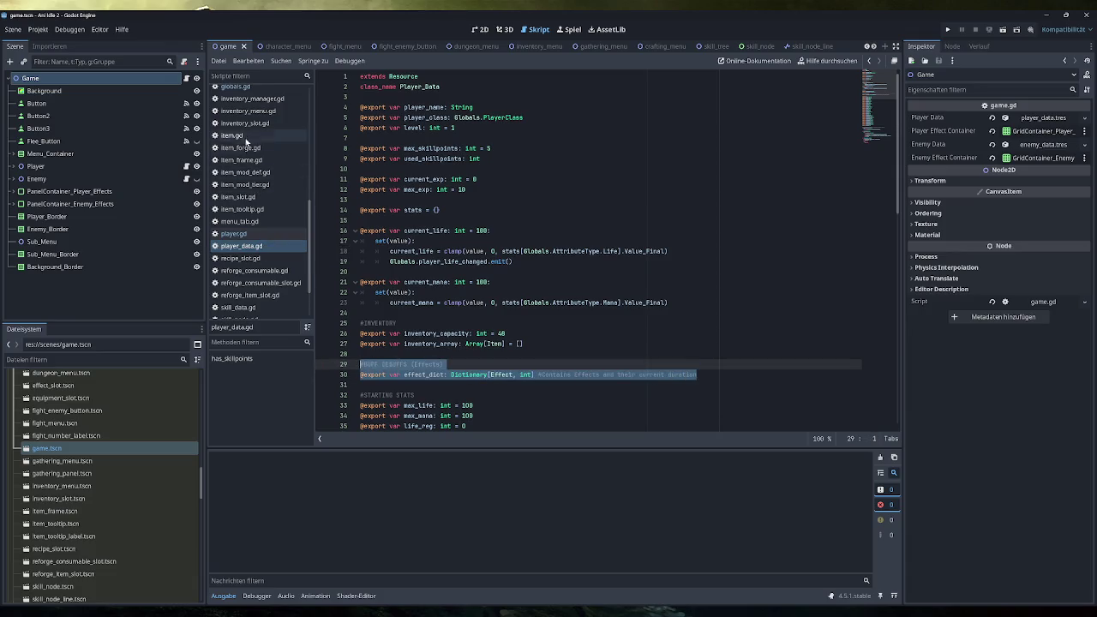
Step: Paste the BUFF DEBUFFS effect_dict: Dictionary[Effect, int] export onto line 55 of enemy_data.gd
{"action": "scroll", "coordinate": [253, 173], "scroll_direction": "up", "scroll_amount": 4}
{"action": "scroll", "coordinate": [251, 163], "scroll_direction": "up", "scroll_amount": 2}
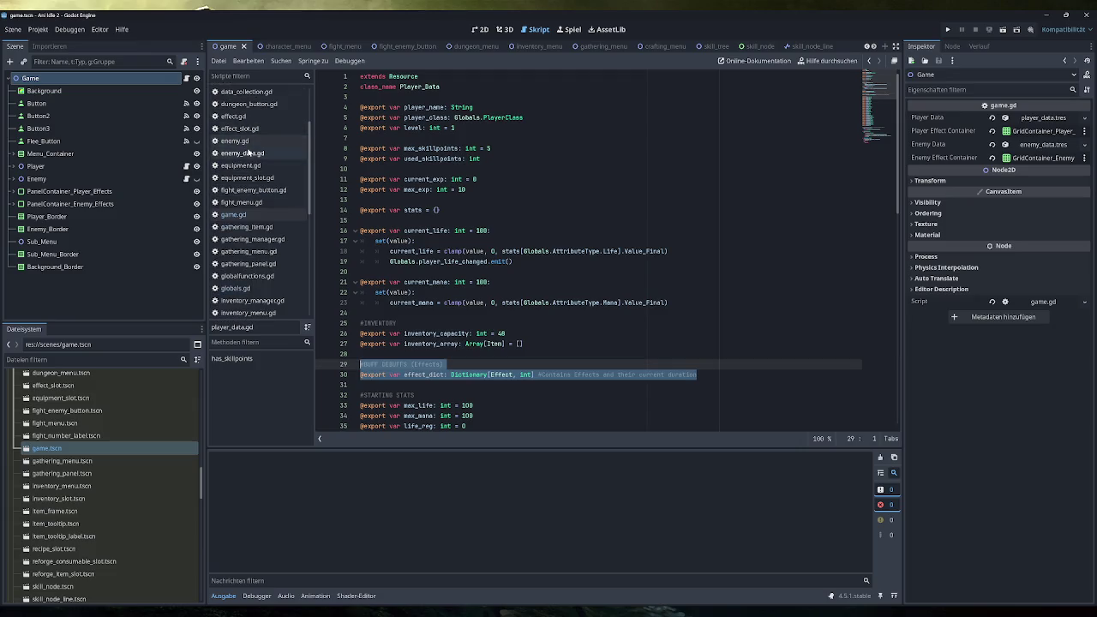
{"action": "left_click", "coordinate": [250, 154]}
{"action": "scroll", "coordinate": [601, 257], "scroll_direction": "down", "scroll_amount": 10}
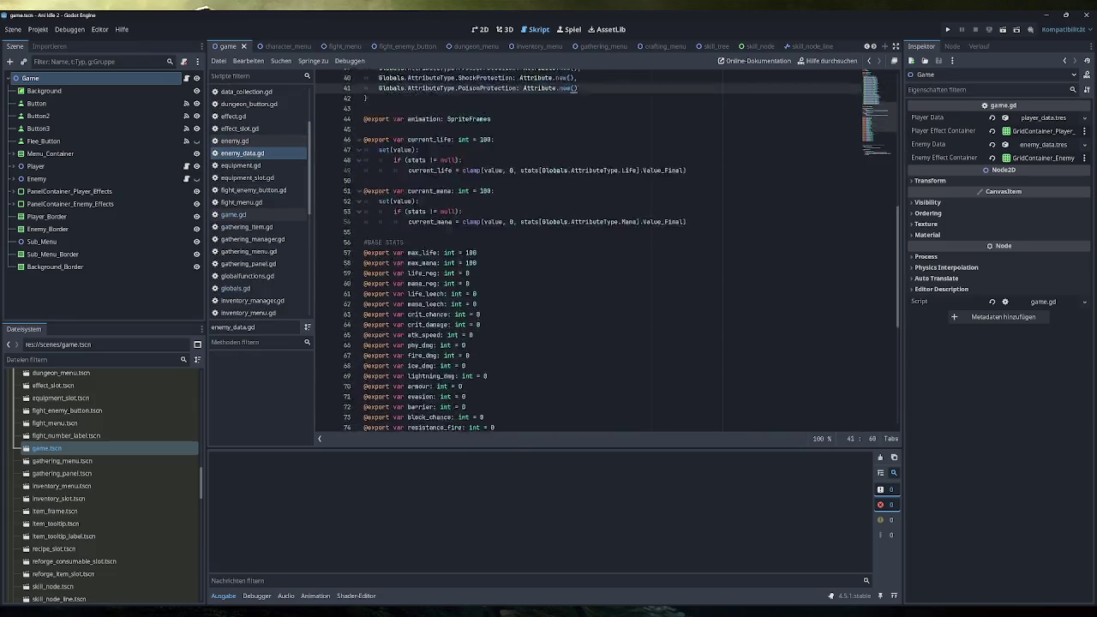
{"action": "scroll", "coordinate": [588, 253], "scroll_direction": "up", "scroll_amount": 12}
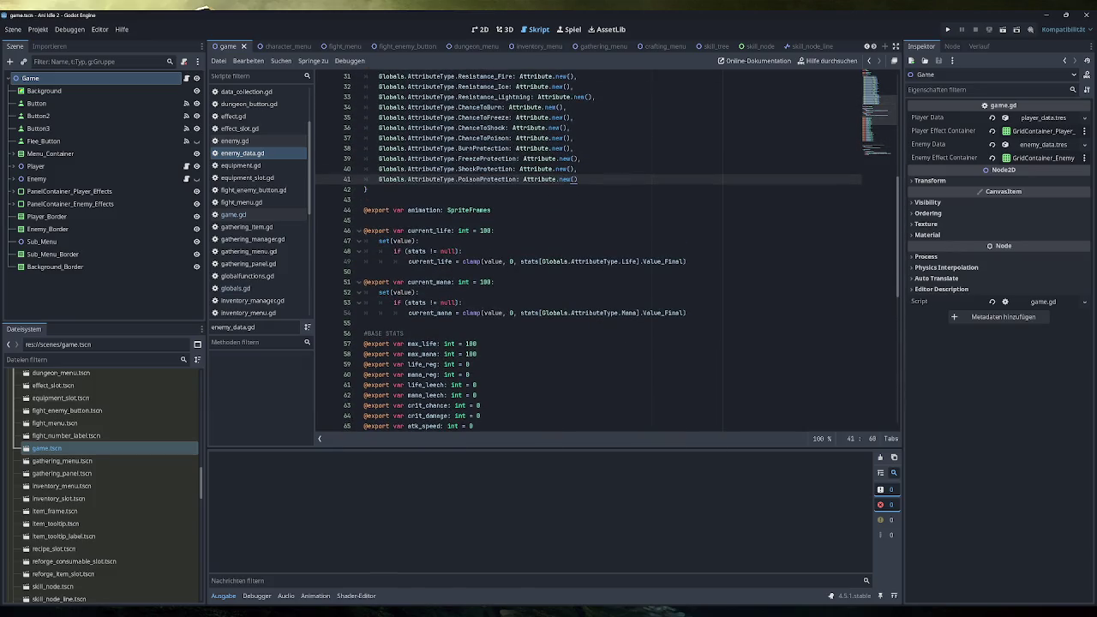
{"action": "scroll", "coordinate": [592, 253], "scroll_direction": "up", "scroll_amount": 10}
{"action": "scroll", "coordinate": [420, 320], "scroll_direction": "down", "scroll_amount": 12}
{"action": "scroll", "coordinate": [420, 320], "scroll_direction": "down", "scroll_amount": 12}
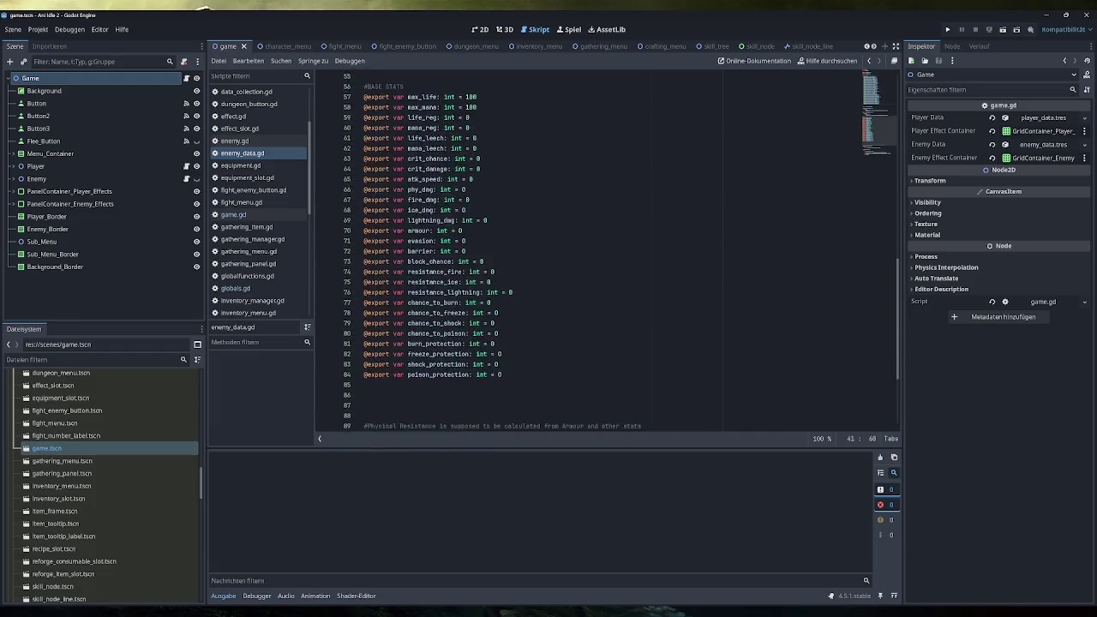
{"action": "scroll", "coordinate": [420, 320], "scroll_direction": "up", "scroll_amount": 16}
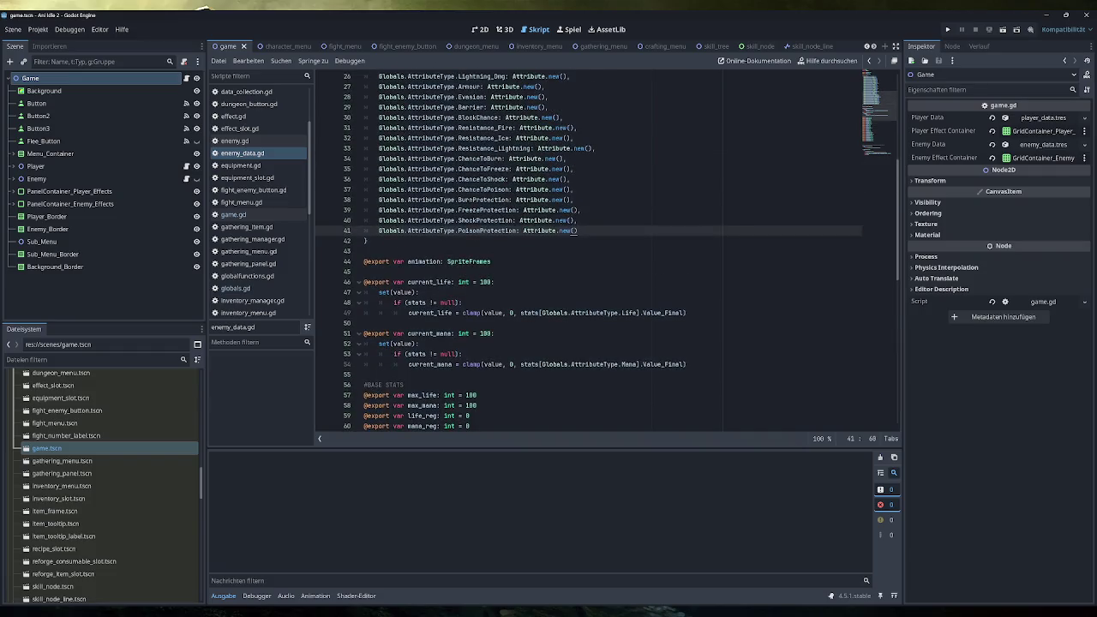
{"action": "scroll", "coordinate": [420, 320], "scroll_direction": "down", "scroll_amount": 4}
{"action": "left_click", "coordinate": [411, 251]}
{"action": "key", "text": "ctrl+v"}
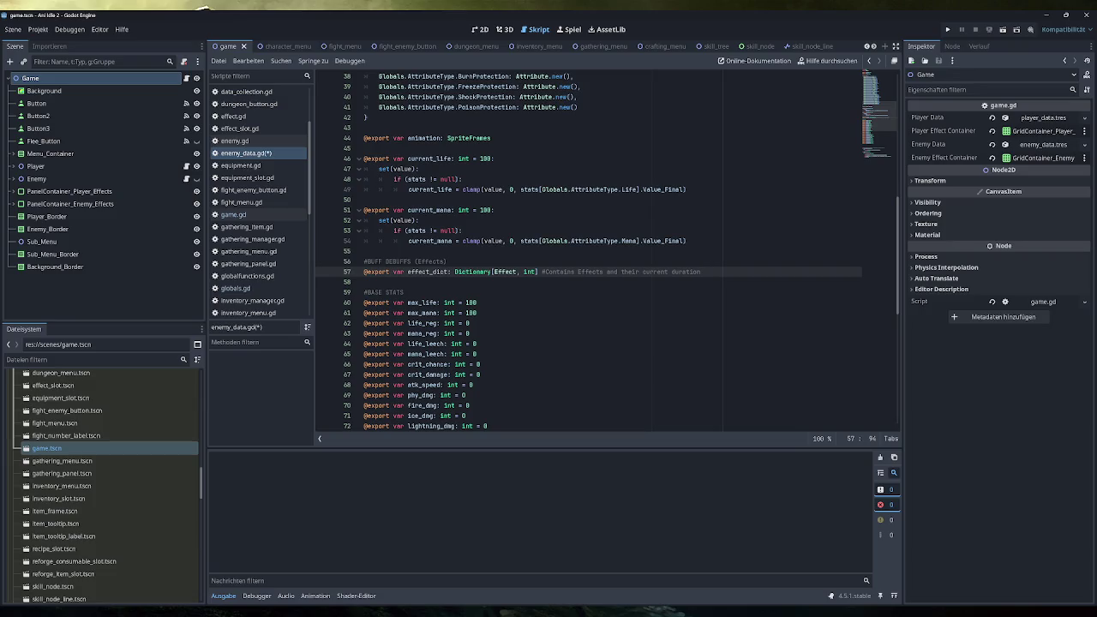
Step: Fold the long stats dictionary block in enemy_data.gd
{"action": "scroll", "coordinate": [591, 249], "scroll_direction": "up", "scroll_amount": 12}
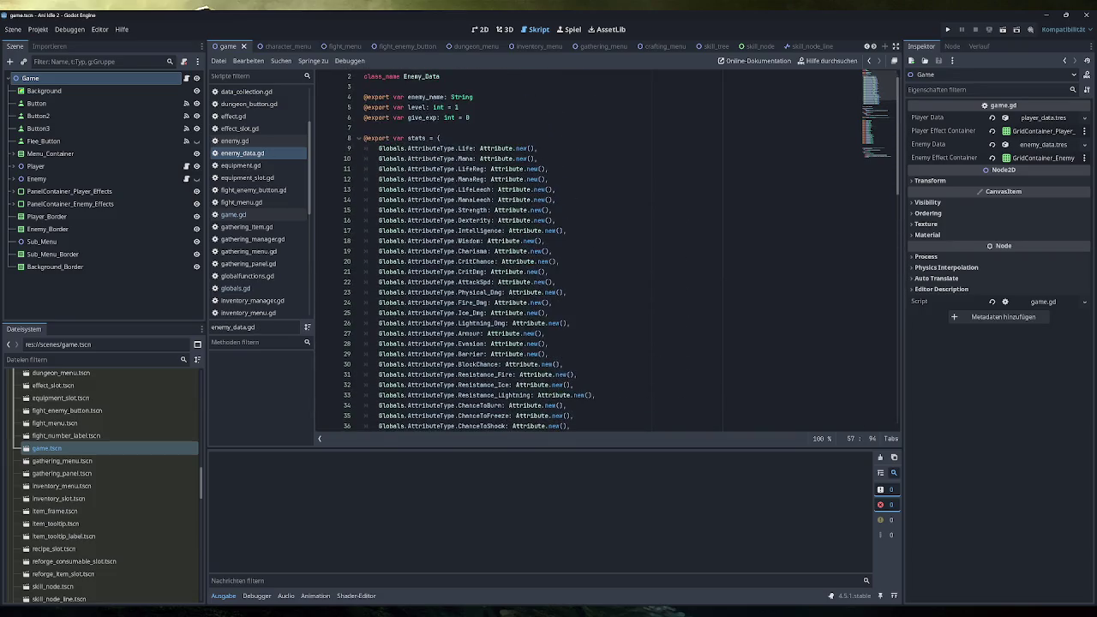
{"action": "left_click", "coordinate": [359, 138]}
{"action": "scroll", "coordinate": [606, 250], "scroll_direction": "up", "scroll_amount": 1}
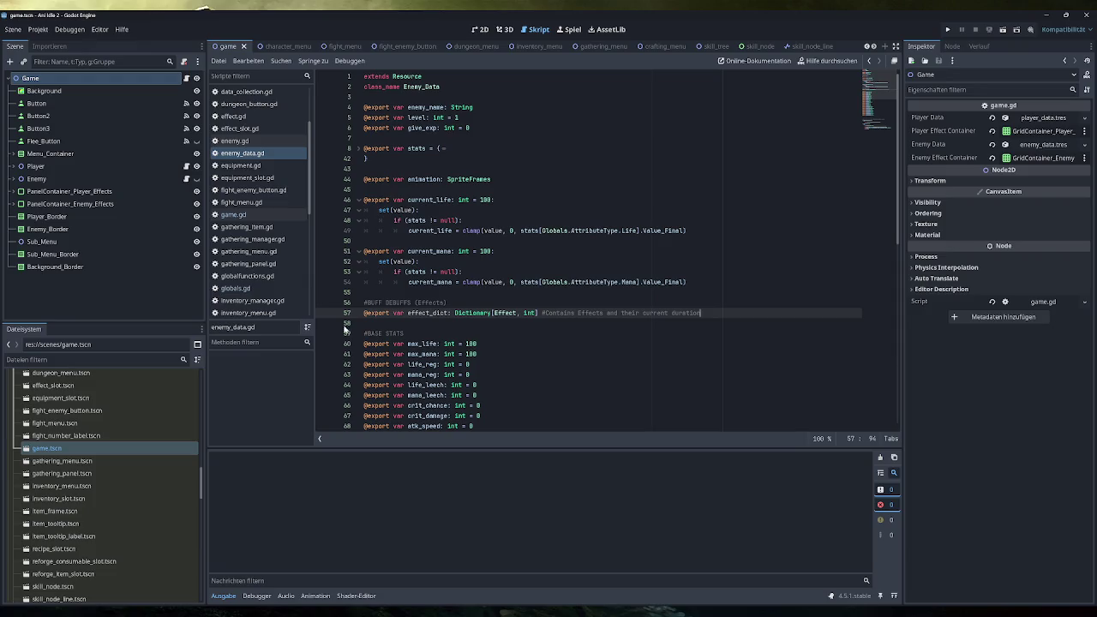
{"action": "scroll", "coordinate": [257, 240], "scroll_direction": "down", "scroll_amount": 5}
Step: Copy player.gd's effect_container export and EFFECT_SLOT preload into enemy.gd after the life label line
{"action": "left_click", "coordinate": [256, 265]}
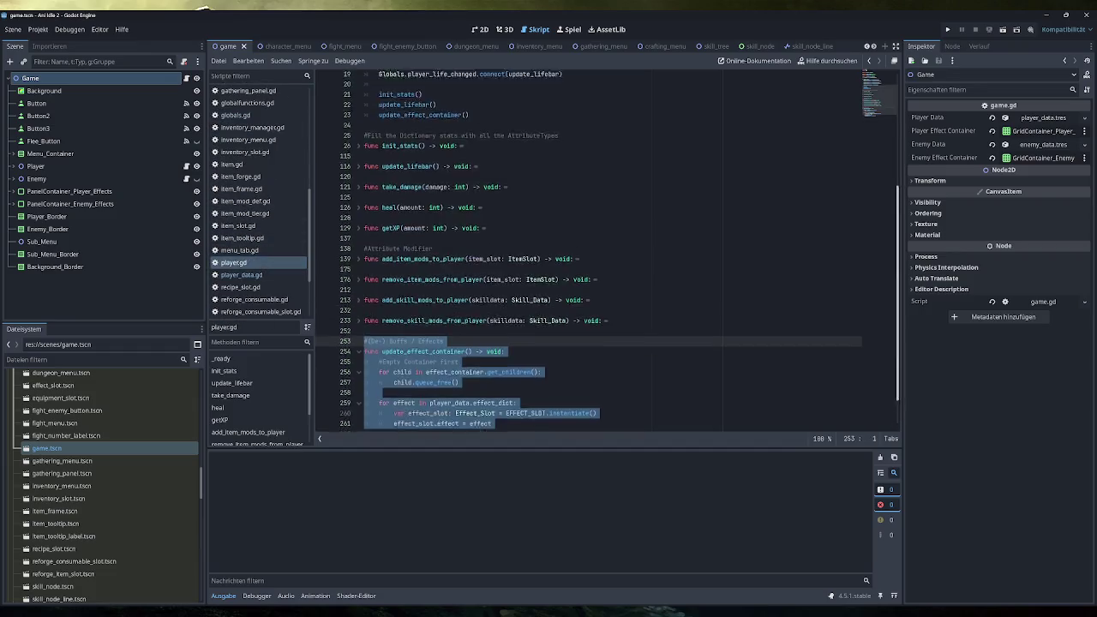
{"action": "left_click_drag", "start_coordinate": [542, 169], "coordinate": [338, 159]}
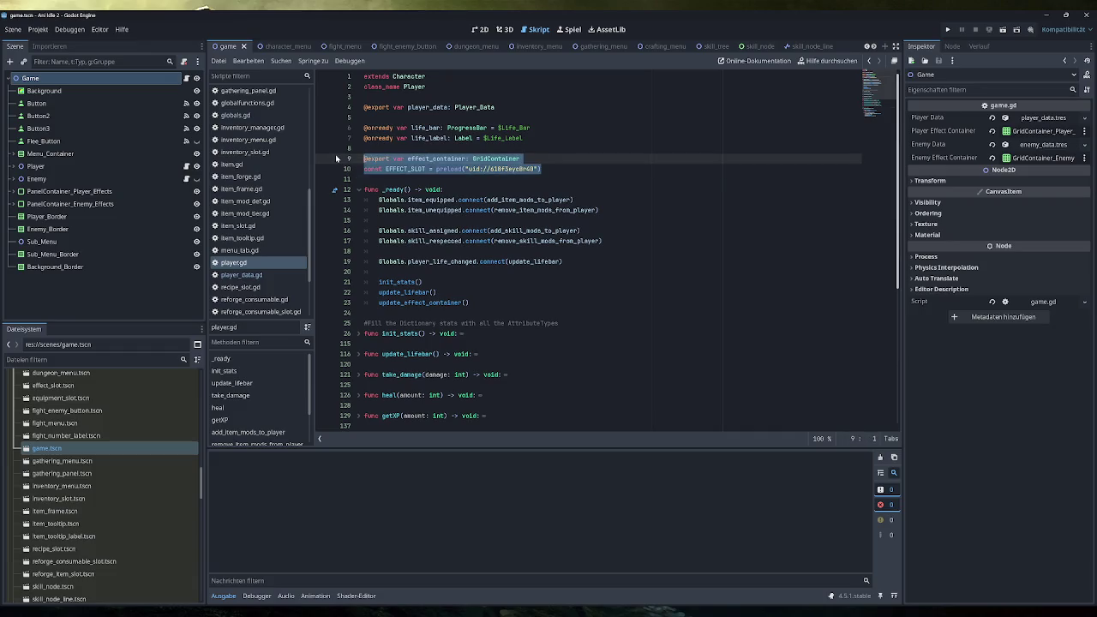
{"action": "scroll", "coordinate": [260, 172], "scroll_direction": "up", "scroll_amount": 5}
{"action": "left_click", "coordinate": [256, 144]}
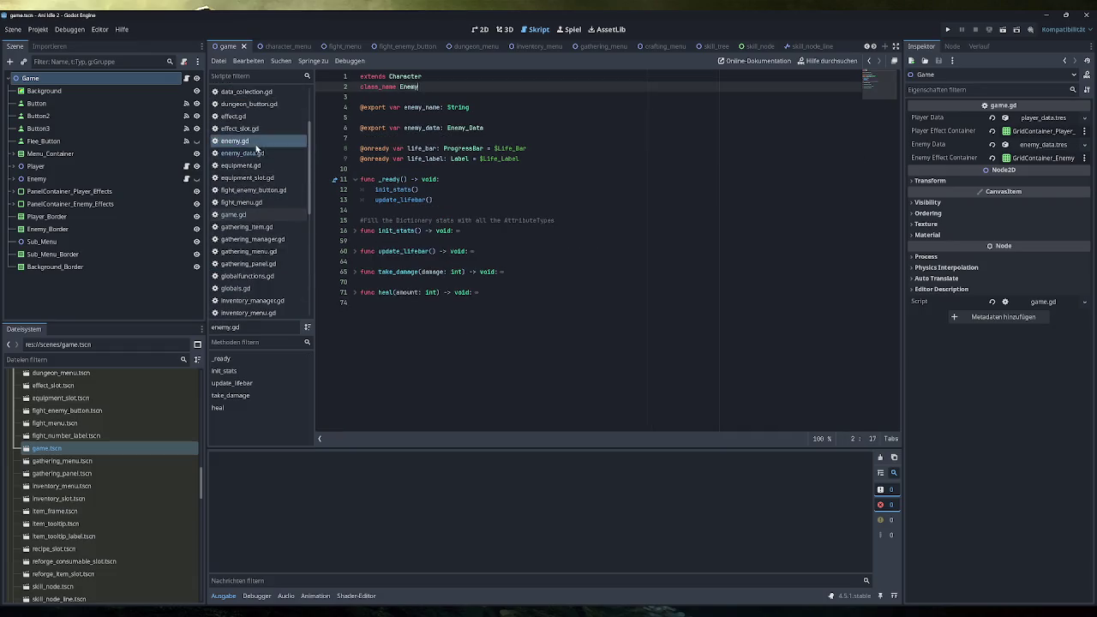
{"action": "left_click", "coordinate": [411, 169]}
{"action": "key", "text": "Return"}
{"action": "type", "text": "@export var effect_container: GridContainer const EFFECT_SLOT = preload(\"uid://6l0f3eyc8r40\")"}
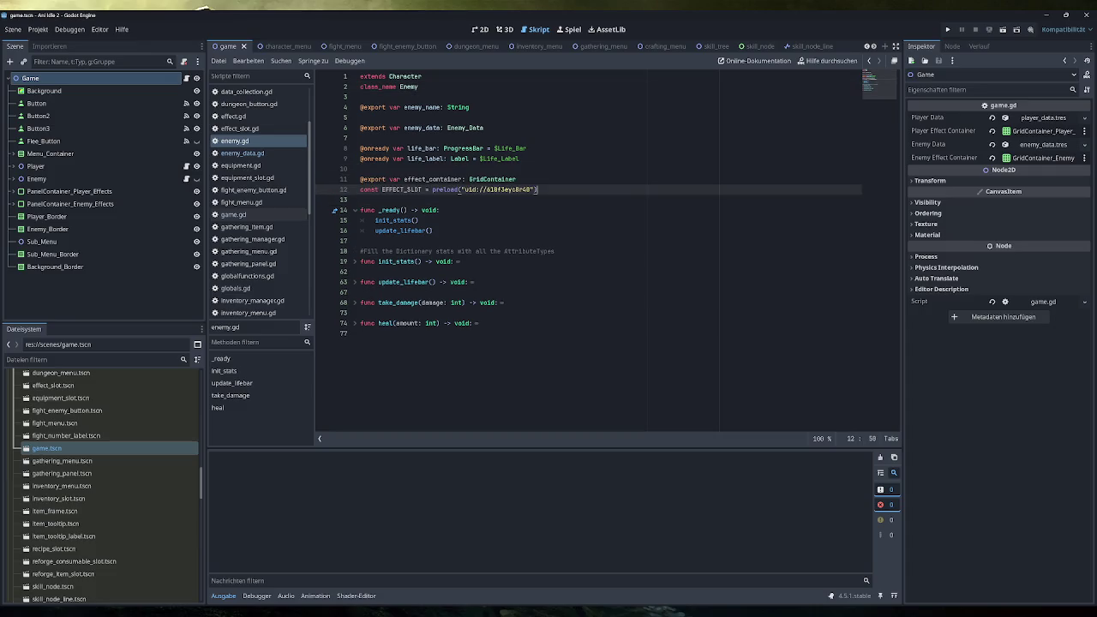
Step: Set the Enemy node's Effect Container to GridContainer_Enemy_Effects and save the scene and script
{"action": "left_click", "coordinate": [77, 179]}
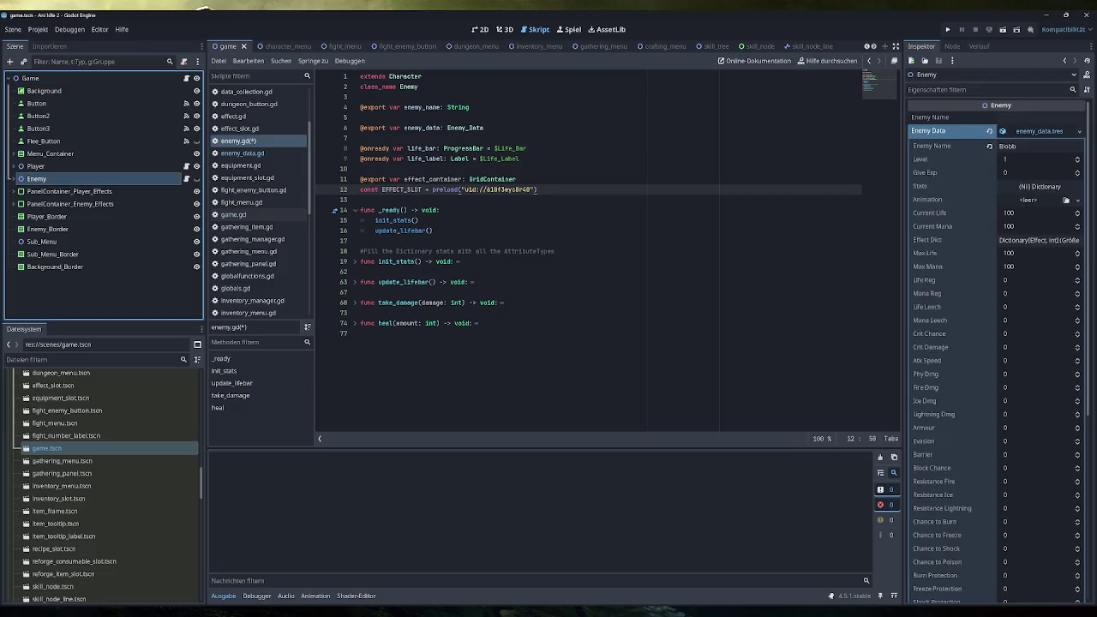
{"action": "key", "text": "ctrl+s"}
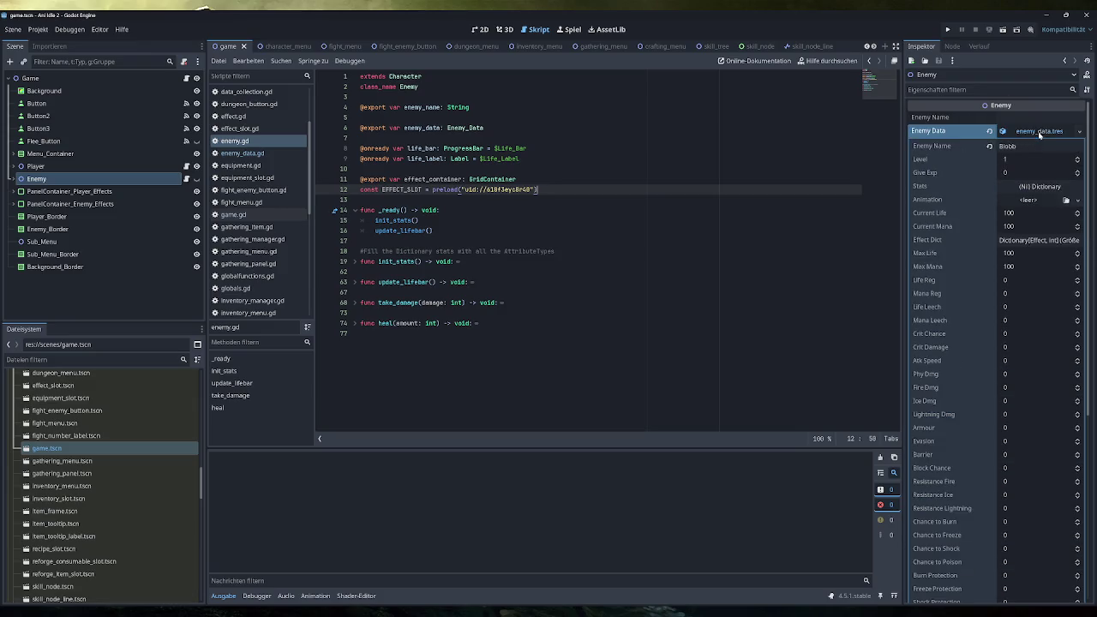
{"action": "left_click", "coordinate": [1040, 131]}
{"action": "left_click", "coordinate": [1040, 144]}
{"action": "left_click", "coordinate": [557, 286]}
{"action": "double_click", "coordinate": [573, 286]}
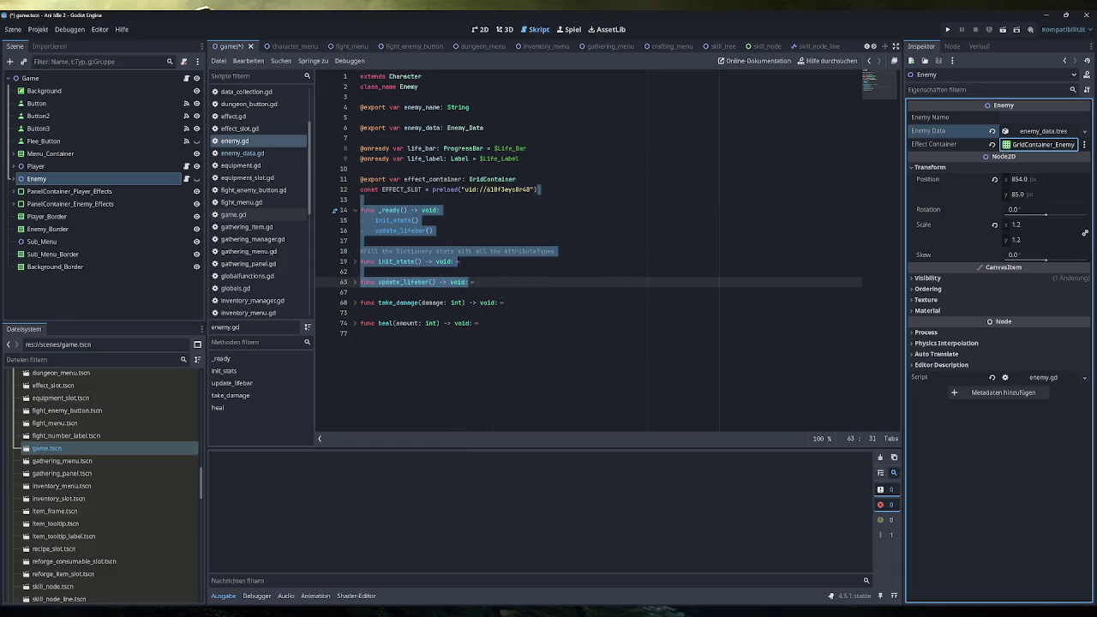
{"action": "left_click", "coordinate": [540, 190]}
{"action": "key", "text": "ctrl+s"}
Step: Select player.gd's update_effect_container function for copying, then return to enemy.gd
{"action": "scroll", "coordinate": [248, 280], "scroll_direction": "down", "scroll_amount": 4}
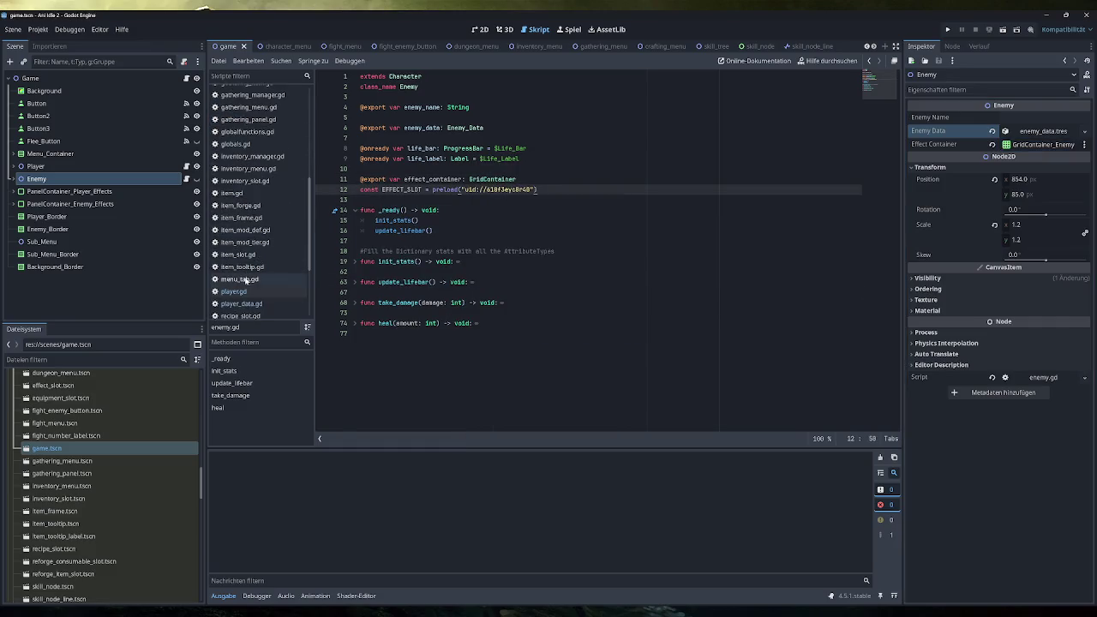
{"action": "left_click", "coordinate": [233, 292]}
{"action": "mouse_move", "coordinate": [535, 406]}
{"action": "left_mouse_down"}
{"action": "mouse_move", "coordinate": [367, 403]}
{"action": "mouse_move", "coordinate": [363, 294]}
{"action": "left_mouse_up"}
{"action": "key", "text": "ctrl+c"}
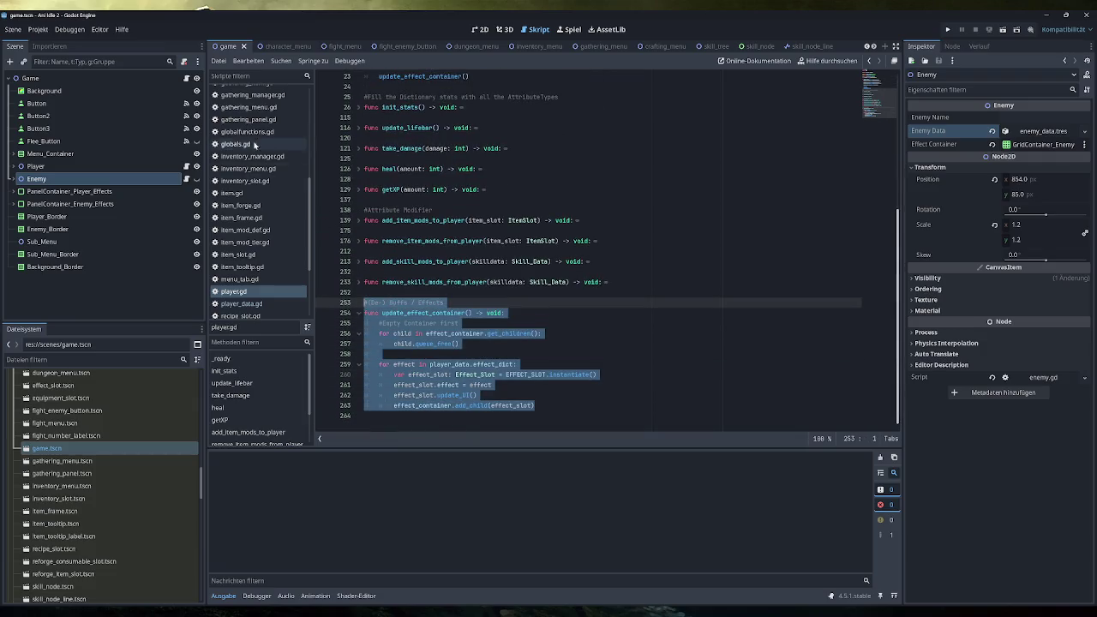
{"action": "scroll", "coordinate": [257, 214], "scroll_direction": "up", "scroll_amount": 5}
{"action": "left_click", "coordinate": [244, 227]}
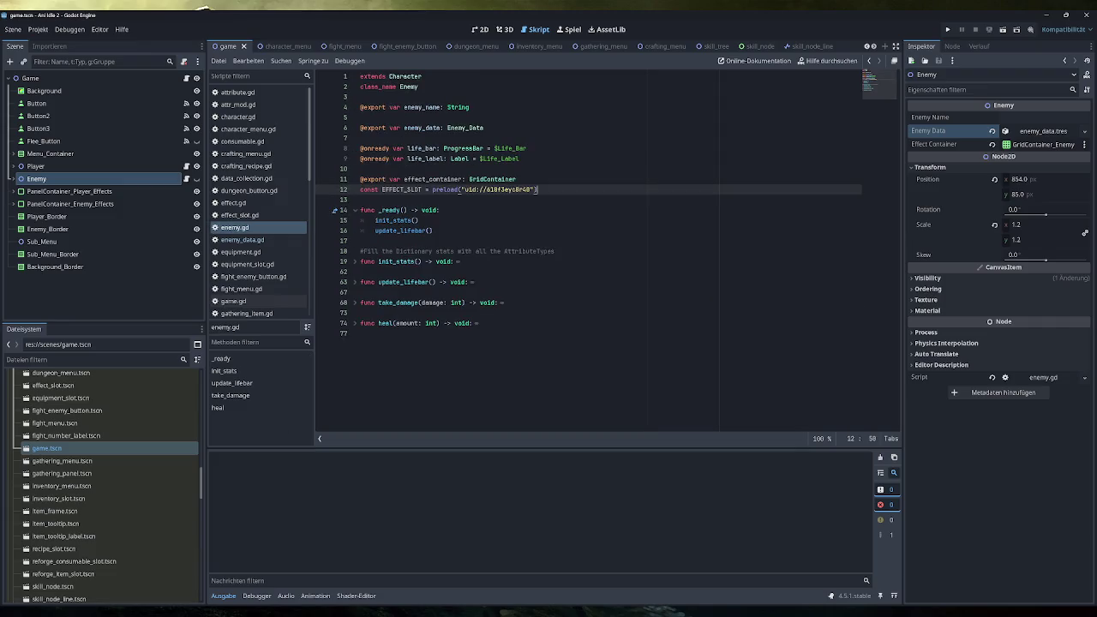
Step: Paste the update_effect_container function at the end of enemy.gd
{"action": "left_click", "coordinate": [485, 426]}
{"action": "key", "text": "Return"}
{"action": "key", "text": "ctrl+v"}
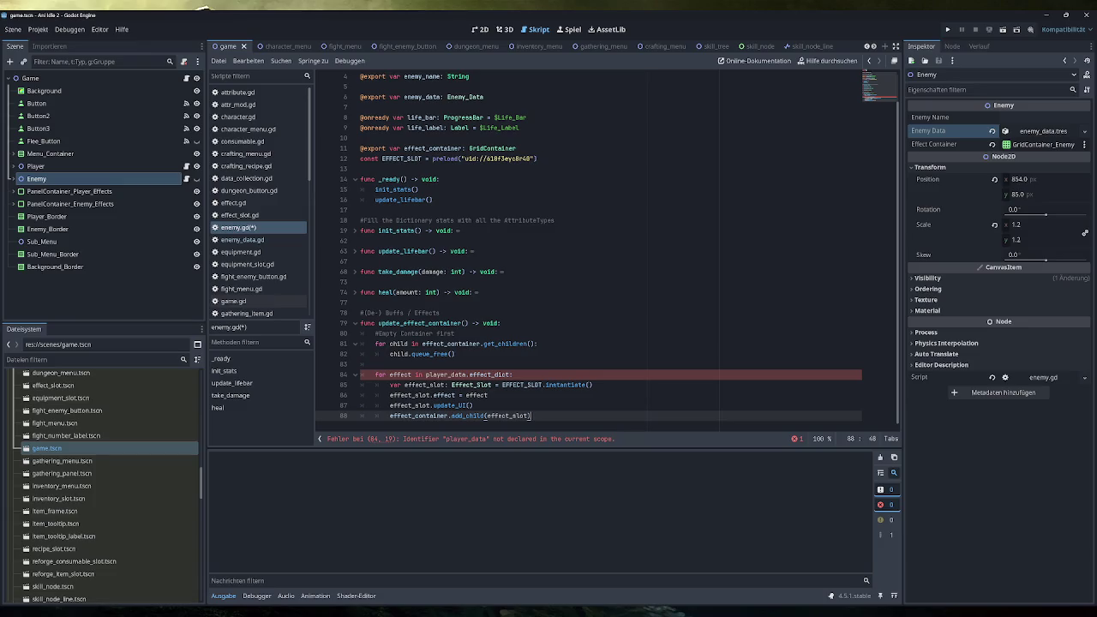
Step: Replace player_data with enemy_data on line 84 and save enemy.gd
{"action": "double_click", "coordinate": [422, 96]}
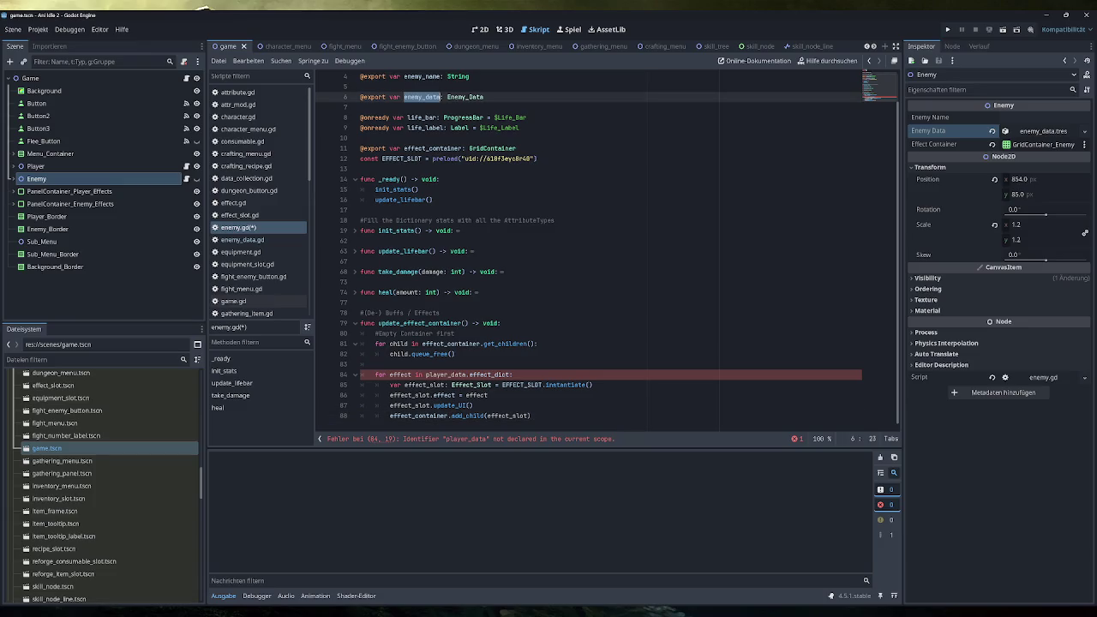
{"action": "key", "text": "ctrl+c"}
{"action": "double_click", "coordinate": [445, 375]}
{"action": "key", "text": "ctrl+v"}
{"action": "key", "text": "ctrl+s"}
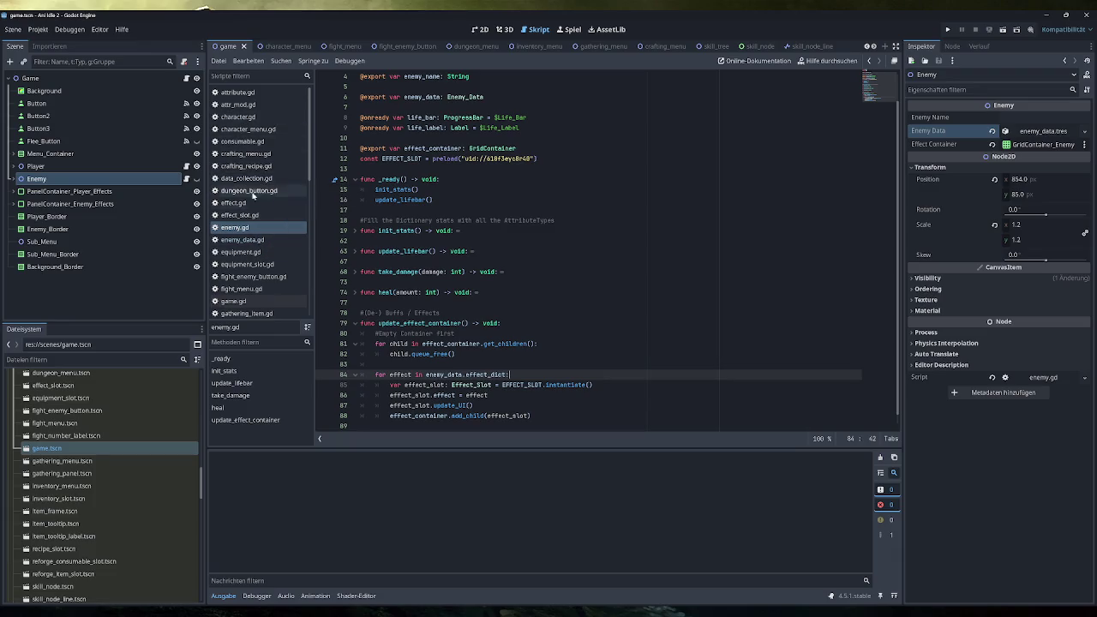
Step: Open game.gd and inspect add_effect_to_char and the _on_button_3_pressed heal code
{"action": "scroll", "coordinate": [250, 278], "scroll_direction": "down", "scroll_amount": 1}
{"action": "left_click", "coordinate": [250, 274]}
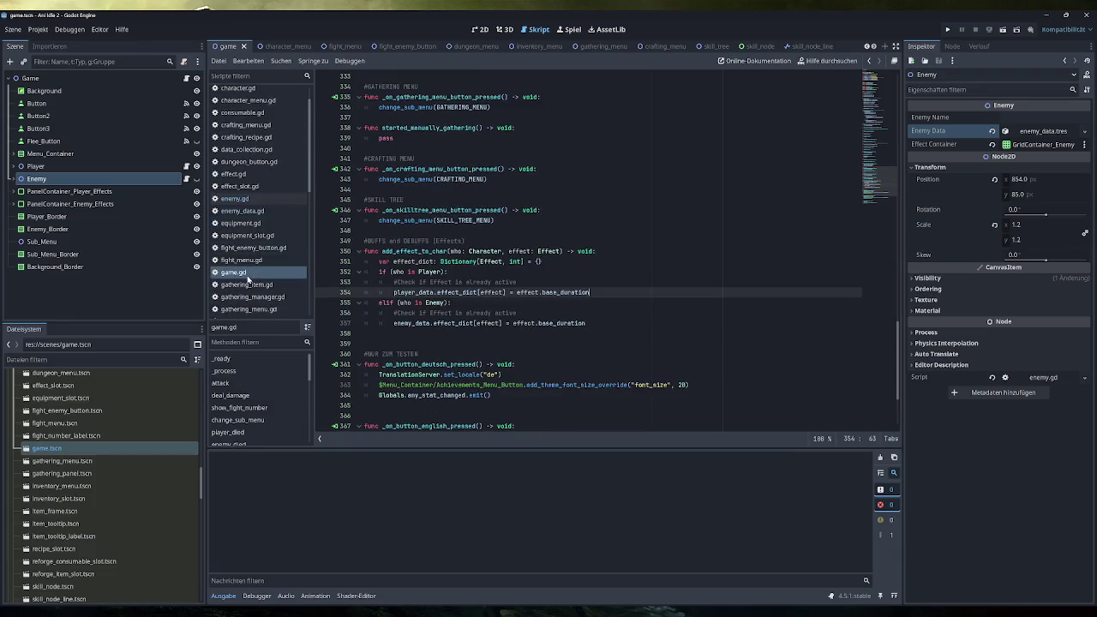
{"action": "scroll", "coordinate": [606, 251], "scroll_direction": "down", "scroll_amount": 4}
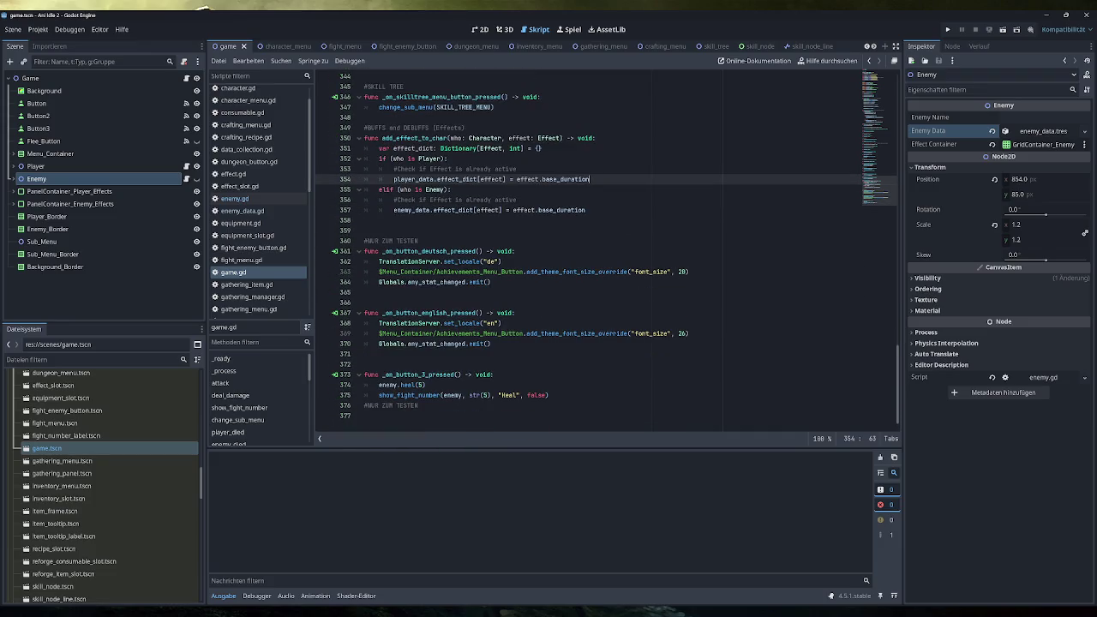
{"action": "mouse_move", "coordinate": [549, 396]}
{"action": "left_mouse_down"}
{"action": "mouse_move", "coordinate": [369, 375]}
{"action": "mouse_move", "coordinate": [385, 395]}
{"action": "mouse_move", "coordinate": [379, 385]}
{"action": "left_mouse_up"}
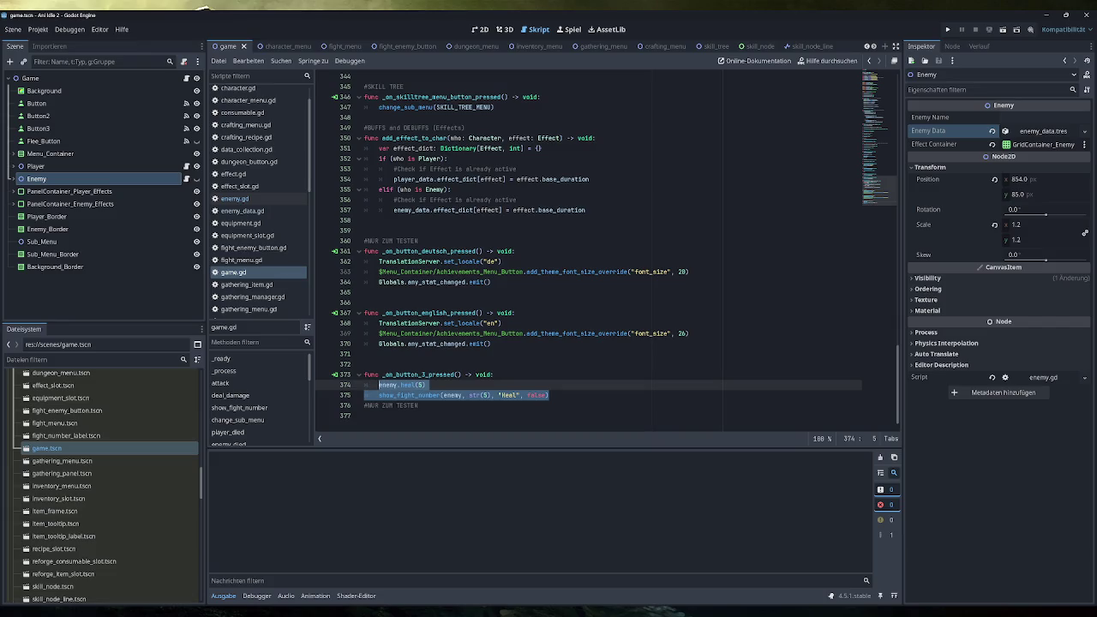
{"action": "double_click", "coordinate": [414, 138]}
{"action": "left_click_drag", "start_coordinate": [549, 396], "coordinate": [379, 385]}
{"action": "left_click", "coordinate": [459, 374]}
{"action": "scroll", "coordinate": [109, 451], "scroll_direction": "up", "scroll_amount": 5}
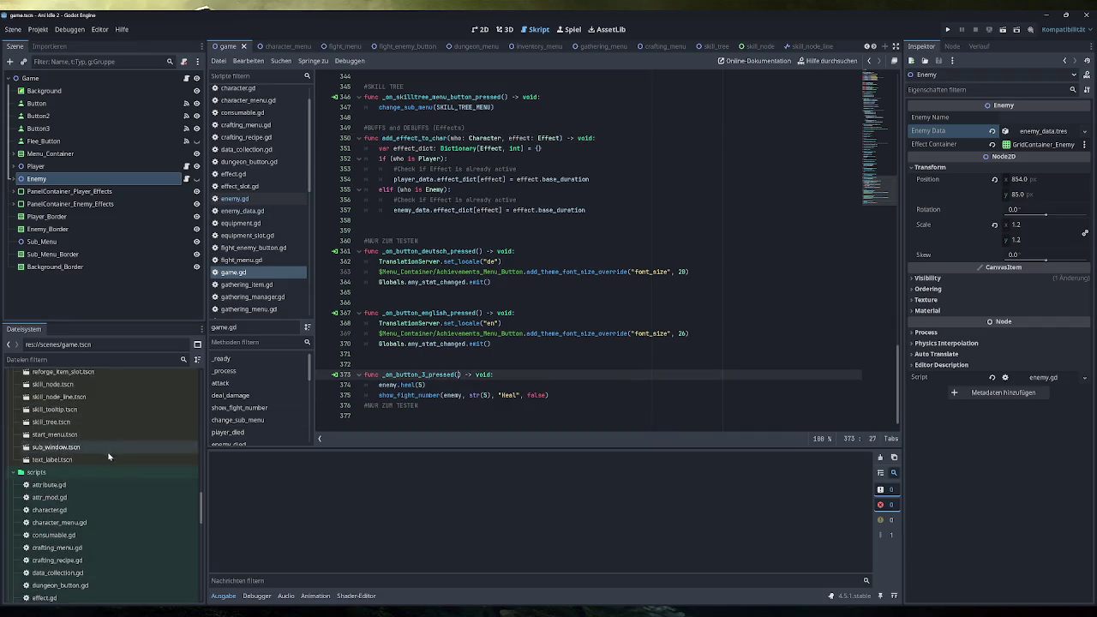
{"action": "scroll", "coordinate": [86, 506], "scroll_direction": "up", "scroll_amount": 5}
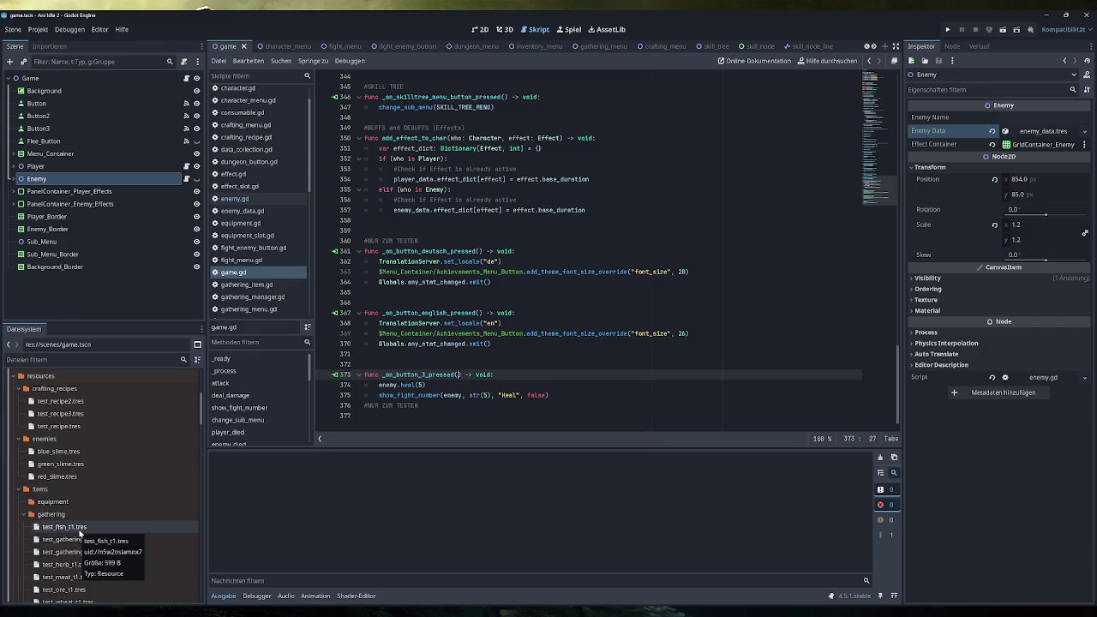
Step: Collapse the resource subfolders and create a new 'effects' folder under resources
{"action": "left_click", "coordinate": [19, 388]}
{"action": "left_click", "coordinate": [19, 402]}
{"action": "left_click", "coordinate": [19, 414]}
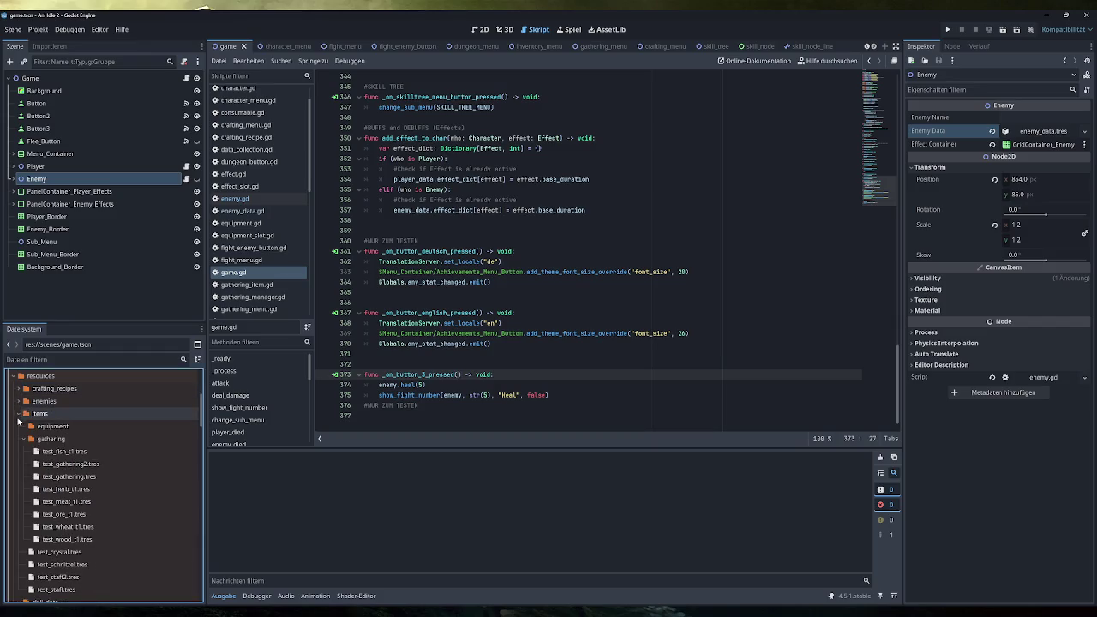
{"action": "left_click", "coordinate": [19, 426]}
{"action": "right_click", "coordinate": [47, 384]}
{"action": "mouse_move", "coordinate": [114, 392]}
{"action": "left_click", "coordinate": [216, 388]}
{"action": "type", "text": "df"}
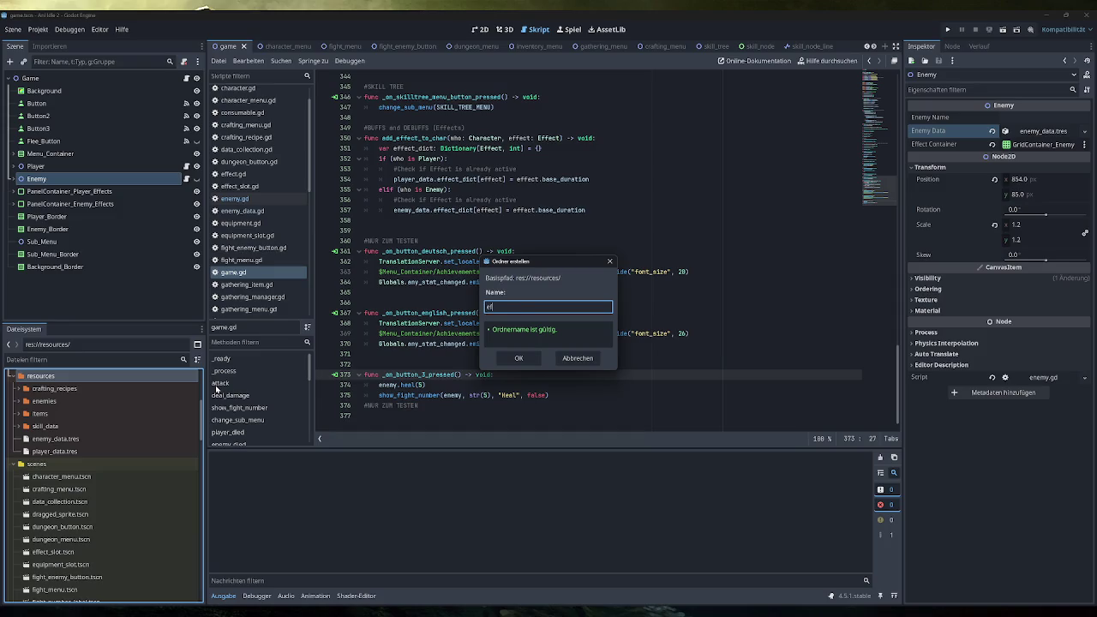
{"action": "type", "text": "fects"}
{"action": "key", "text": "Return"}
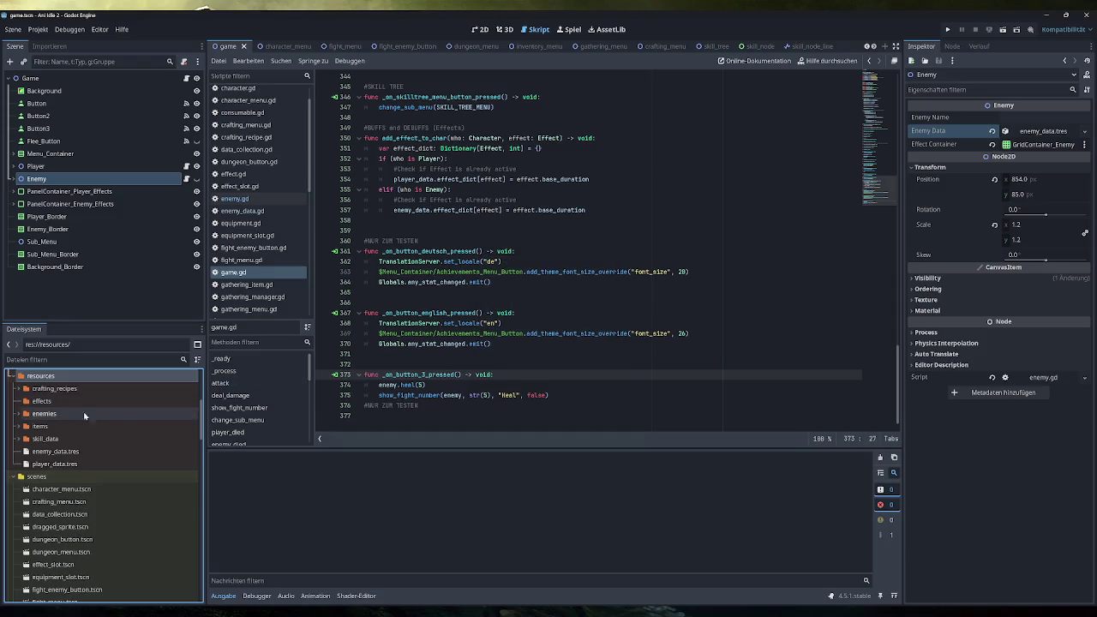
Step: Create an Effect resource in the effects folder and save it as test_effect.tres
{"action": "right_click", "coordinate": [64, 407]}
{"action": "mouse_move", "coordinate": [129, 411]}
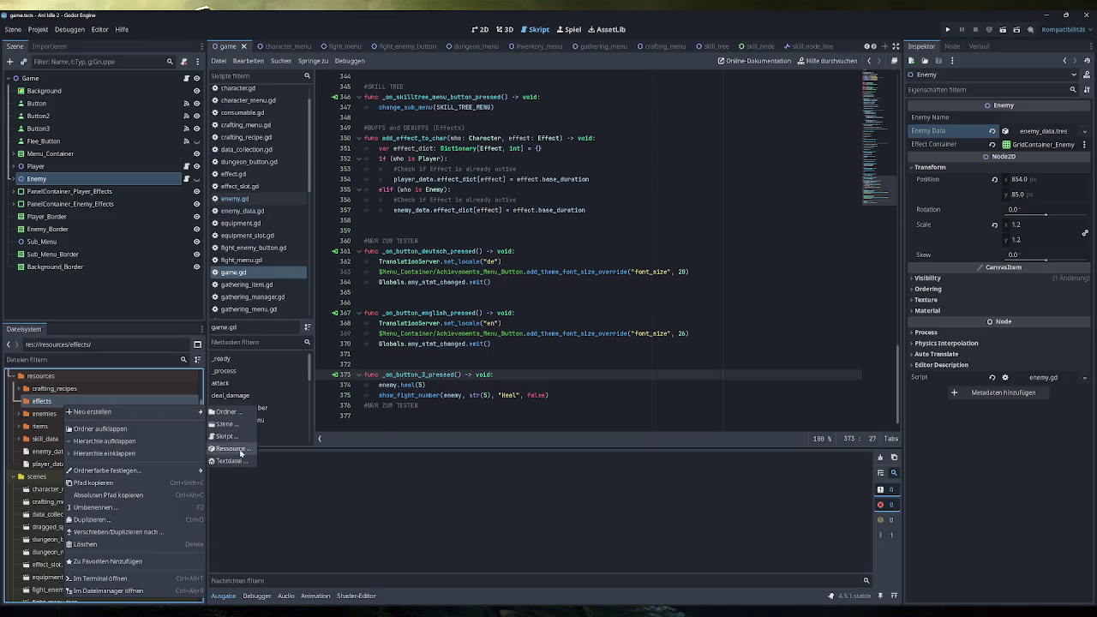
{"action": "left_click", "coordinate": [230, 448]}
{"action": "type", "text": "rces/effect"}
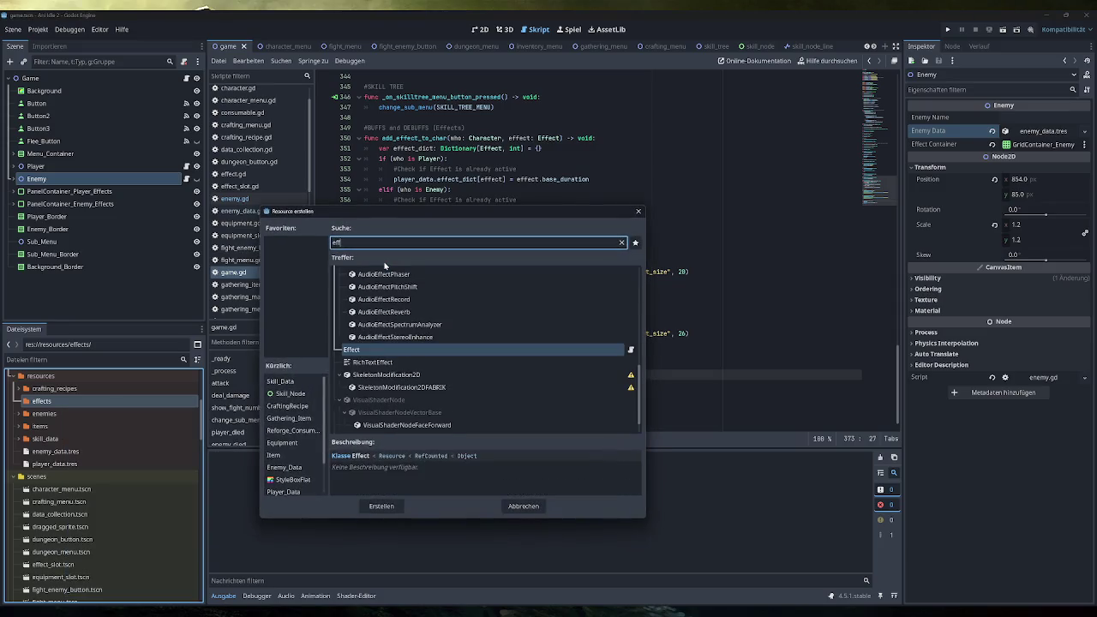
{"action": "key", "text": "Return"}
{"action": "type", "text": "test_effect.tres"}
{"action": "key", "text": "Return"}
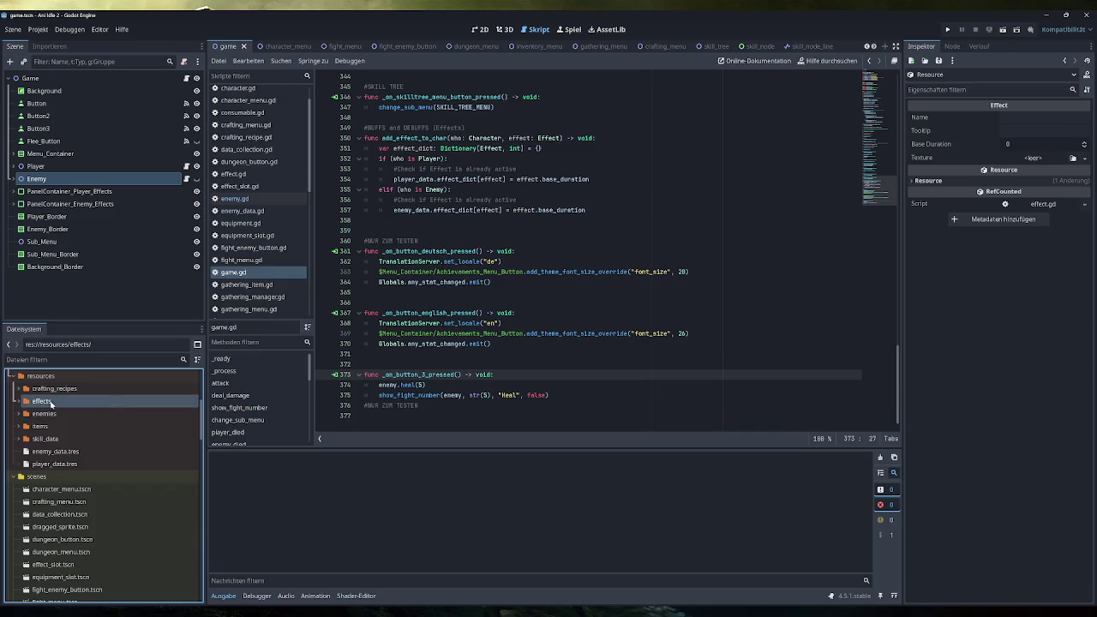
Step: Name the effect 'Test Buff' with tooltip 'Stronger than ever!' and base duration 5
{"action": "left_click", "coordinate": [1044, 118]}
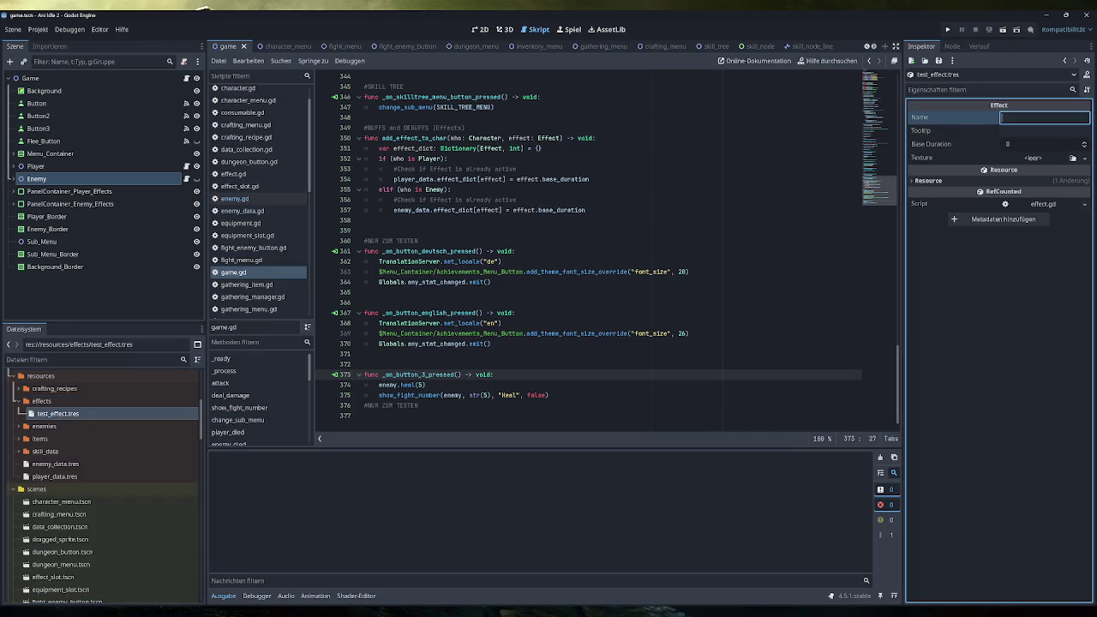
{"action": "type", "text": "Test Buff"}
{"action": "left_click", "coordinate": [1044, 131]}
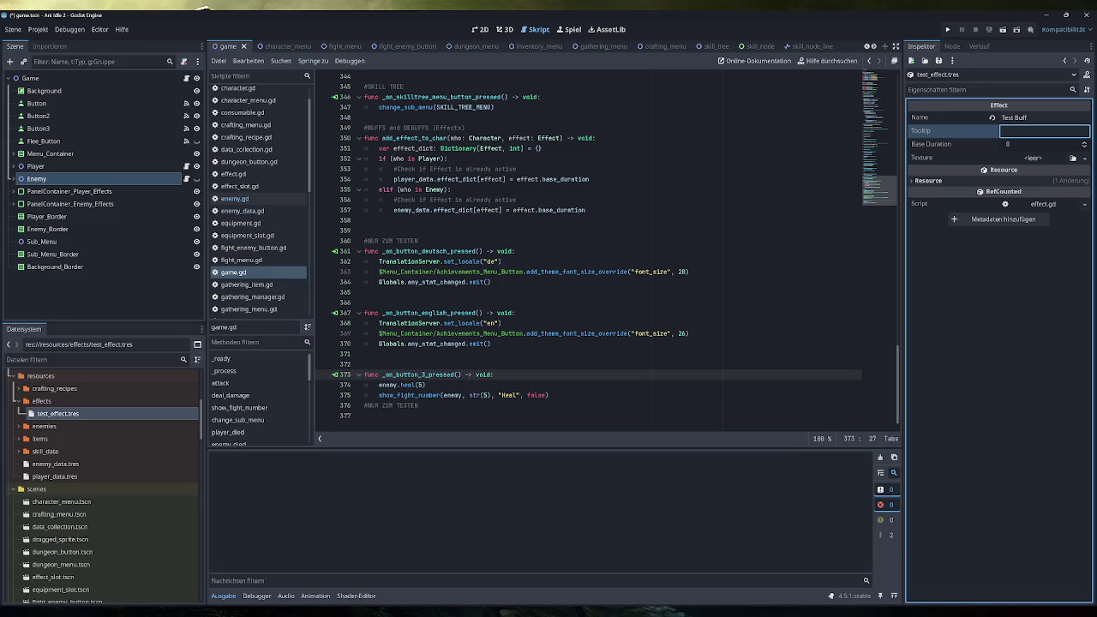
{"action": "type", "text": "Stronger than e"}
{"action": "type", "text": "ver"}
{"action": "key", "text": "Tab"}
{"action": "type", "text": "1"}
{"action": "type", "text": "5"}
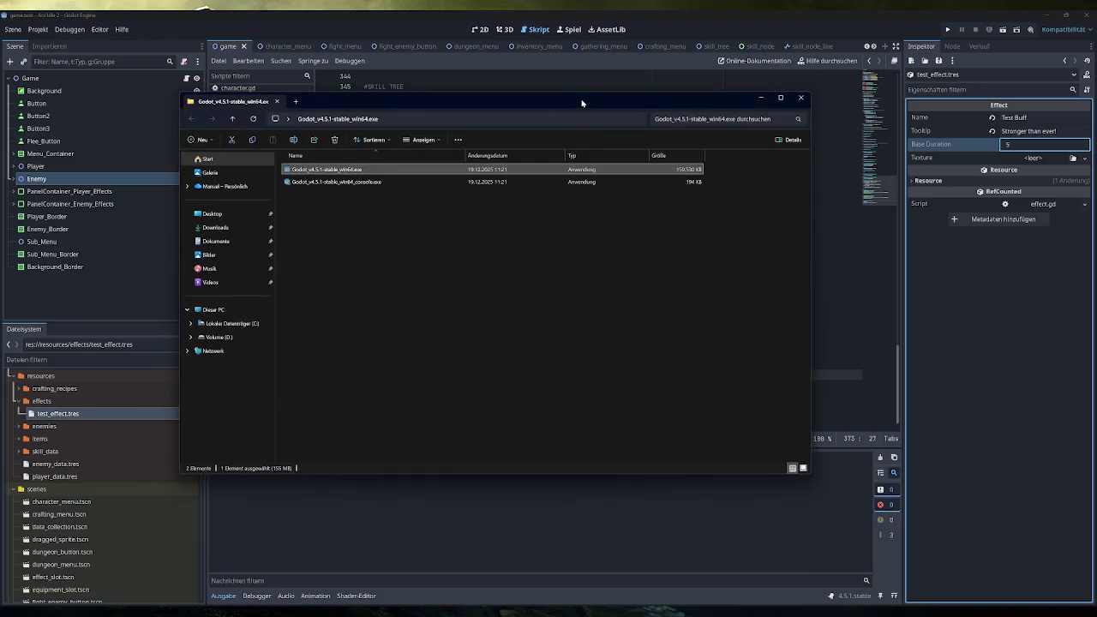
{"action": "key", "text": "Escape"}
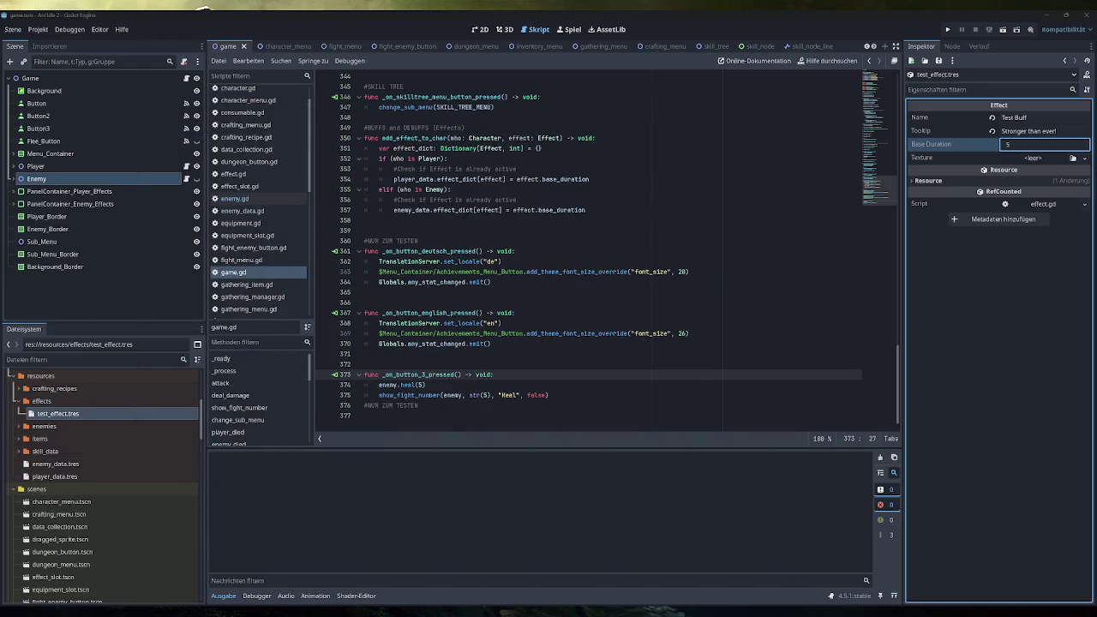
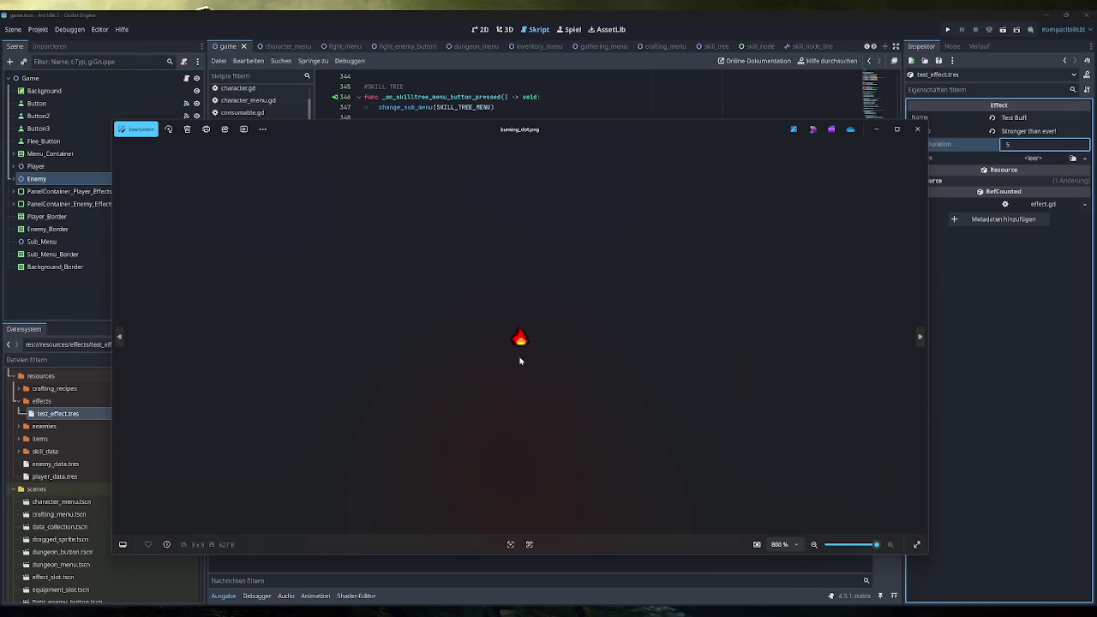
Step: Close the burning_dot.png preview in Windows Photos
{"action": "left_click", "coordinate": [914, 131]}
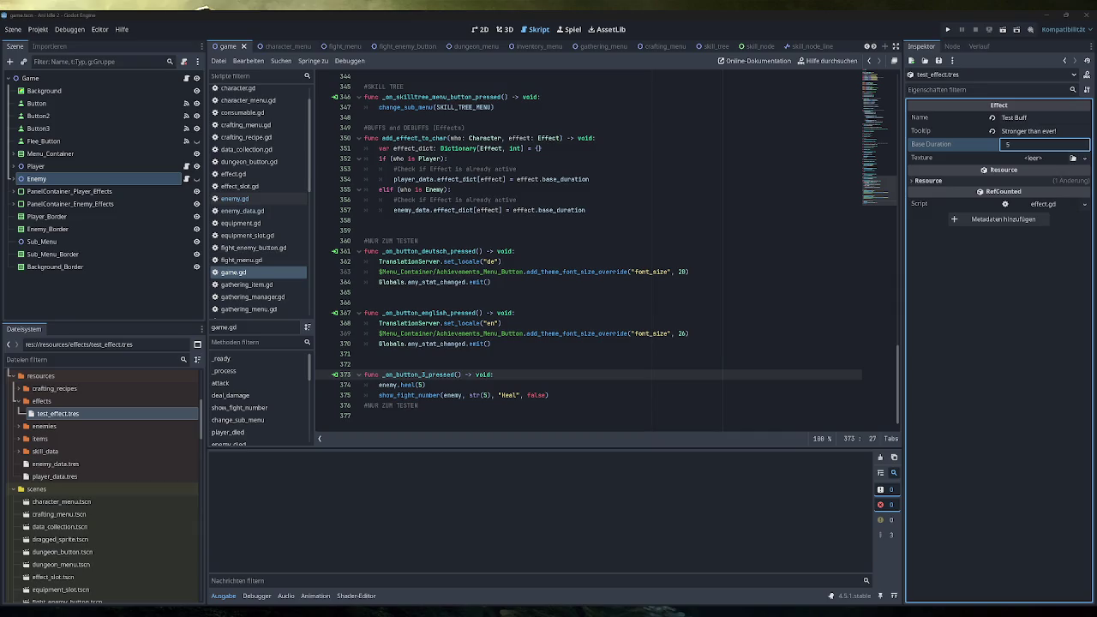
Step: Create a new folder named 'effects' inside the assets folder
{"action": "scroll", "coordinate": [83, 452], "scroll_direction": "up", "scroll_amount": 4}
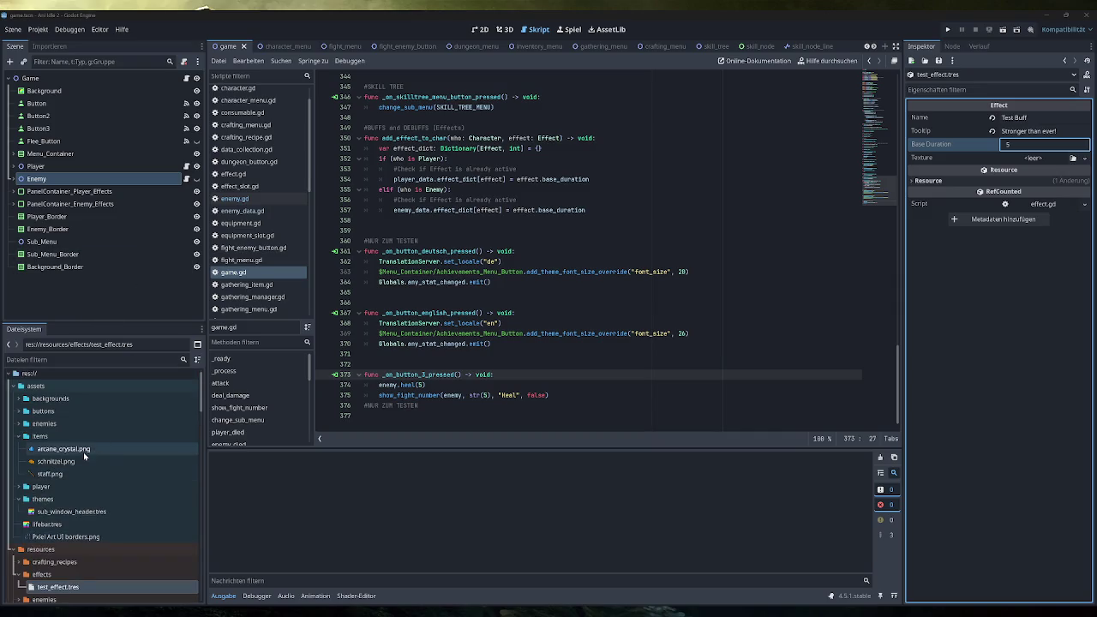
{"action": "left_click", "coordinate": [53, 390]}
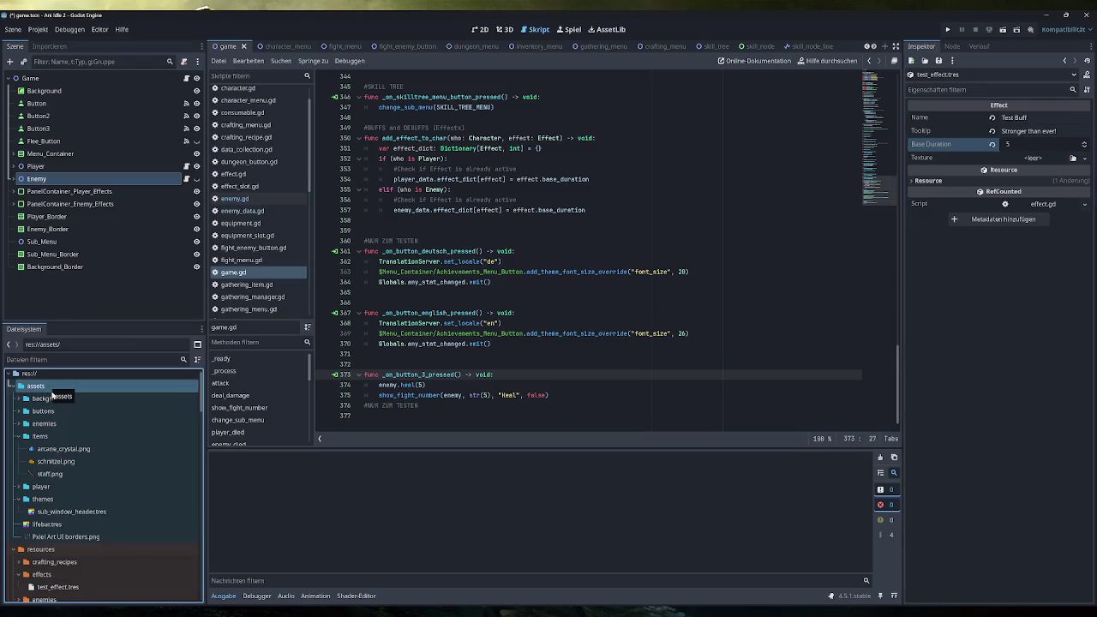
{"action": "right_click", "coordinate": [76, 391]}
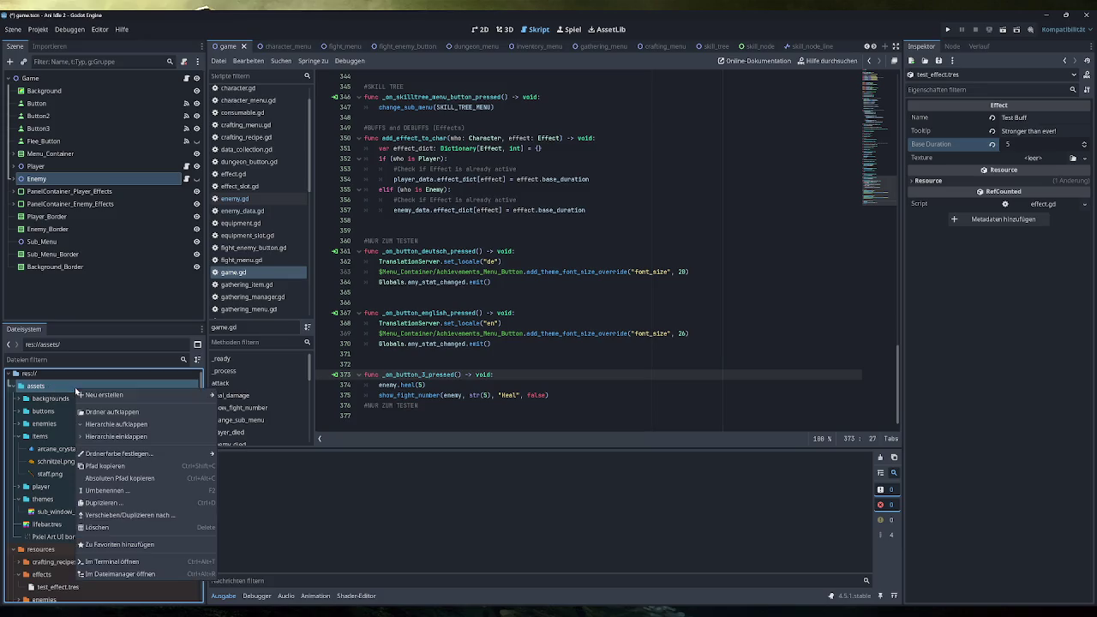
{"action": "mouse_move", "coordinate": [107, 396]}
{"action": "left_click", "coordinate": [233, 398]}
{"action": "type", "text": "effects"}
{"action": "key", "text": "Return"}
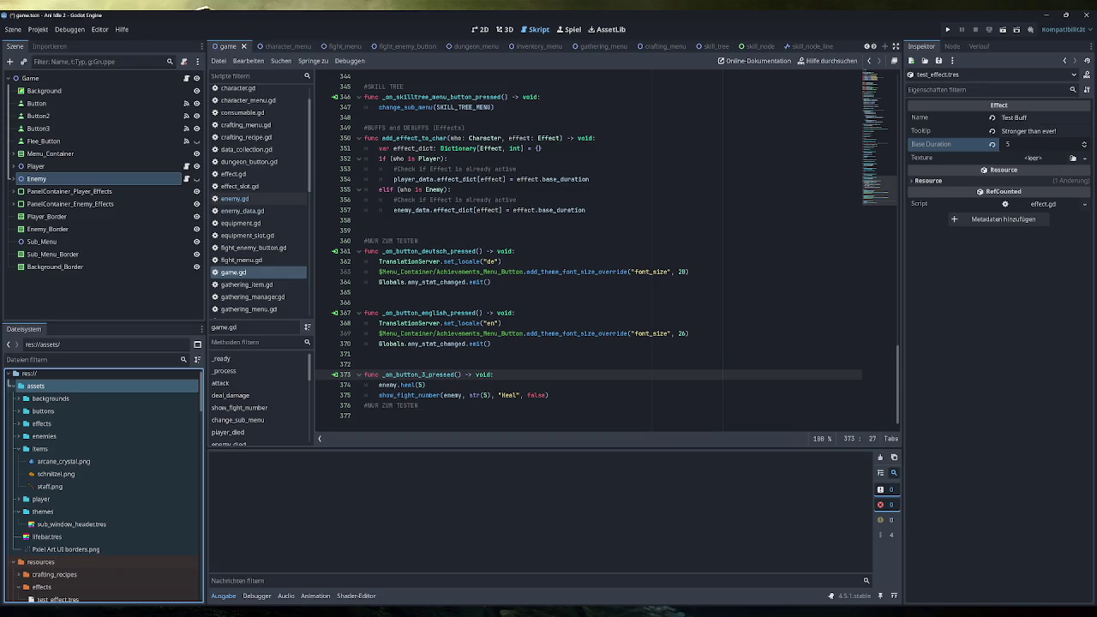
Step: Rename burning_dot.png to test_effect.png and assign it as test_effect.tres's Texture
{"action": "left_click", "coordinate": [33, 426]}
{"action": "double_click", "coordinate": [32, 428]}
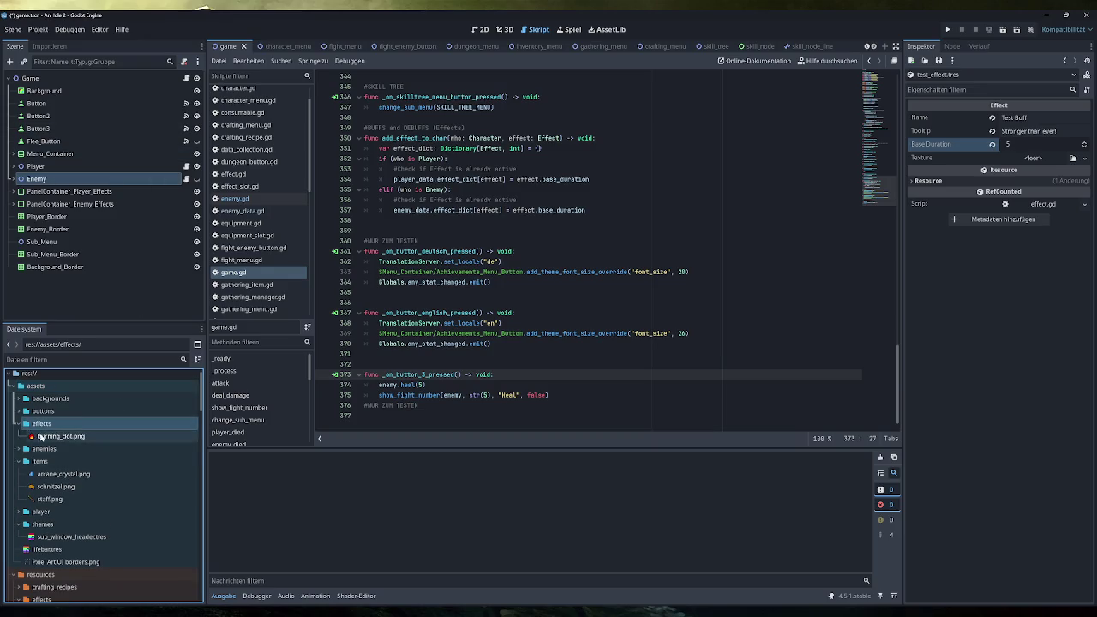
{"action": "left_click", "coordinate": [40, 436]}
{"action": "key", "text": "F2"}
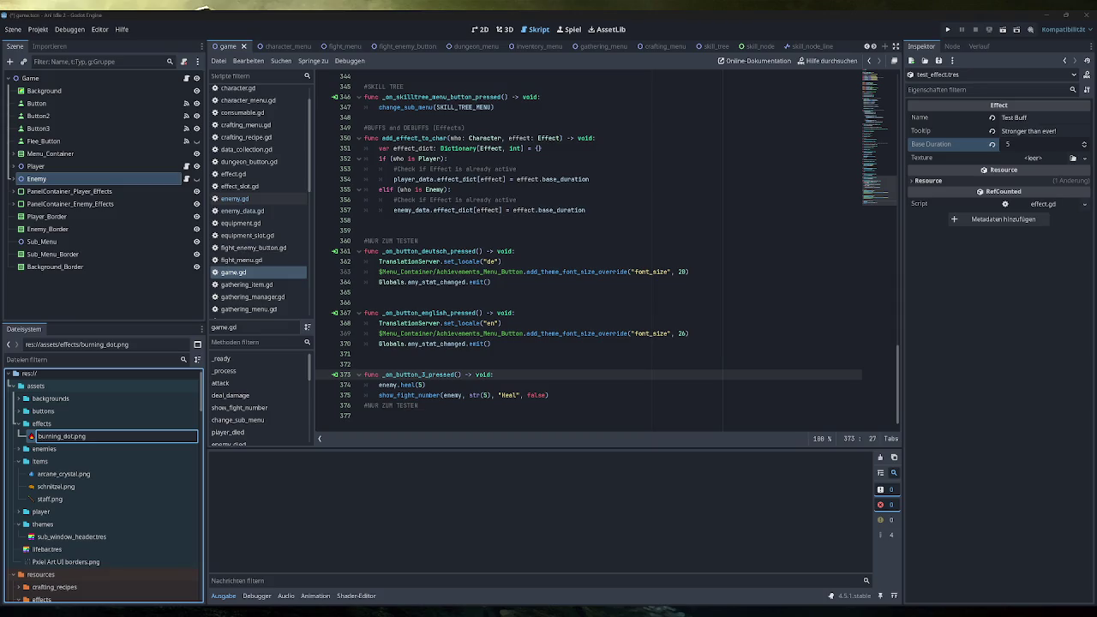
{"action": "type", "text": "test_e"}
{"action": "type", "text": "ffect"}
{"action": "key", "text": "Return"}
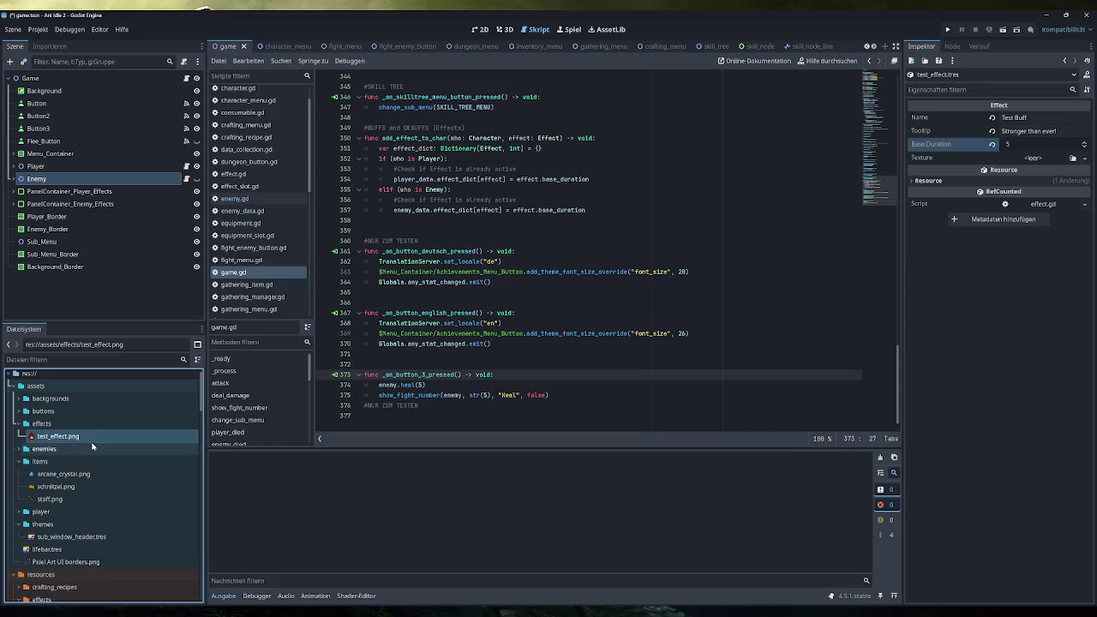
{"action": "left_click_drag", "start_coordinate": [93, 440], "coordinate": [1028, 159]}
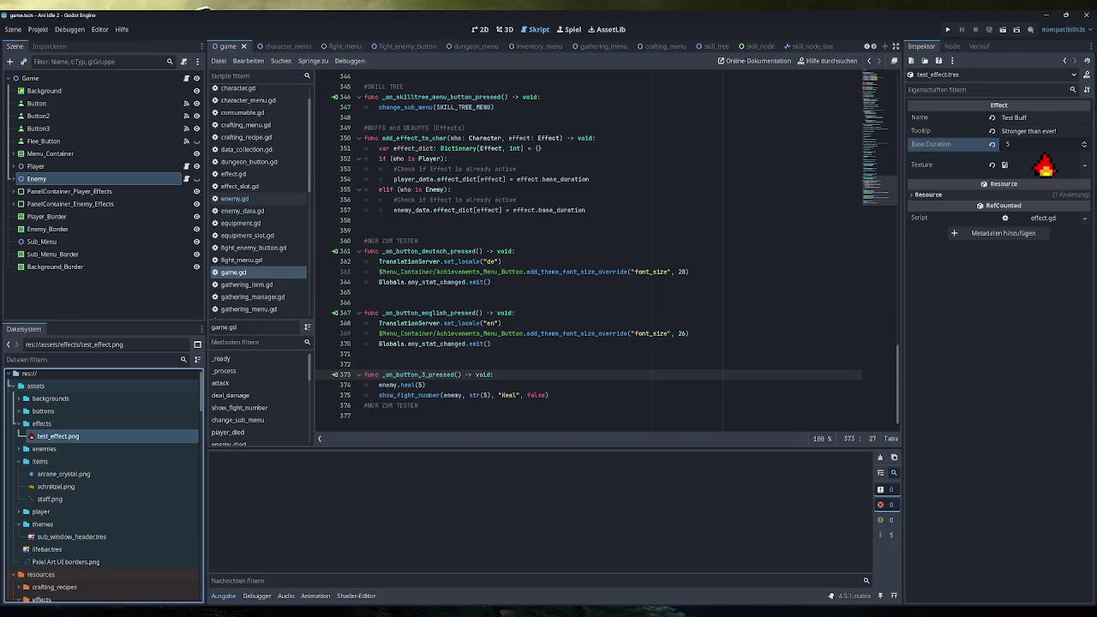
Step: Replace the handler's heal and fight lines with an add_effect_to_char(player, call
{"action": "left_click", "coordinate": [427, 384]}
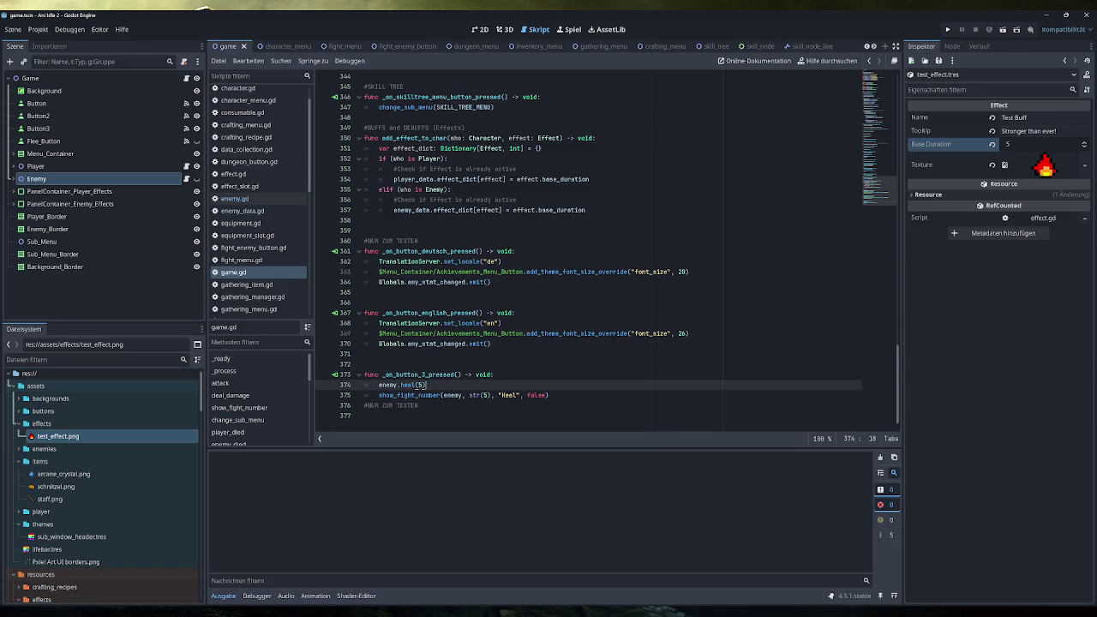
{"action": "left_click_drag", "start_coordinate": [381, 138], "coordinate": [447, 138]}
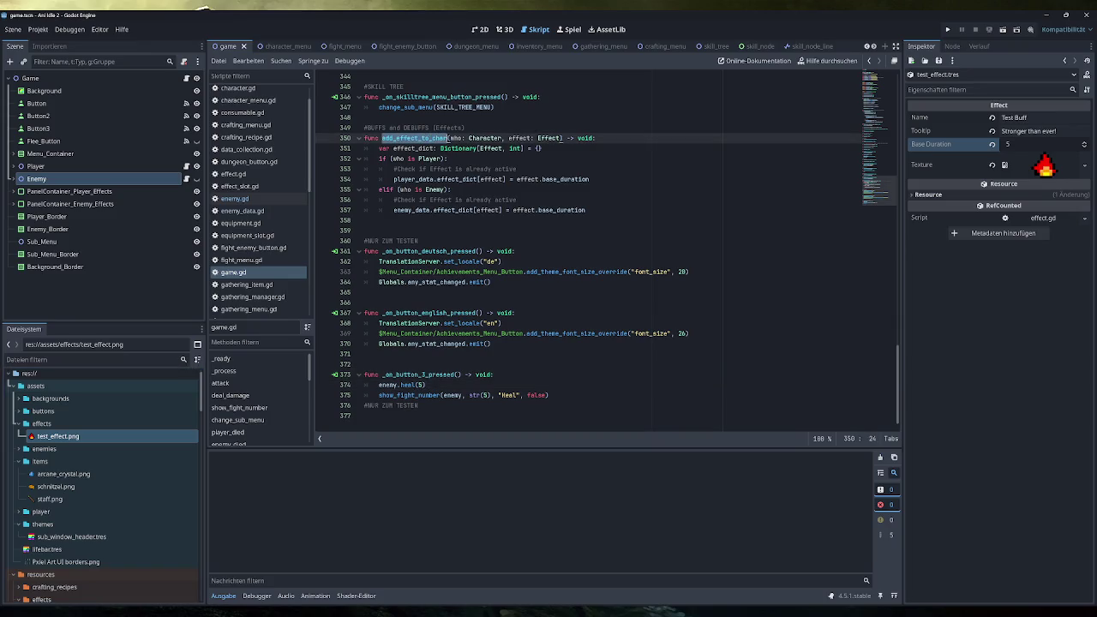
{"action": "key", "text": "ctrl+c"}
{"action": "left_click_drag", "start_coordinate": [549, 395], "coordinate": [379, 385]}
{"action": "key", "text": "ctrl+v"}
{"action": "type", "text": "("}
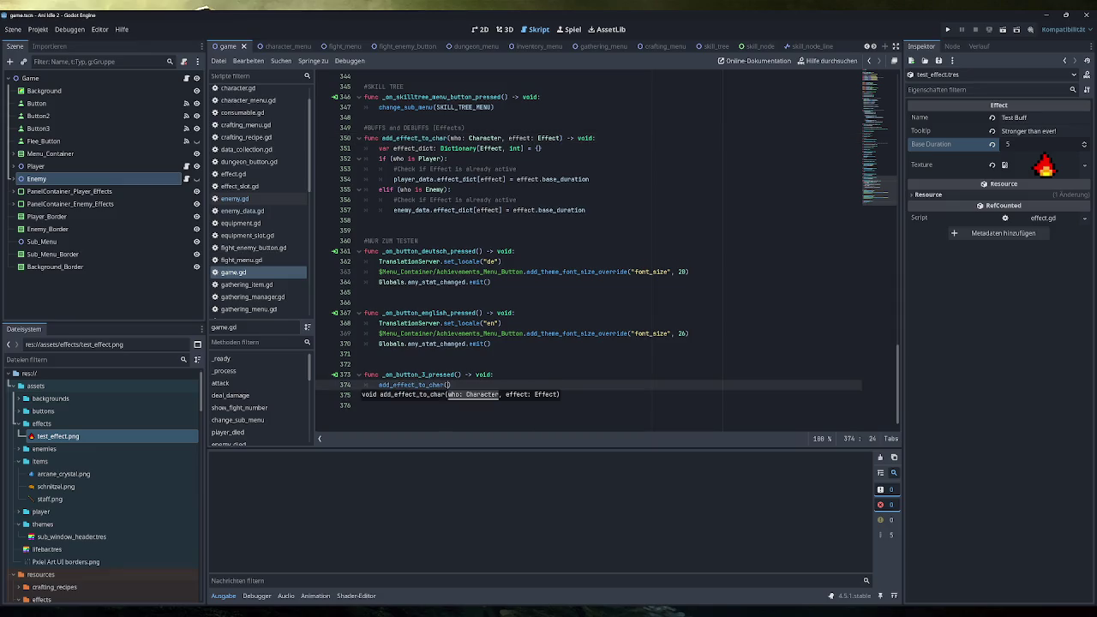
{"action": "type", "text": "ayer"}
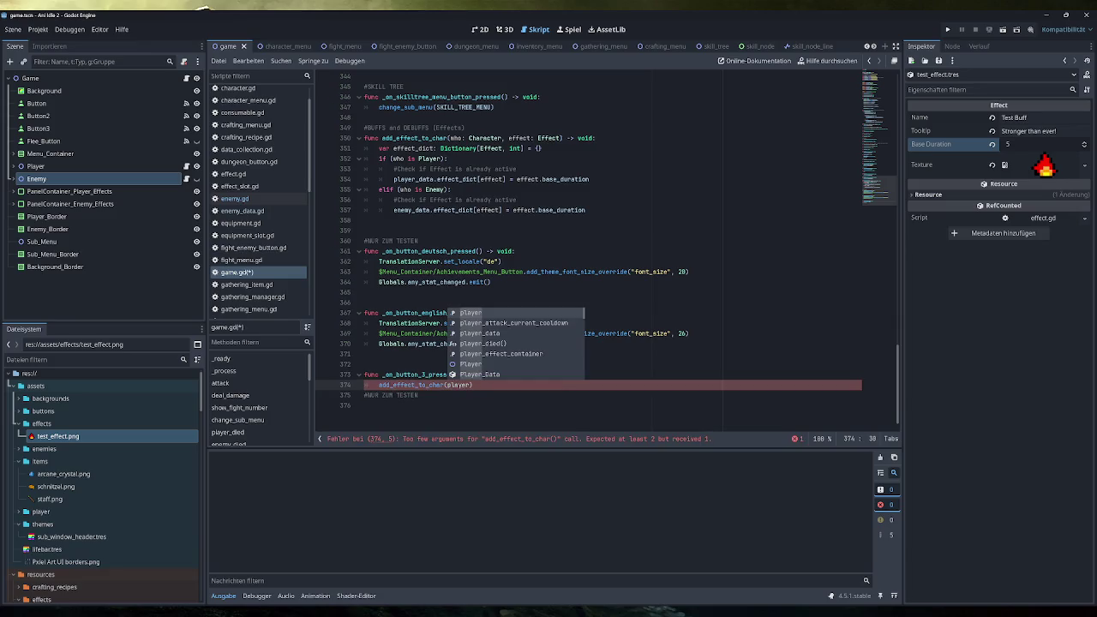
{"action": "key", "text": "Escape"}
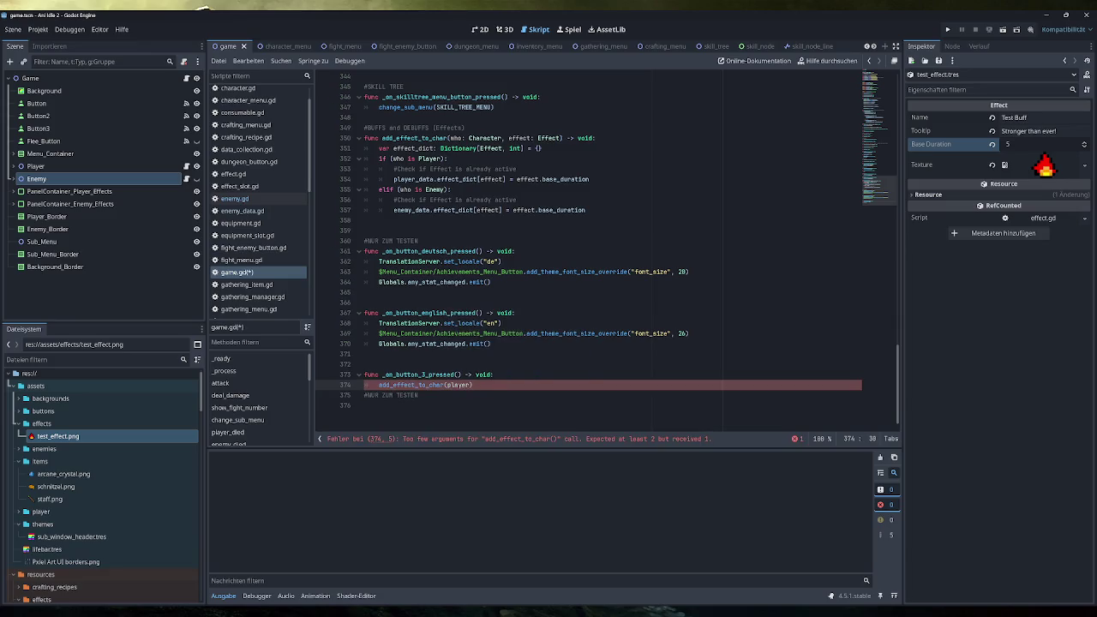
{"action": "type", "text": ","}
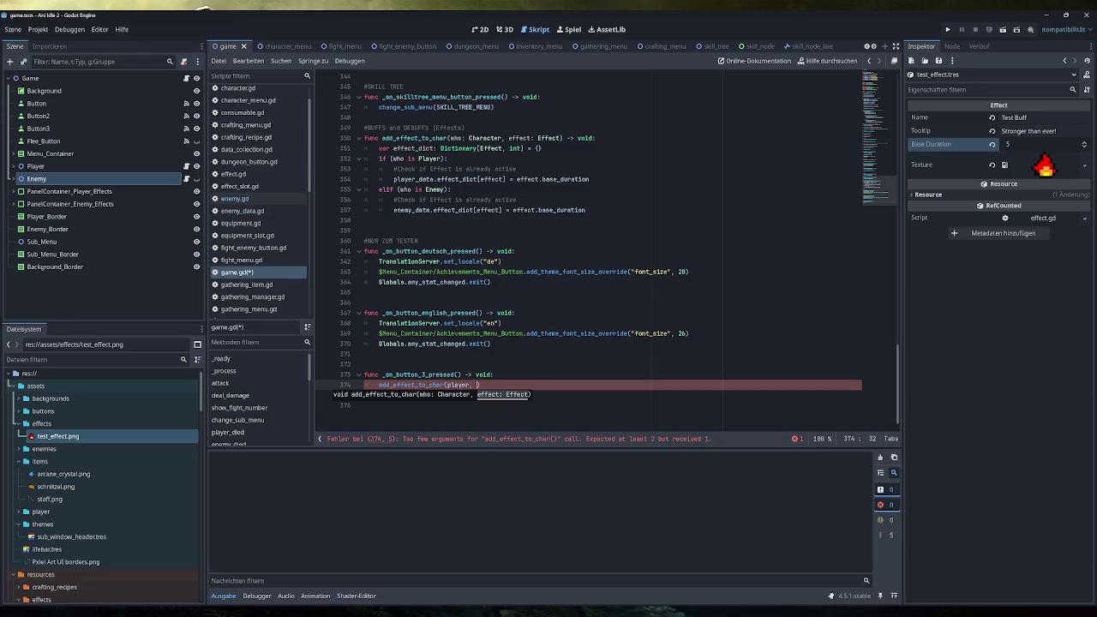
{"action": "key", "text": "Up"}
{"action": "key", "text": "End"}
{"action": "key", "text": "Return"}
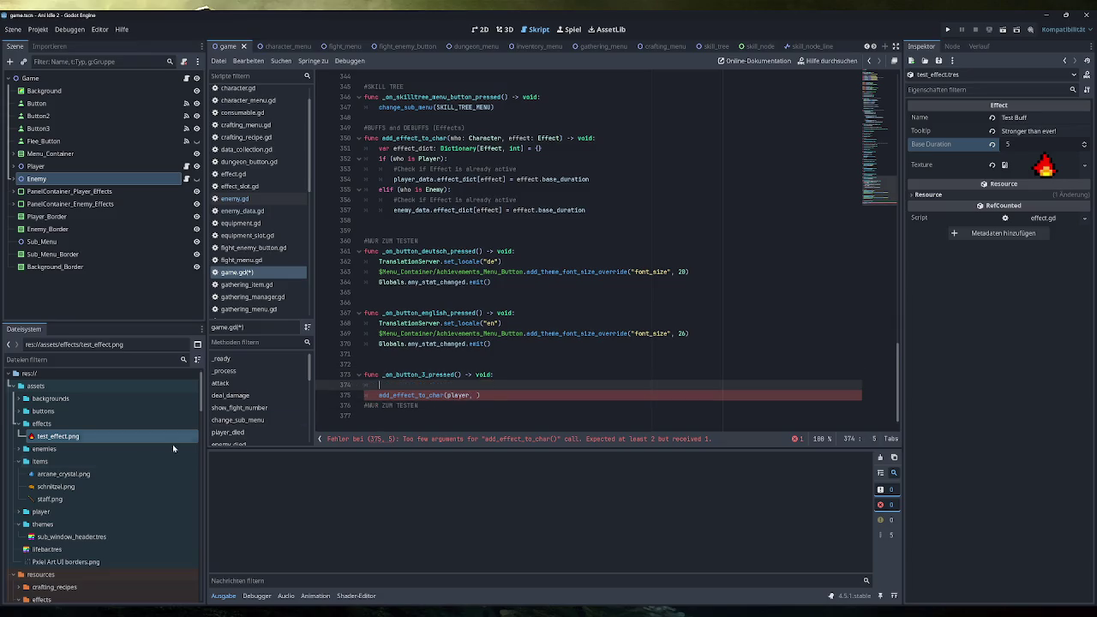
Step: Preload test_effect.tres as TEST_EFFECT and pass it as the call's second argument
{"action": "scroll", "coordinate": [99, 495], "scroll_direction": "down", "scroll_amount": 5}
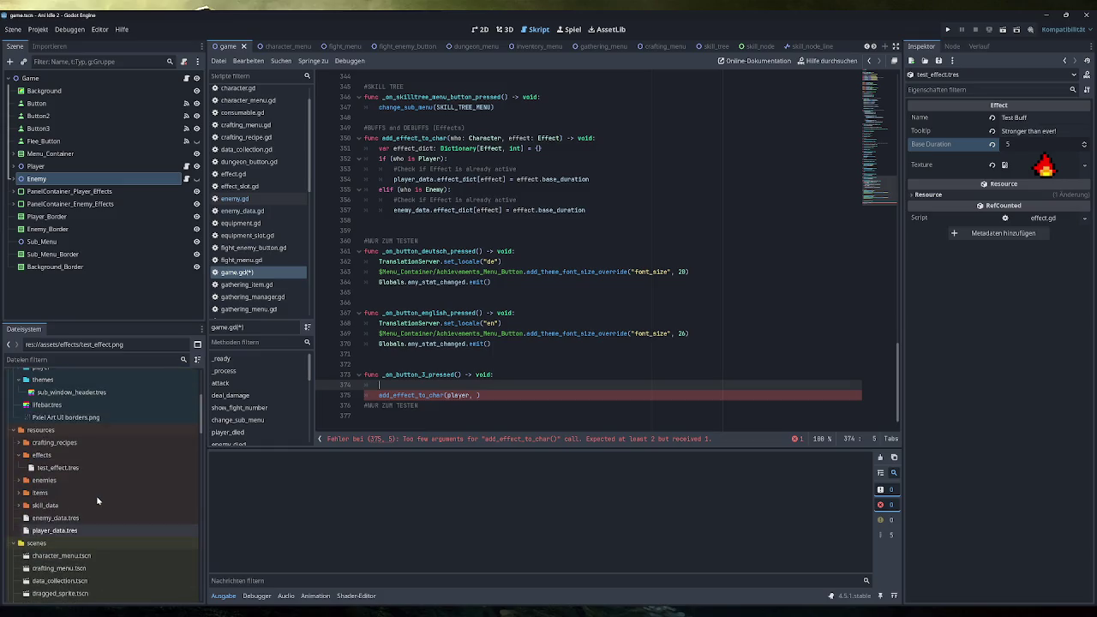
{"action": "left_click_drag", "start_coordinate": [77, 468], "coordinate": [429, 385]}
{"action": "key", "text": "Delete"}
{"action": "double_click", "coordinate": [420, 385]}
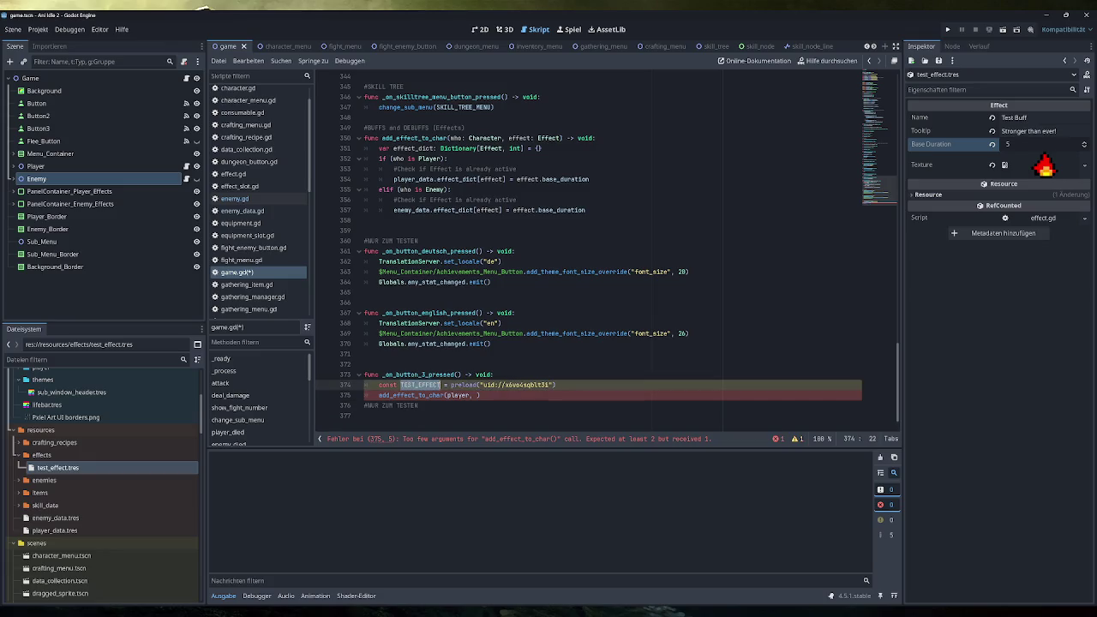
{"action": "key", "text": "ctrl+c"}
{"action": "left_click", "coordinate": [470, 395]}
{"action": "key", "text": "ctrl+v"}
Step: Duplicate the call with enemy instead of player, save game.gd and run the project
{"action": "key", "text": "shift+Home"}
{"action": "key", "text": "ctrl+c"}
{"action": "key", "text": "End"}
{"action": "key", "text": "Return"}
{"action": "key", "text": "ctrl+v"}
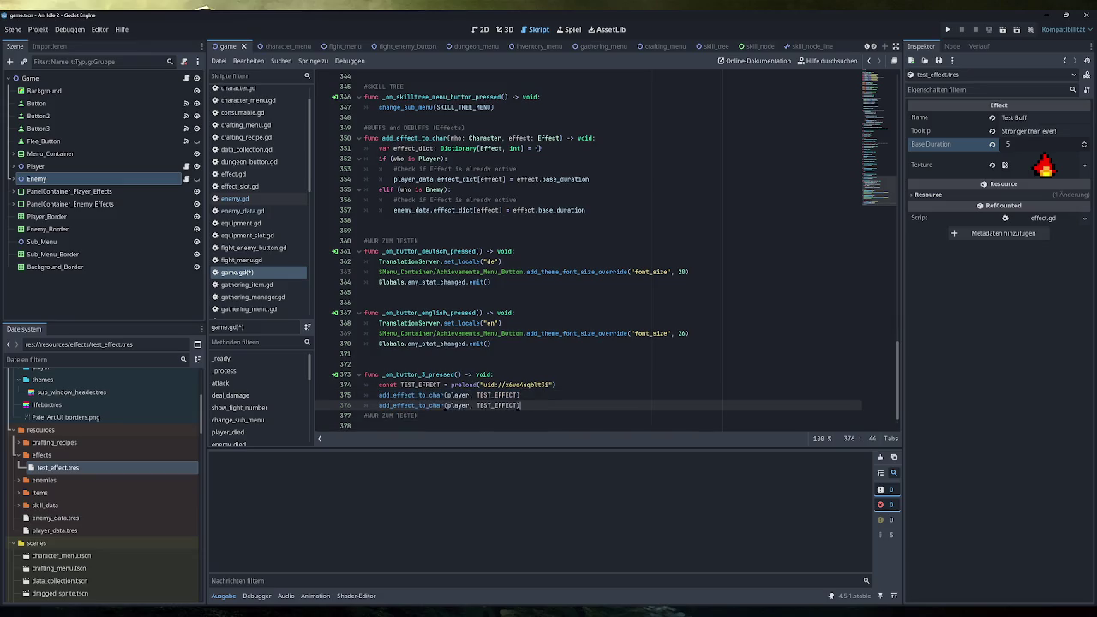
{"action": "double_click", "coordinate": [461, 405]}
{"action": "type", "text": "enemy"}
{"action": "key", "text": "End"}
{"action": "key", "text": "ctrl+s"}
{"action": "left_click", "coordinate": [949, 29]}
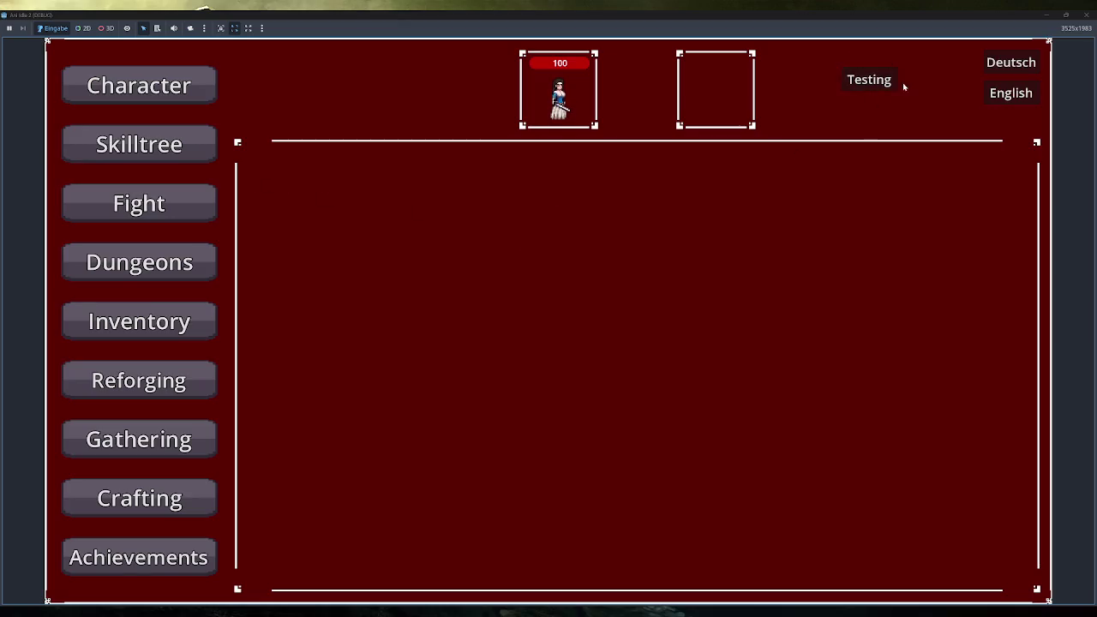
Step: Press Testing in the running game, then restore and close the game window
{"action": "left_click", "coordinate": [872, 80]}
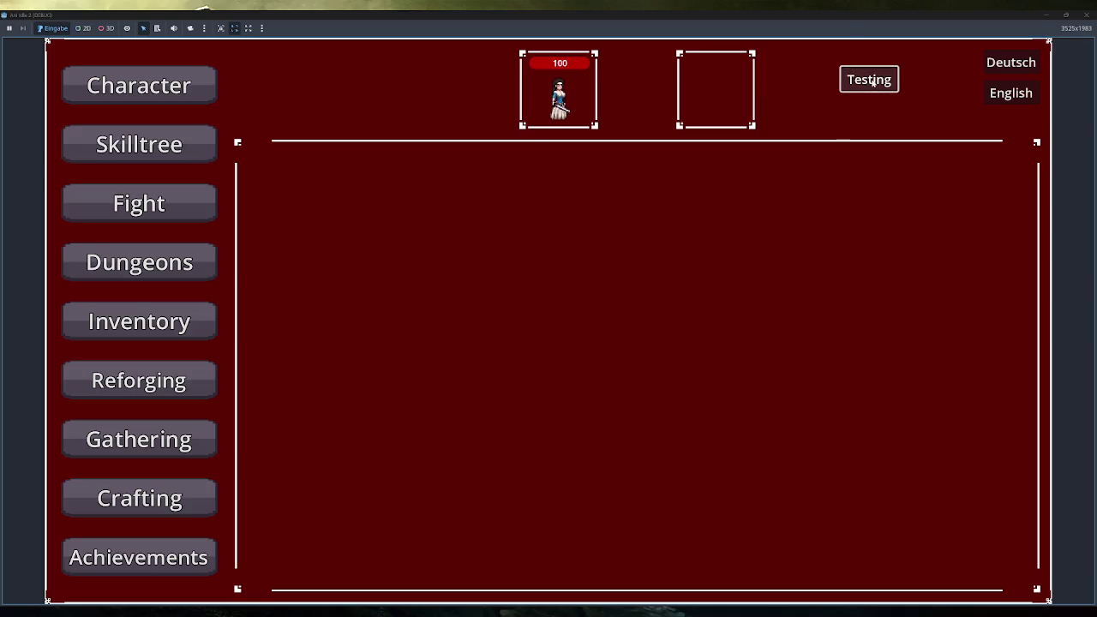
{"action": "double_click", "coordinate": [849, 15]}
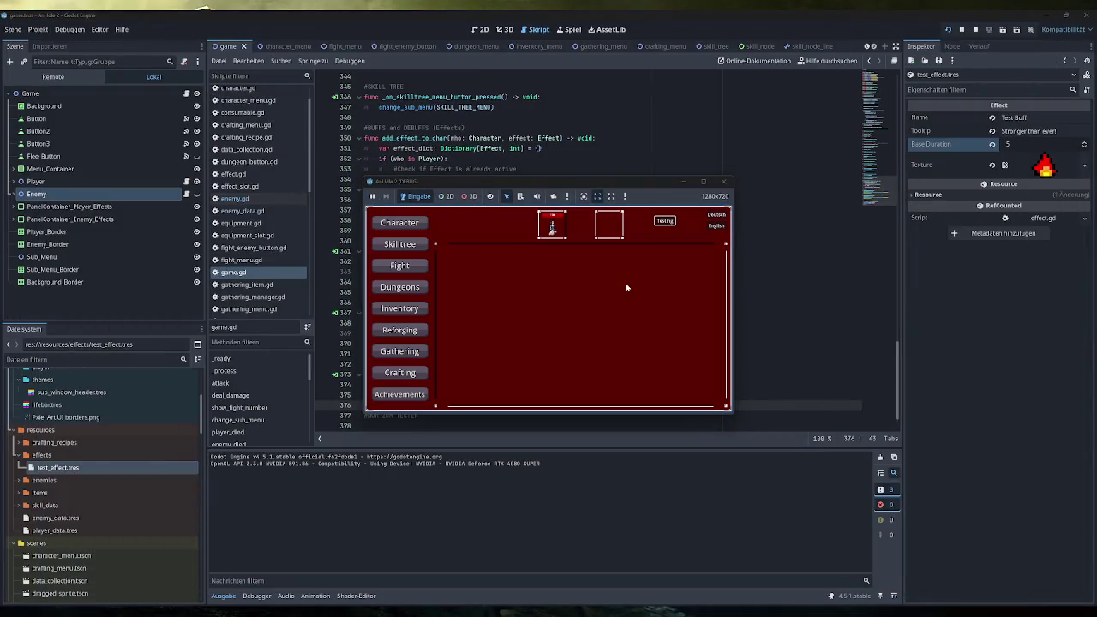
{"action": "left_click", "coordinate": [724, 182]}
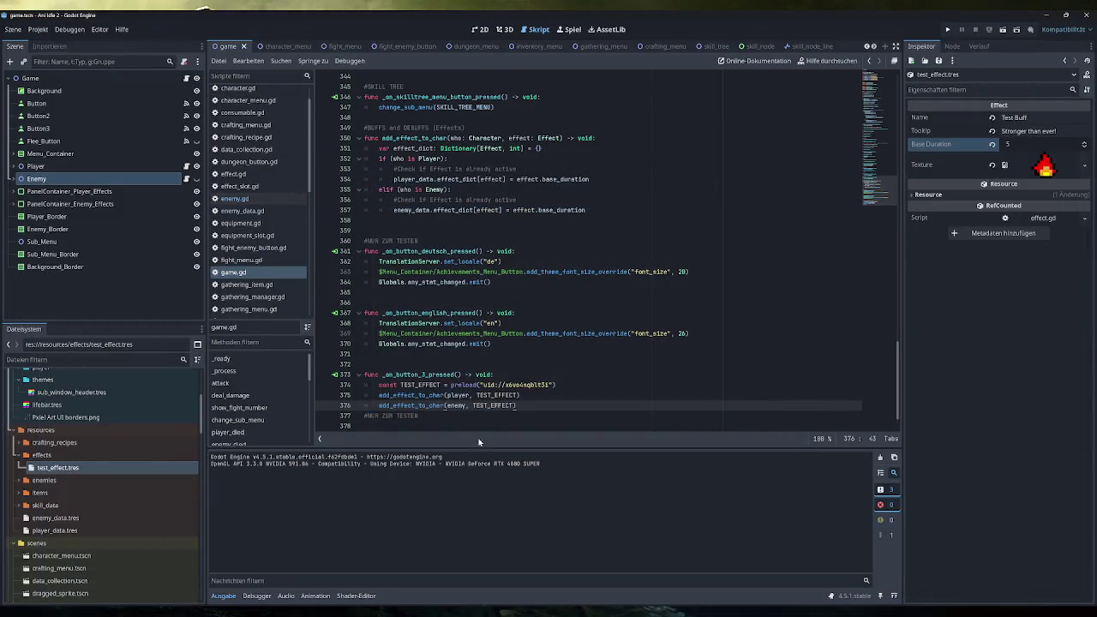
{"action": "scroll", "coordinate": [600, 258], "scroll_direction": "up", "scroll_amount": 2}
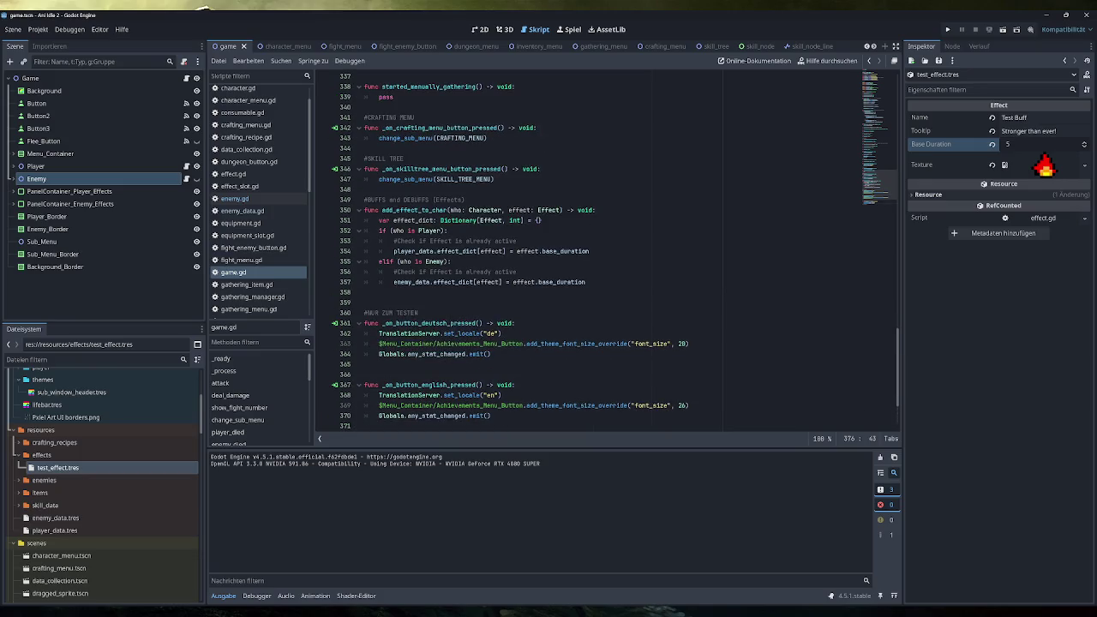
Step: Add player.update_effect_container() after the player branch's duration line
{"action": "left_click", "coordinate": [455, 282]}
{"action": "left_click", "coordinate": [592, 251]}
{"action": "key", "text": "Return"}
{"action": "type", "text": "player."}
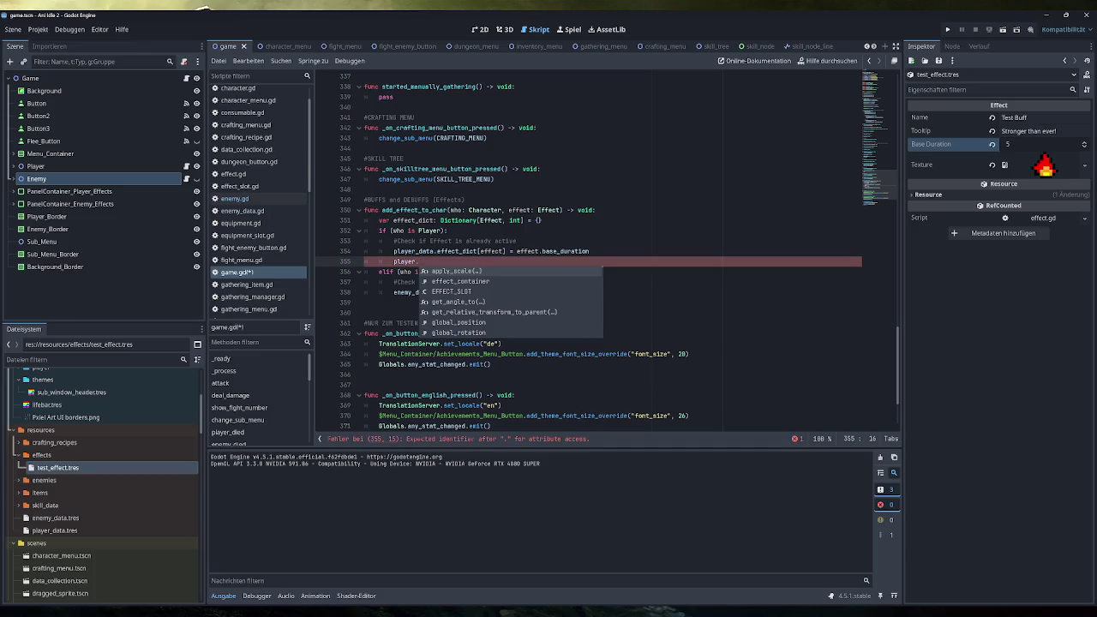
{"action": "type", "text": "u"}
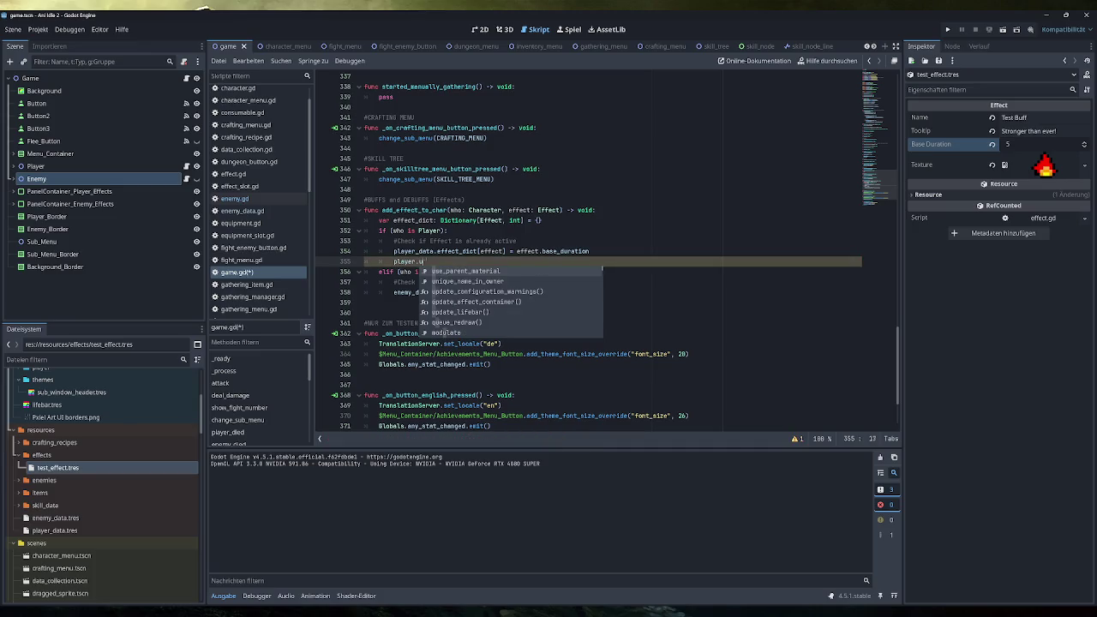
{"action": "type", "text": "pda"}
{"action": "key", "text": "Down"}
{"action": "key", "text": "Return"}
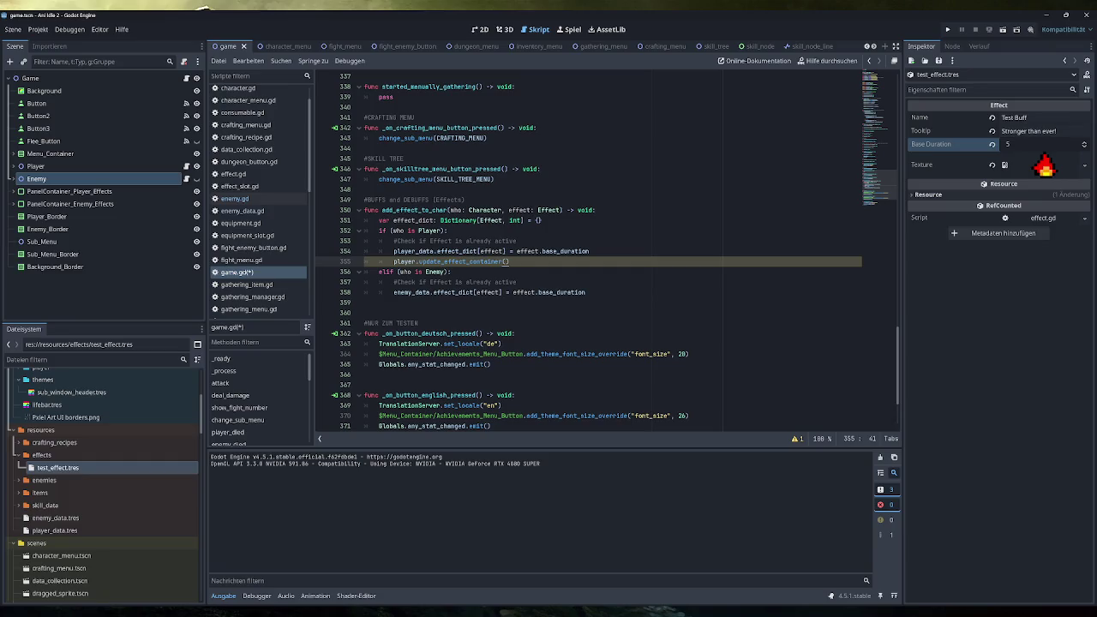
{"action": "key", "text": "shift+Left"}
{"action": "key", "text": "shift+Left"}
{"action": "key", "text": "shift+Left"}
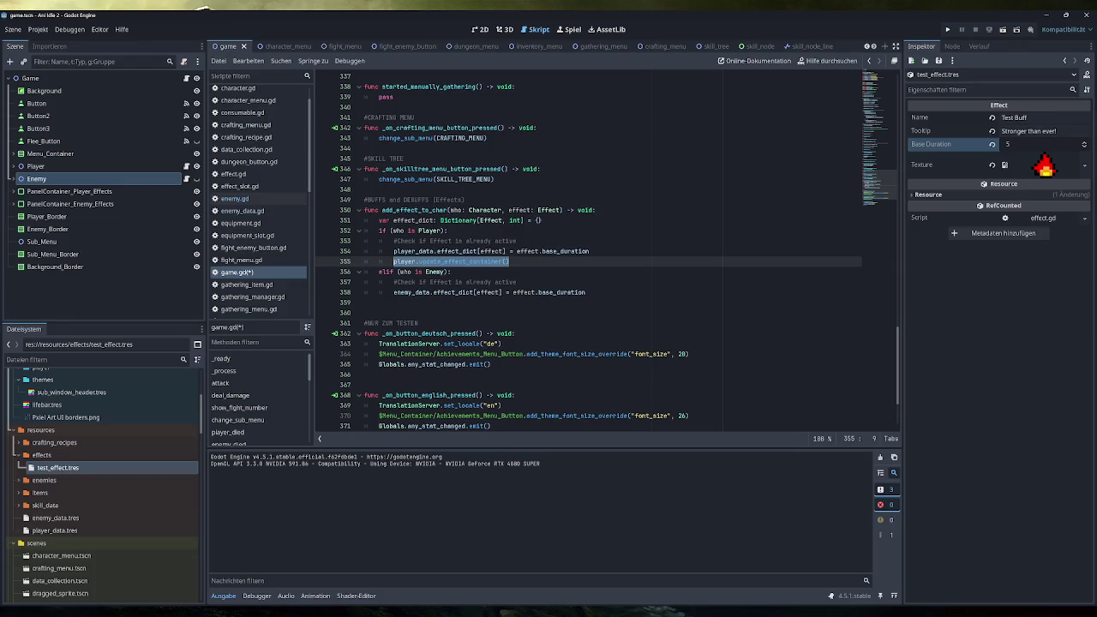
Step: Add enemy.update_effect_container() in the enemy branch and run the game again
{"action": "key", "text": "ctrl+c"}
{"action": "left_click", "coordinate": [586, 292]}
{"action": "key", "text": "Return"}
{"action": "key", "text": "ctrl+v"}
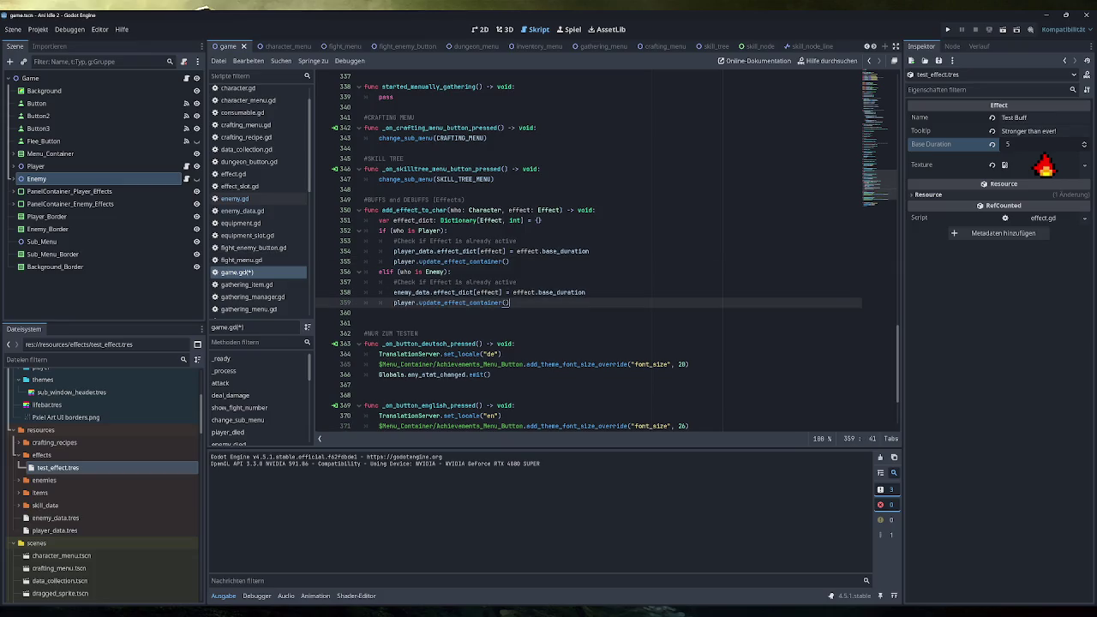
{"action": "double_click", "coordinate": [406, 303]}
{"action": "type", "text": "enemy"}
{"action": "left_click", "coordinate": [515, 292]}
{"action": "left_click", "coordinate": [948, 29]}
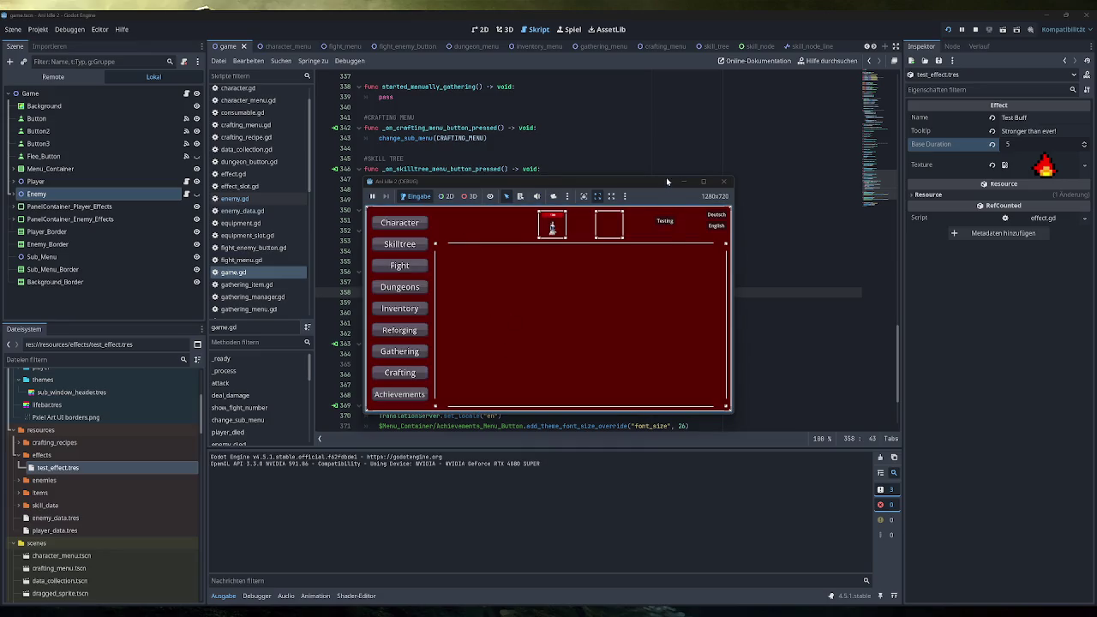
Step: Check the player and enemy effect icons over two game runs, then return to the 2D view
{"action": "double_click", "coordinate": [666, 182]}
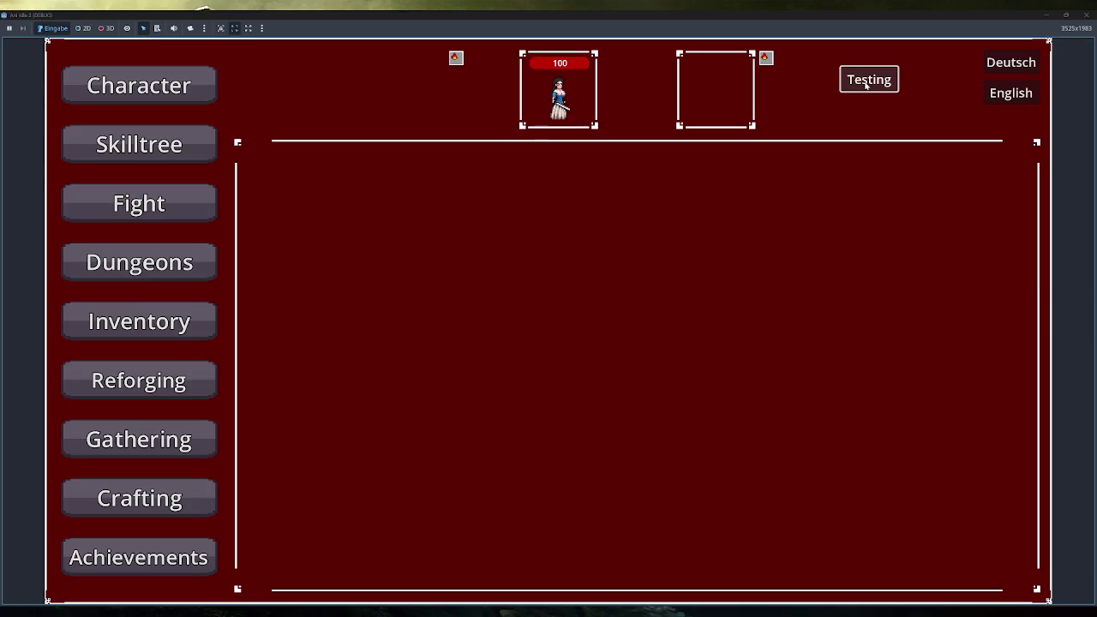
{"action": "left_click", "coordinate": [1089, 15]}
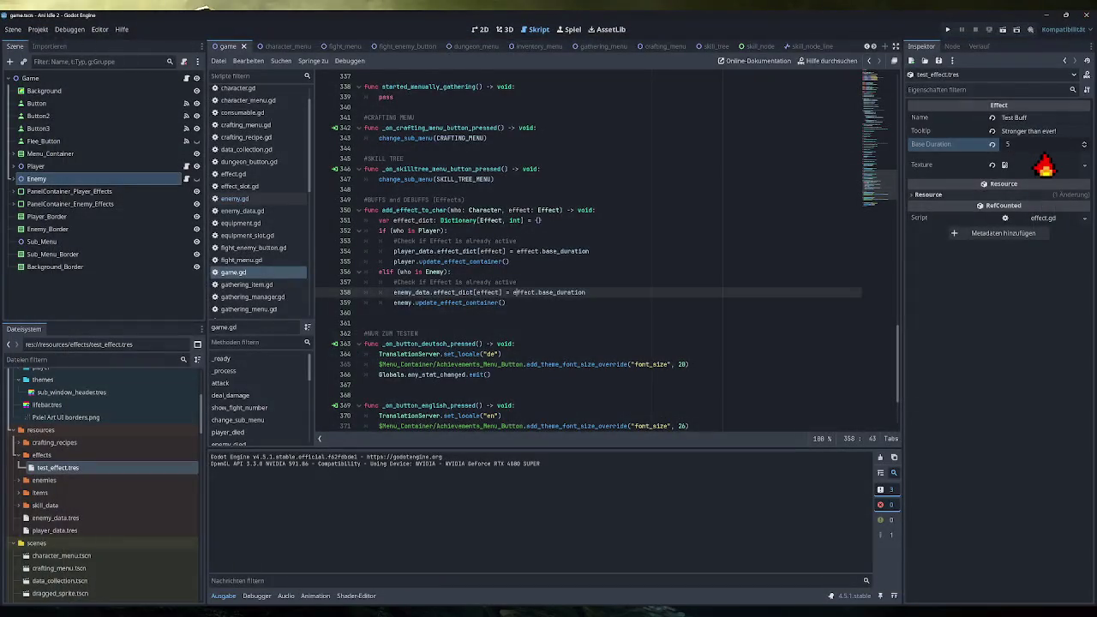
{"action": "left_click_drag", "start_coordinate": [589, 251], "coordinate": [415, 251]}
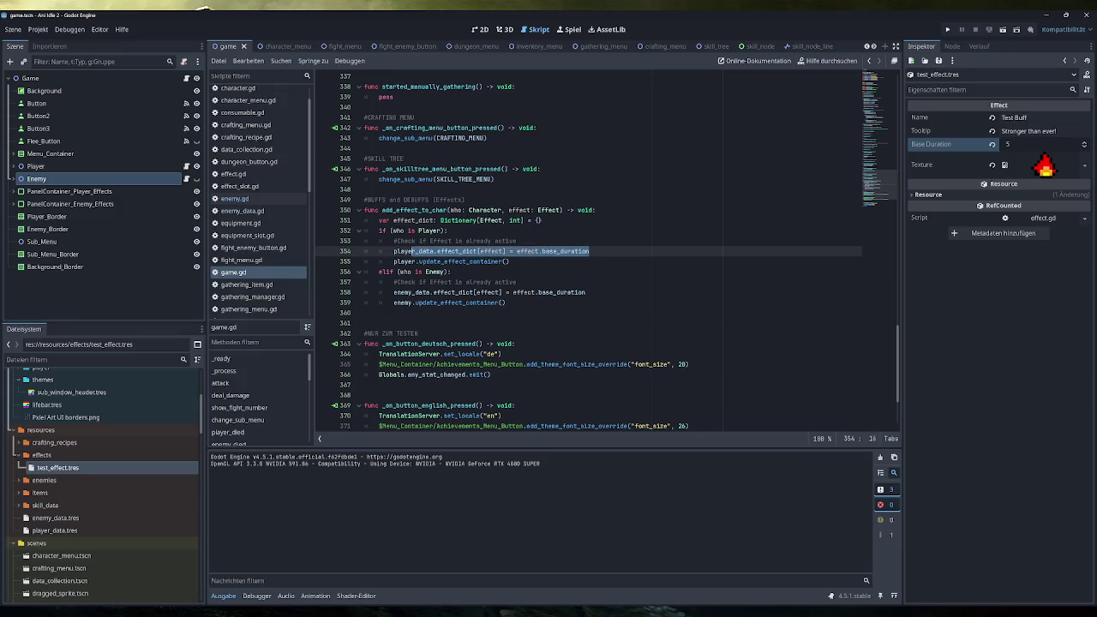
{"action": "left_click", "coordinate": [948, 30]}
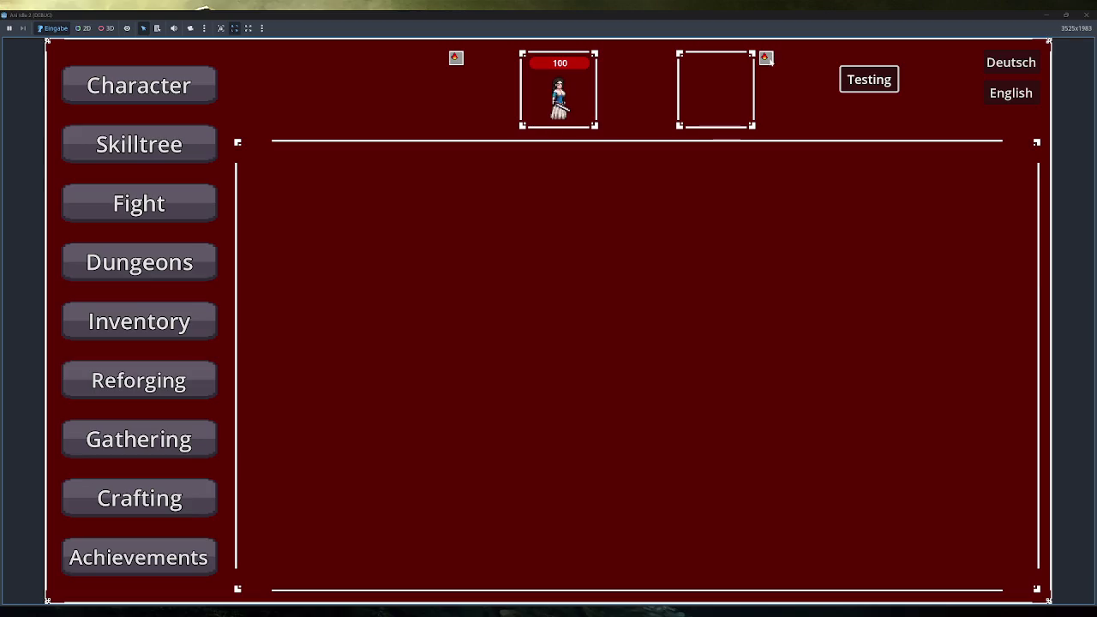
{"action": "left_click", "coordinate": [1085, 15]}
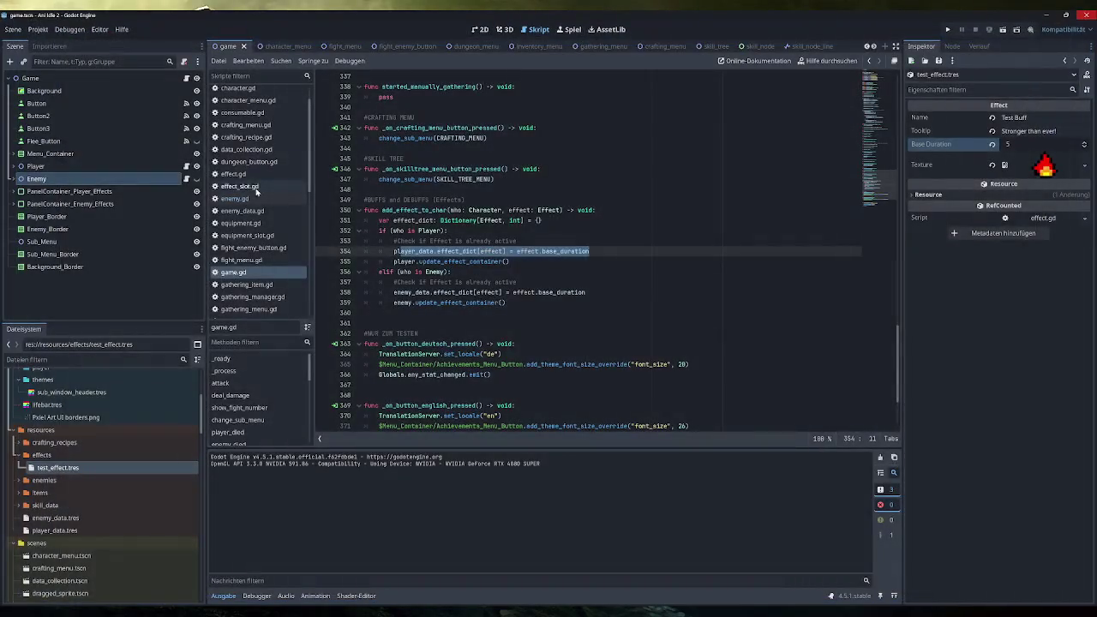
{"action": "left_click", "coordinate": [480, 29]}
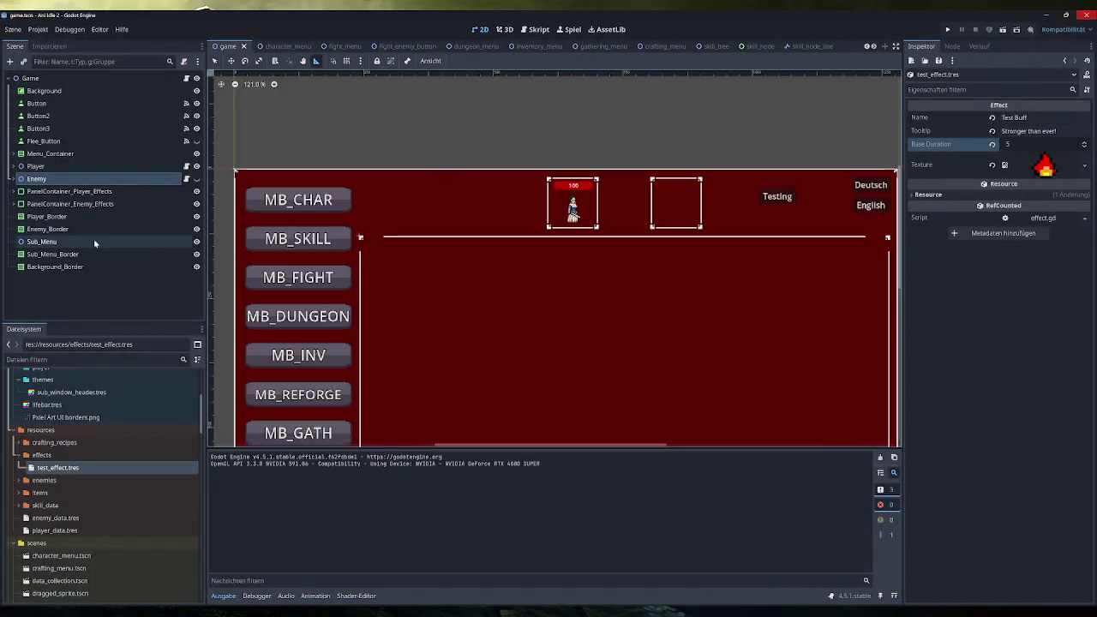
Step: Set GridContainer_Player_Effects' Layout Direction to Right-to-Left in the Inspector
{"action": "left_click", "coordinate": [75, 192]}
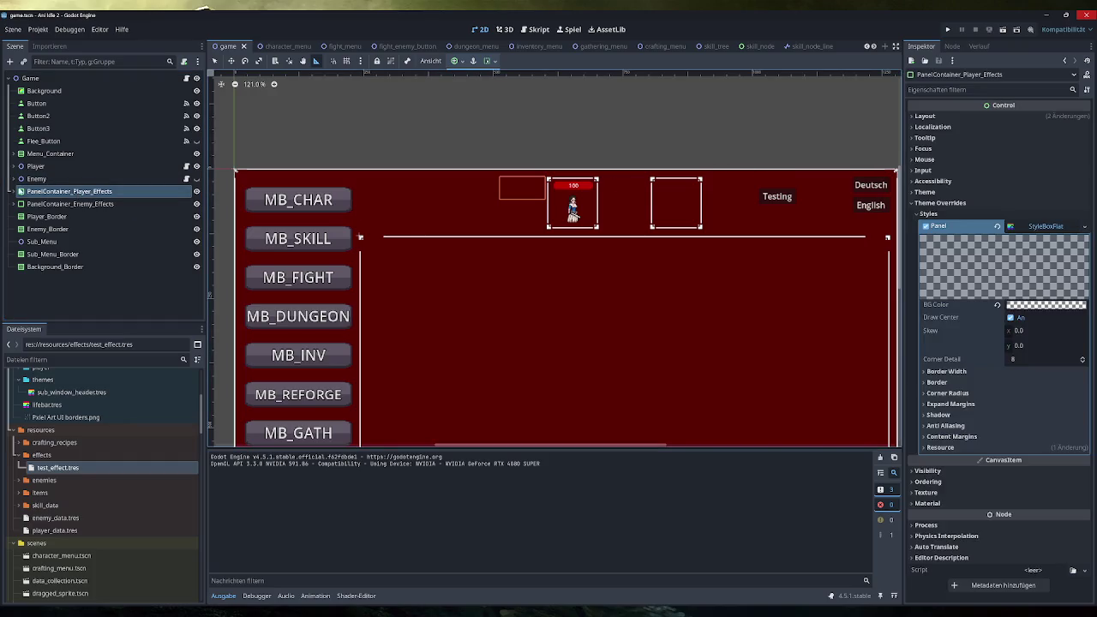
{"action": "left_click", "coordinate": [15, 191]}
{"action": "left_click", "coordinate": [77, 216]}
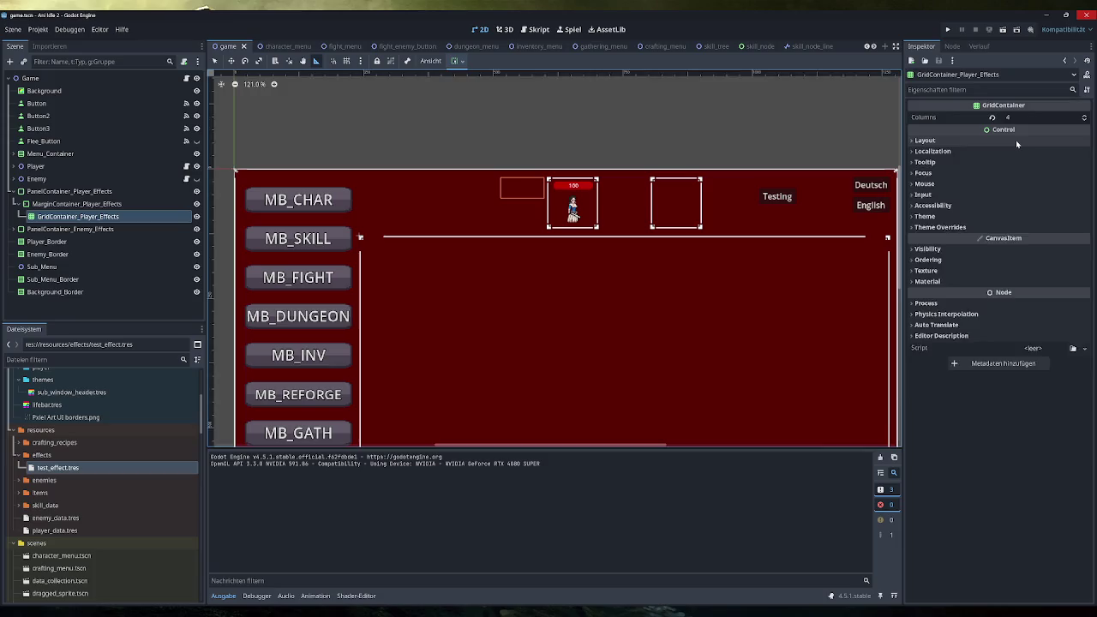
{"action": "left_click", "coordinate": [1016, 139]}
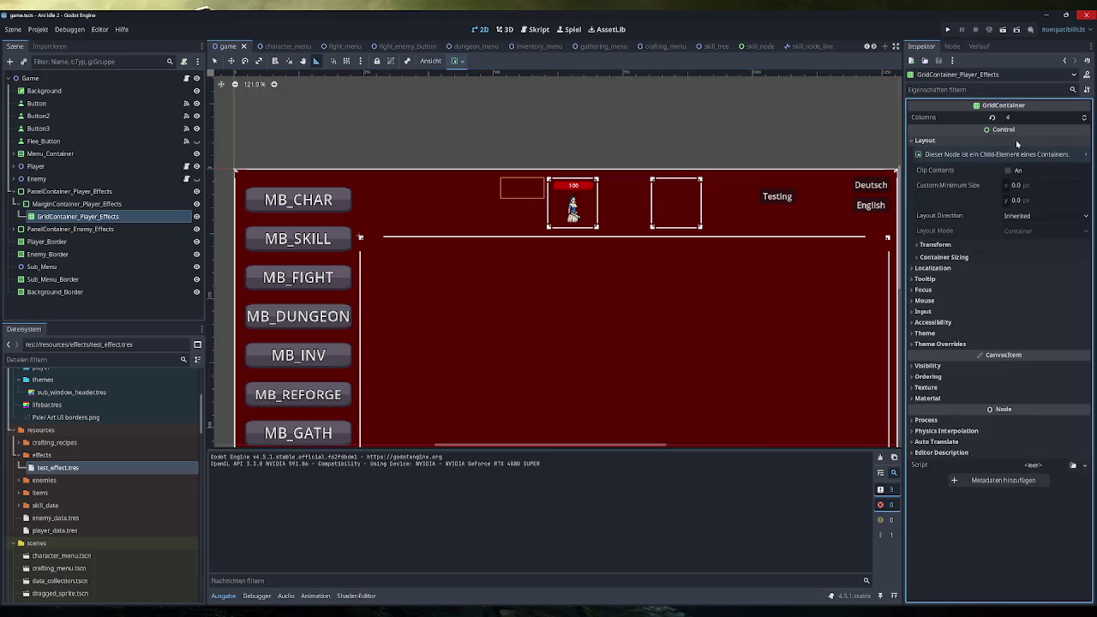
{"action": "left_click", "coordinate": [1053, 219]}
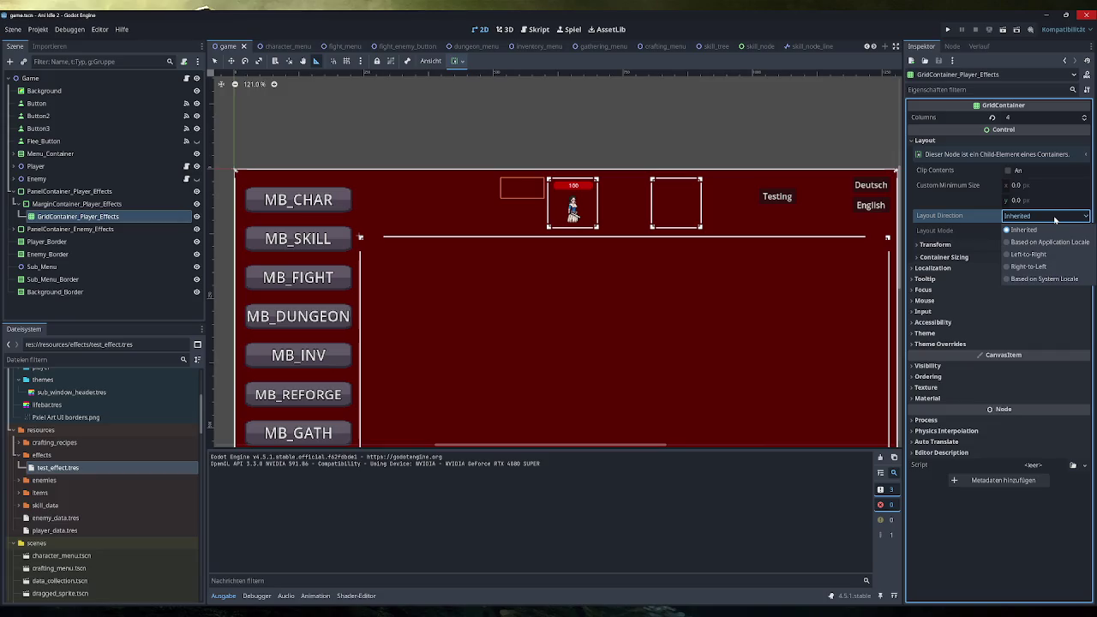
{"action": "left_click", "coordinate": [1044, 268]}
{"action": "left_click", "coordinate": [950, 29]}
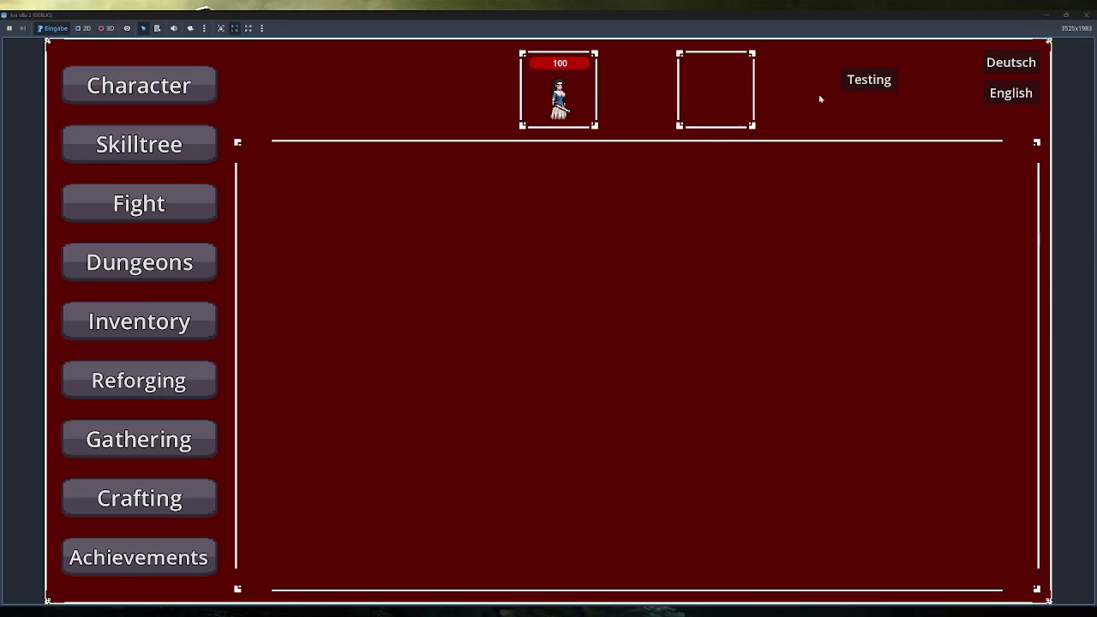
{"action": "left_click", "coordinate": [847, 86]}
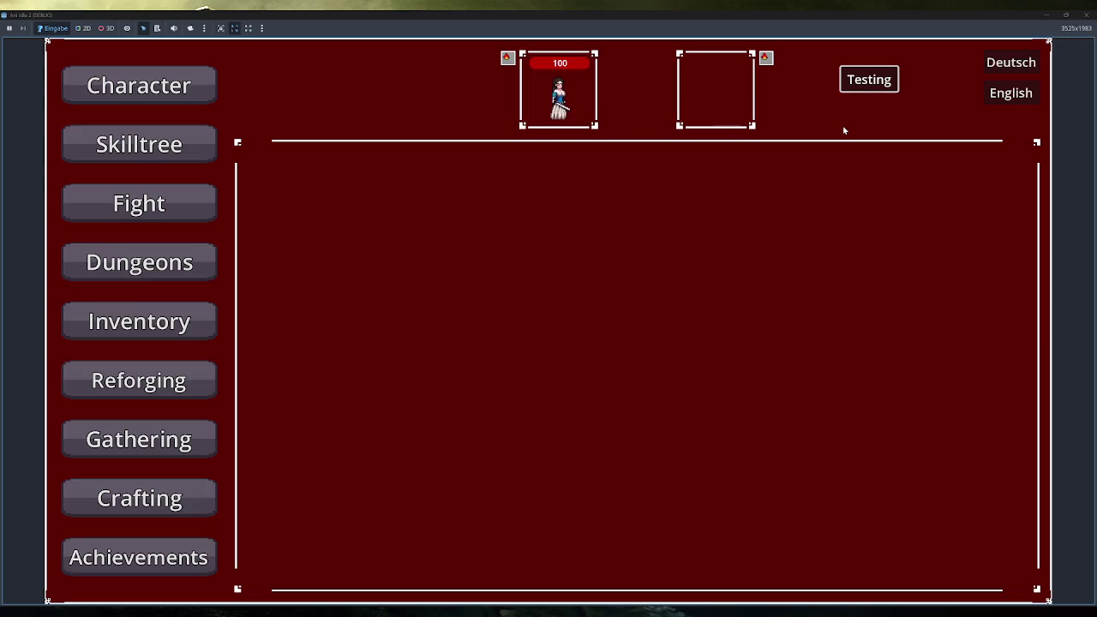
{"action": "key", "text": "F8"}
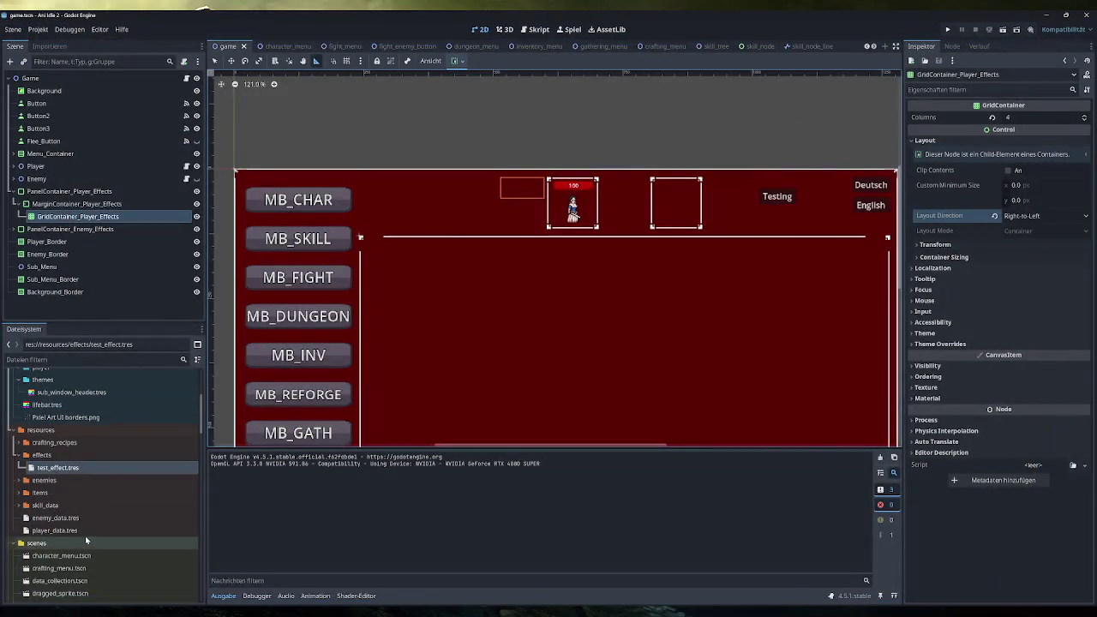
{"action": "scroll", "coordinate": [88, 530], "scroll_direction": "down", "scroll_amount": 5}
{"action": "scroll", "coordinate": [91, 525], "scroll_direction": "up", "scroll_amount": 2}
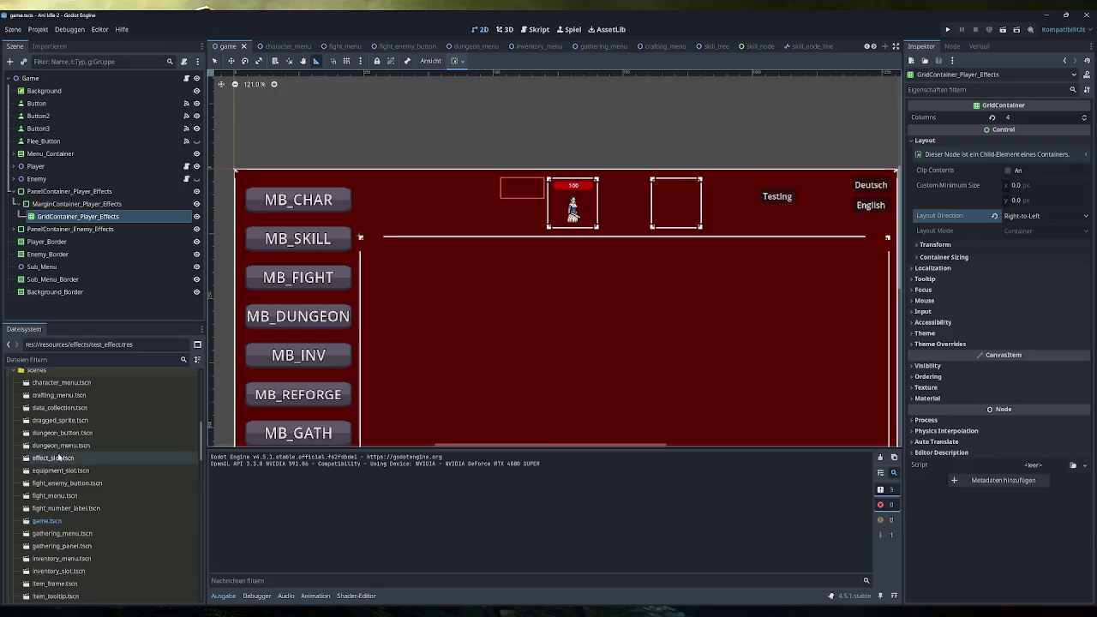
Step: Open effect_slot.tscn, test-run Effect_Sprite with Centered on, then turn Centered back off
{"action": "double_click", "coordinate": [53, 458]}
{"action": "left_click", "coordinate": [121, 118]}
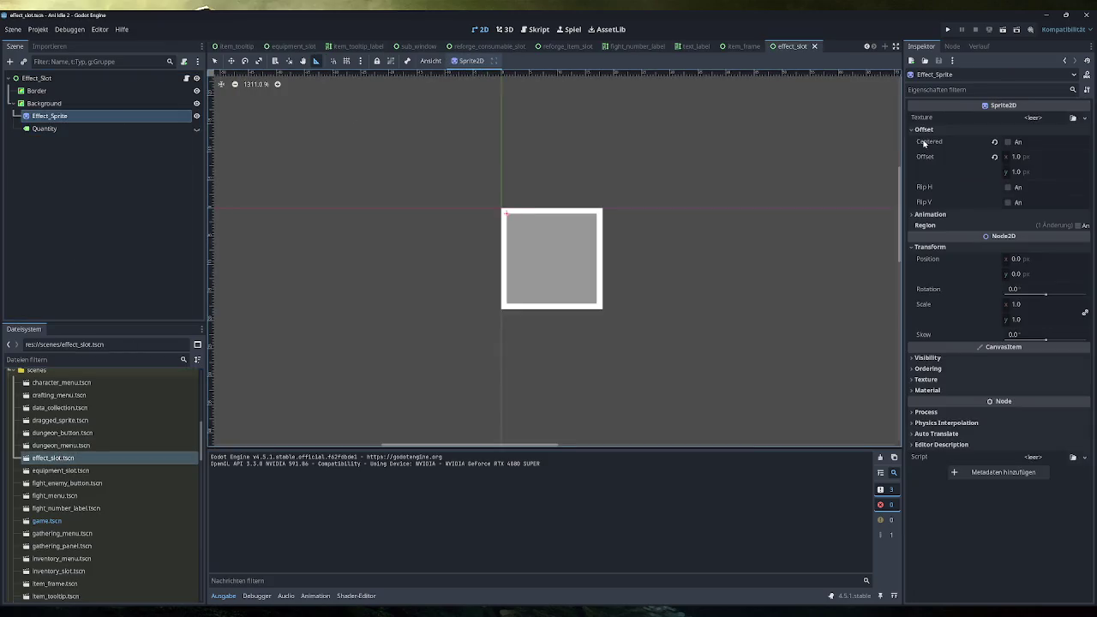
{"action": "left_click", "coordinate": [1016, 143]}
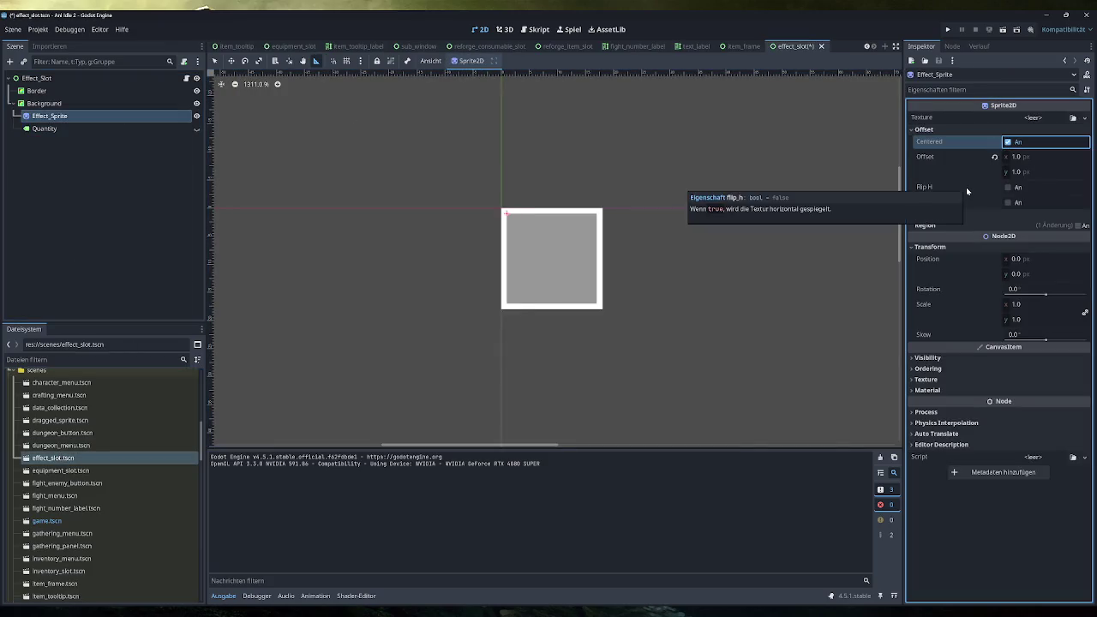
{"action": "left_click", "coordinate": [948, 29]}
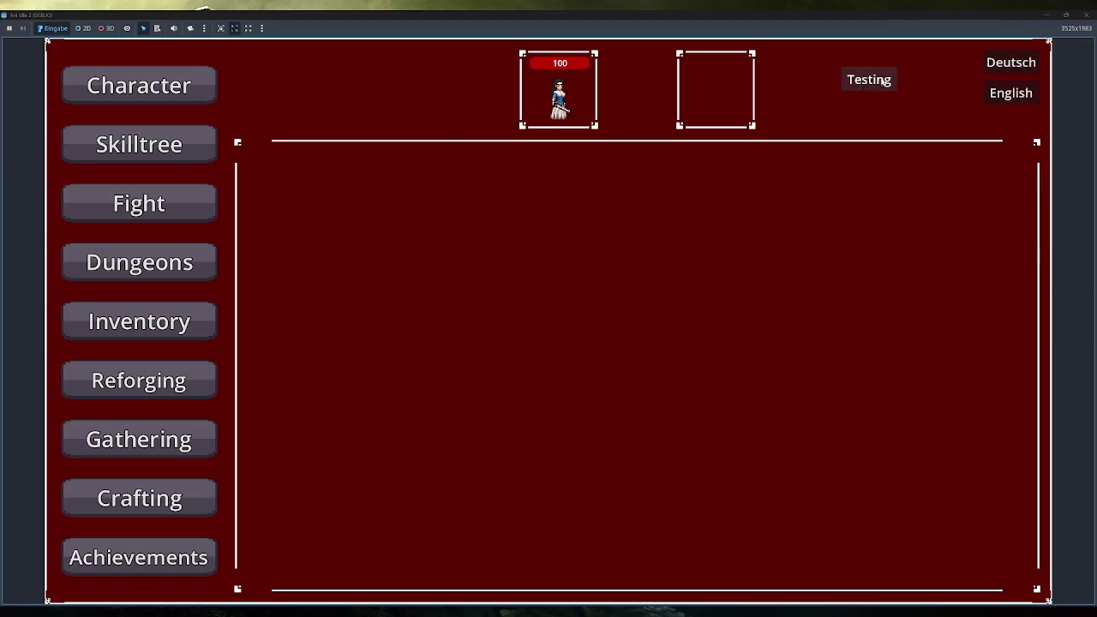
{"action": "left_click", "coordinate": [1046, 15]}
{"action": "left_click", "coordinate": [1008, 142]}
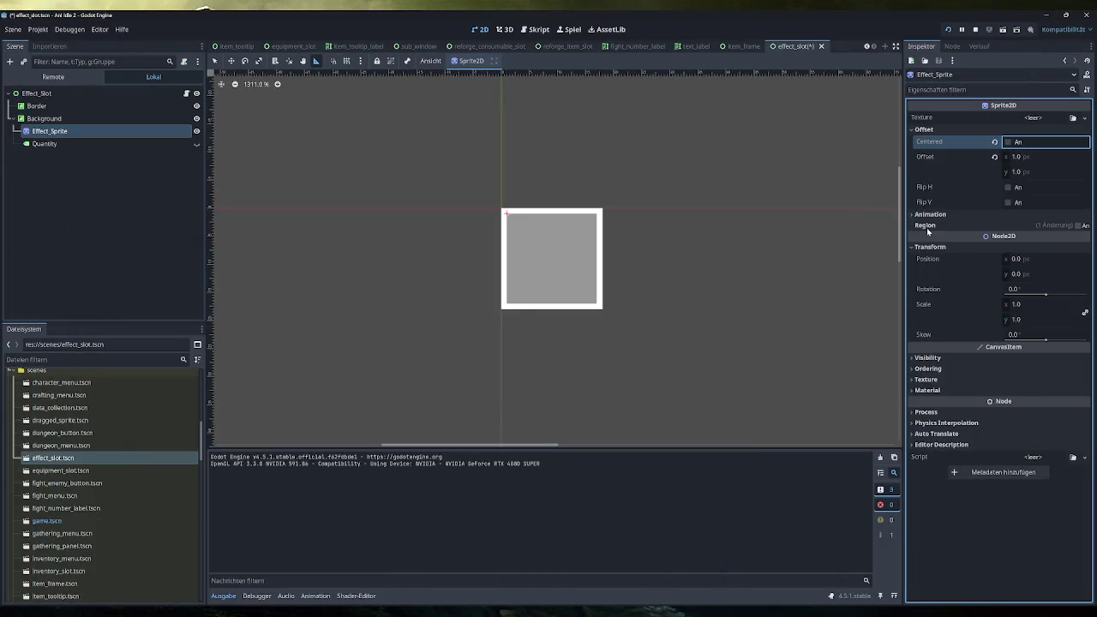
Step: Quick Load test_effect.png as Effect_Sprite's texture and compare Centered on and off
{"action": "left_click", "coordinate": [1057, 122]}
{"action": "left_click", "coordinate": [1025, 370]}
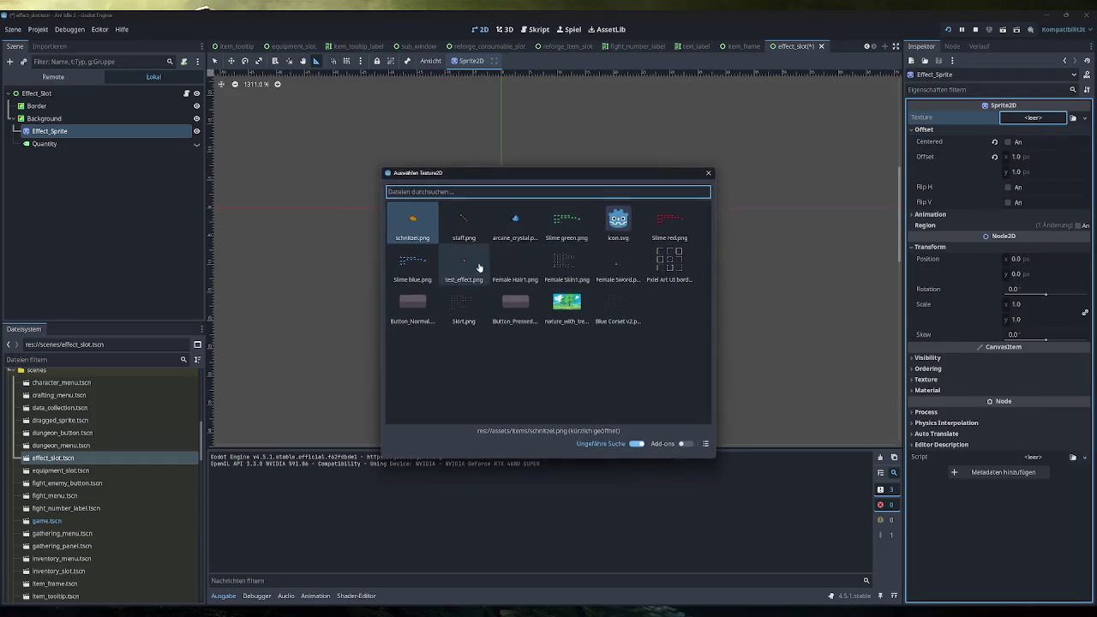
{"action": "left_click", "coordinate": [464, 264]}
{"action": "left_click", "coordinate": [1009, 156]}
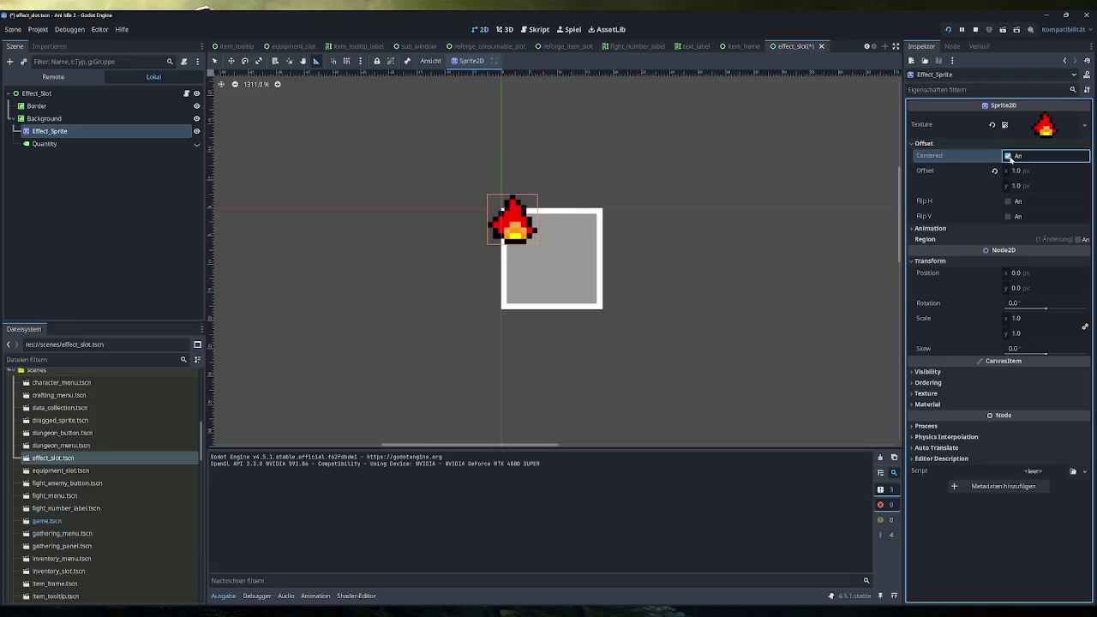
{"action": "left_click", "coordinate": [1008, 156]}
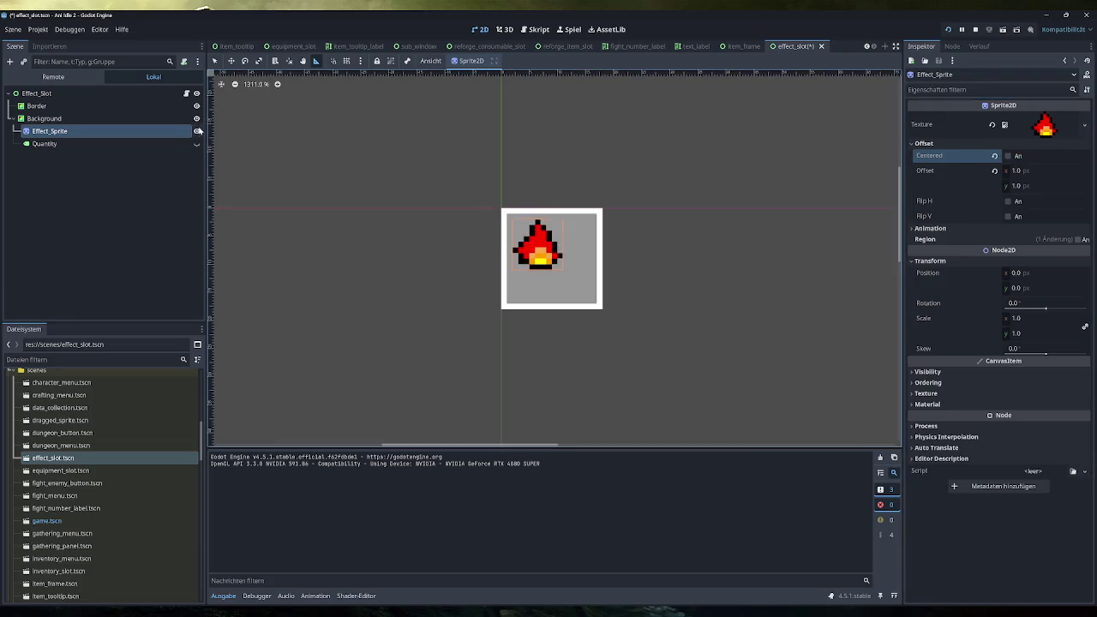
{"action": "left_click", "coordinate": [64, 120]}
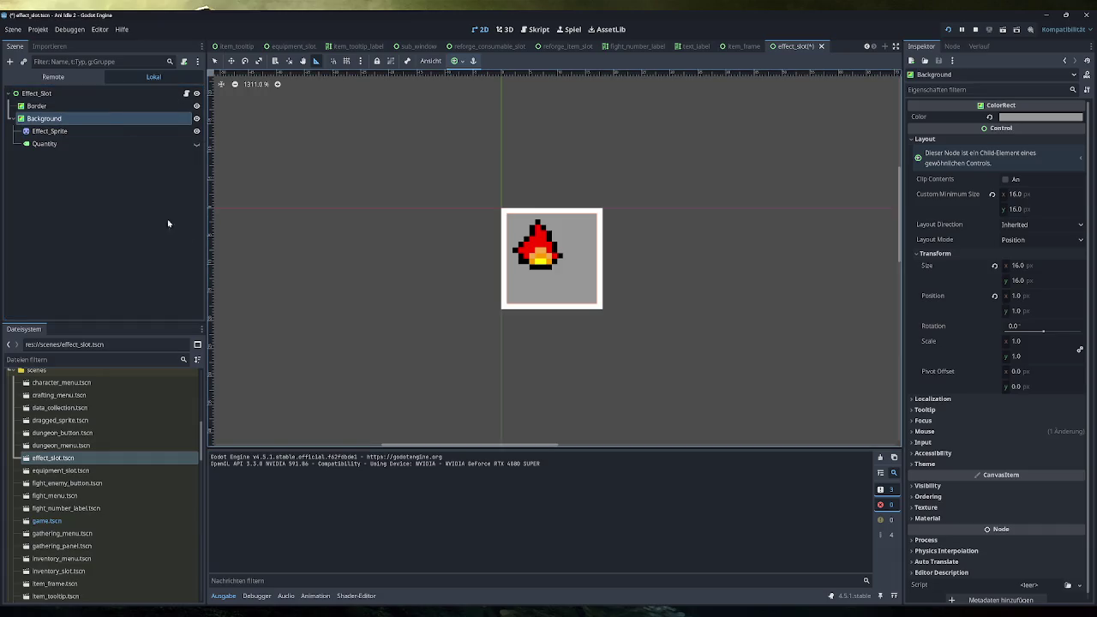
Step: Toggle Effect_Sprite's Centered again to compare, leaving it switched on
{"action": "left_click", "coordinate": [76, 132]}
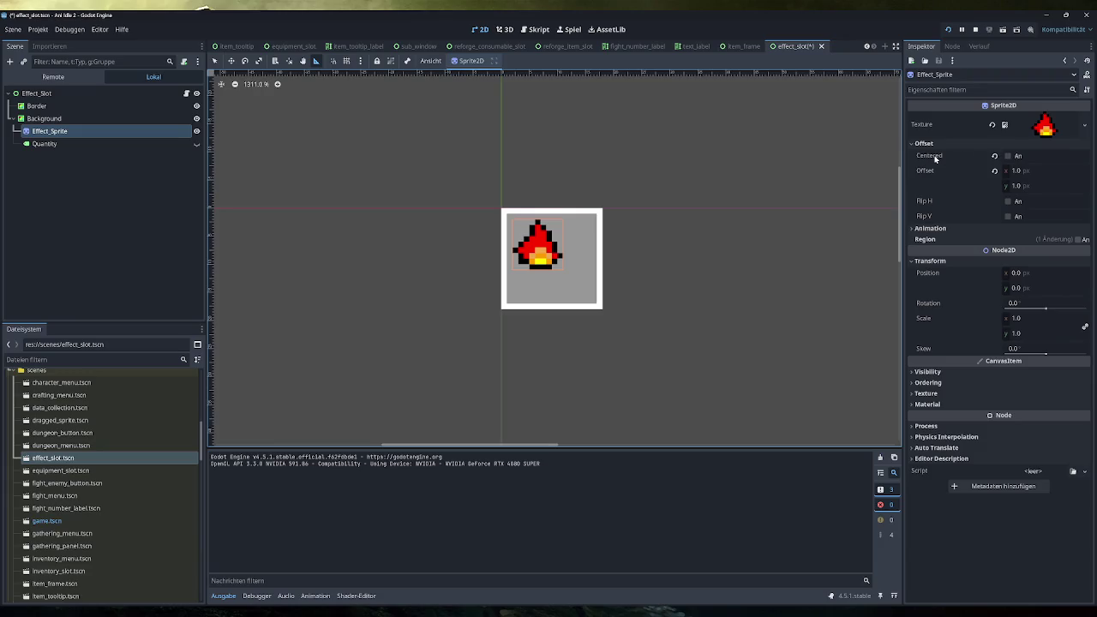
{"action": "mouse_move", "coordinate": [936, 159]}
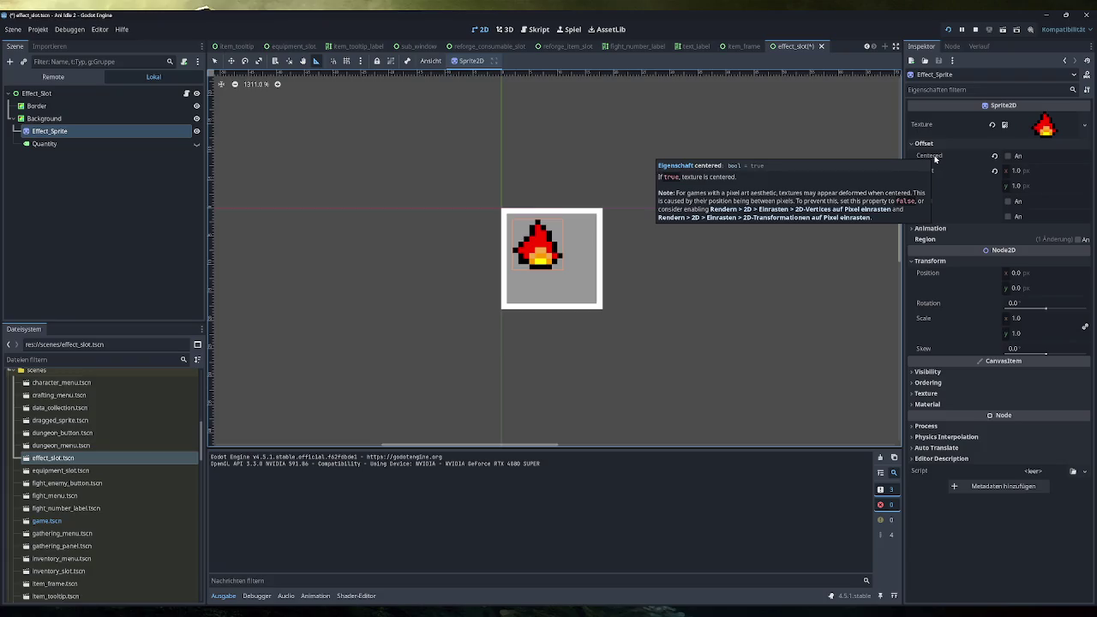
{"action": "left_click", "coordinate": [1008, 157]}
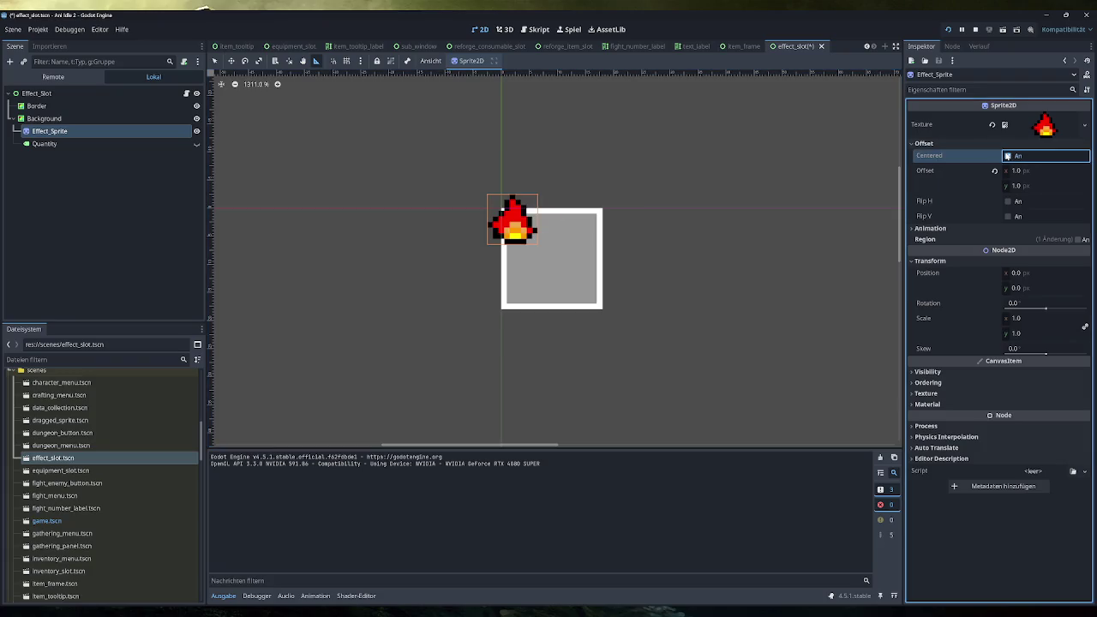
{"action": "left_click", "coordinate": [1009, 156]}
{"action": "left_click", "coordinate": [1008, 156]}
{"action": "left_click", "coordinate": [105, 120]}
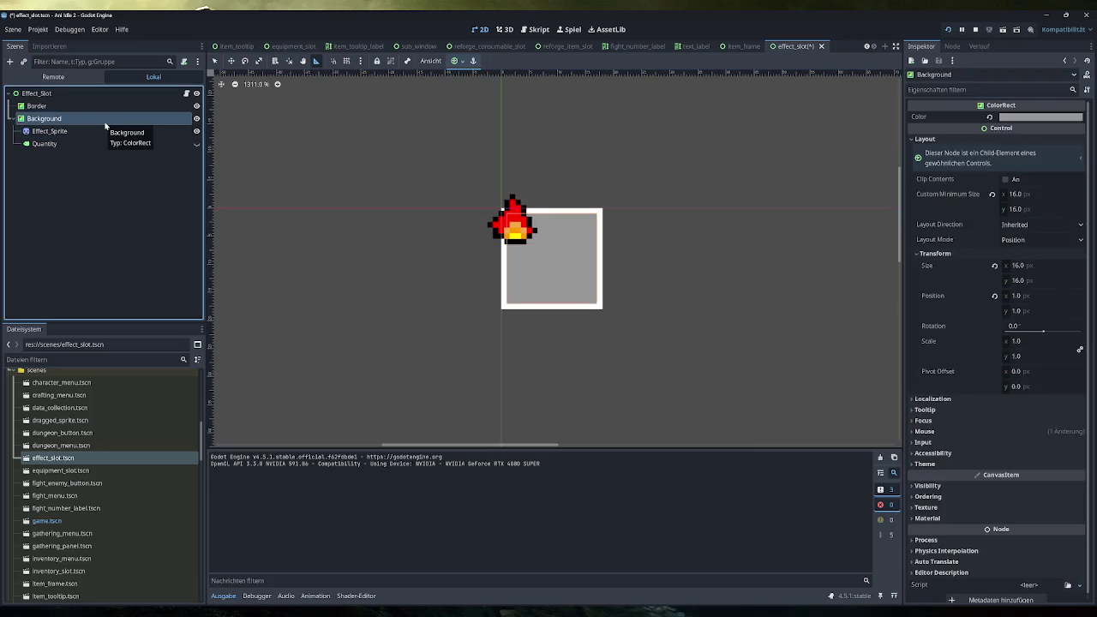
{"action": "scroll", "coordinate": [632, 385], "scroll_direction": "down", "scroll_amount": 8}
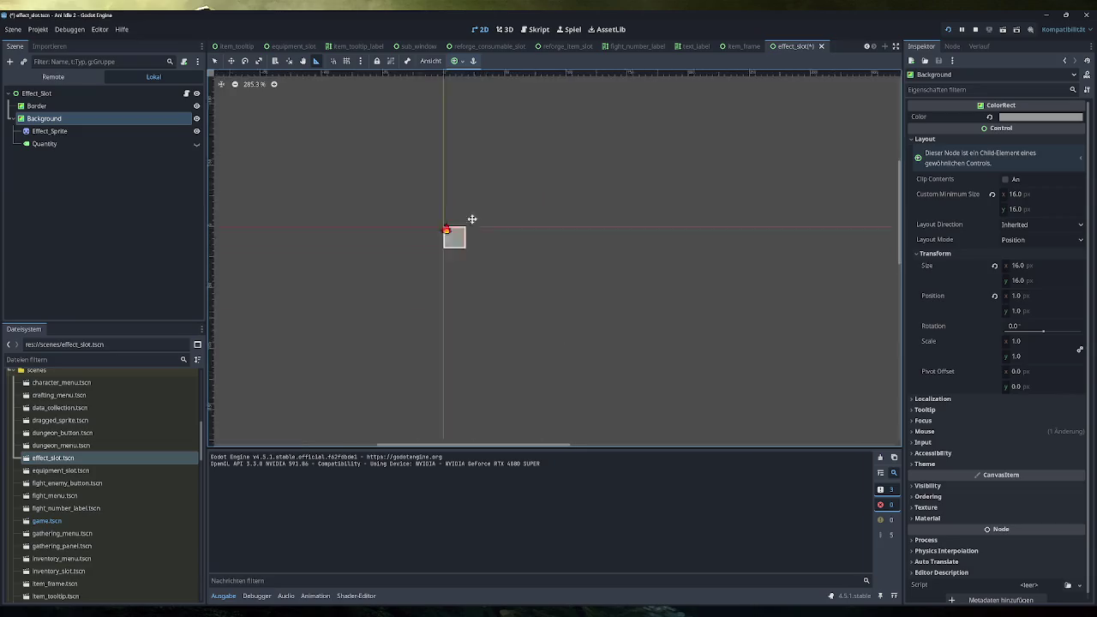
{"action": "scroll", "coordinate": [590, 369], "scroll_direction": "up", "scroll_amount": 10}
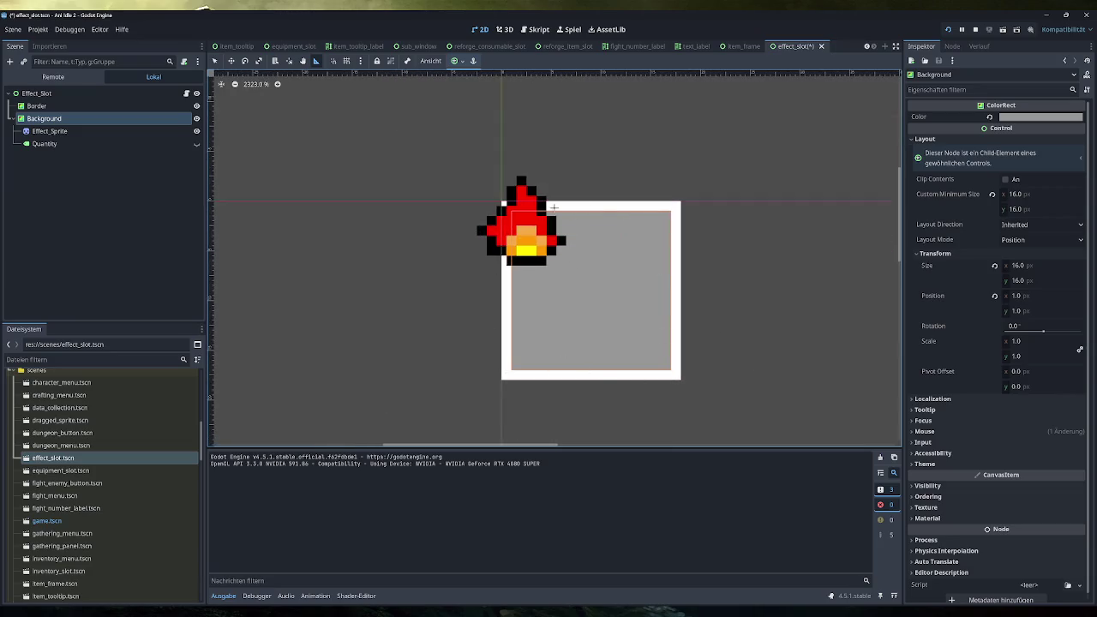
{"action": "left_click", "coordinate": [1008, 182]}
{"action": "left_click", "coordinate": [1008, 182]}
{"action": "left_click", "coordinate": [1008, 182]}
{"action": "left_click", "coordinate": [1009, 182]}
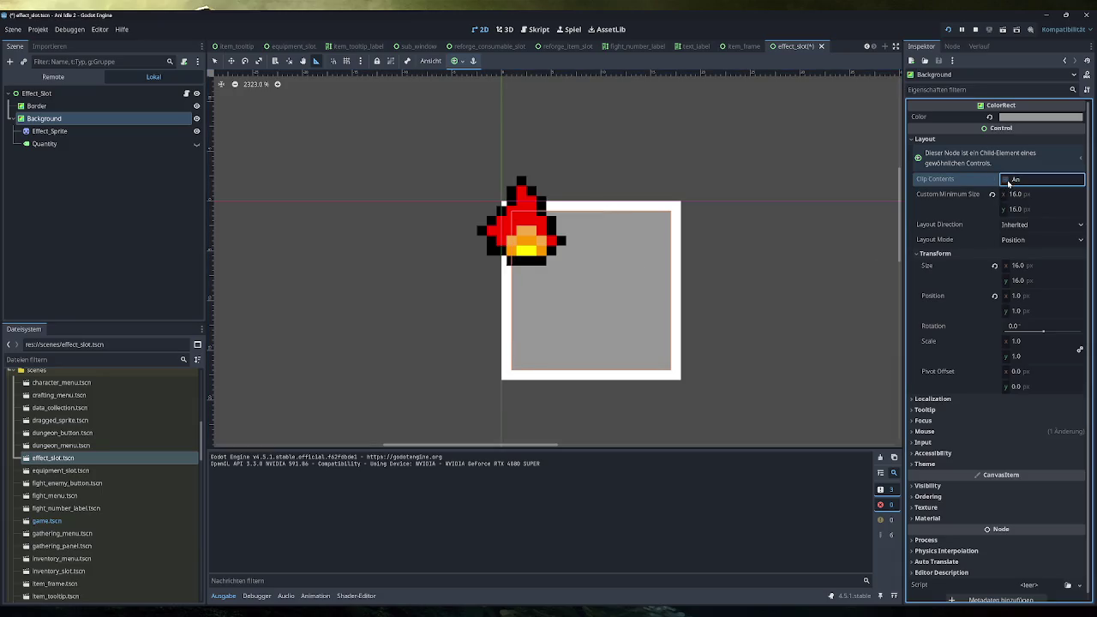
{"action": "left_click", "coordinate": [1046, 224]}
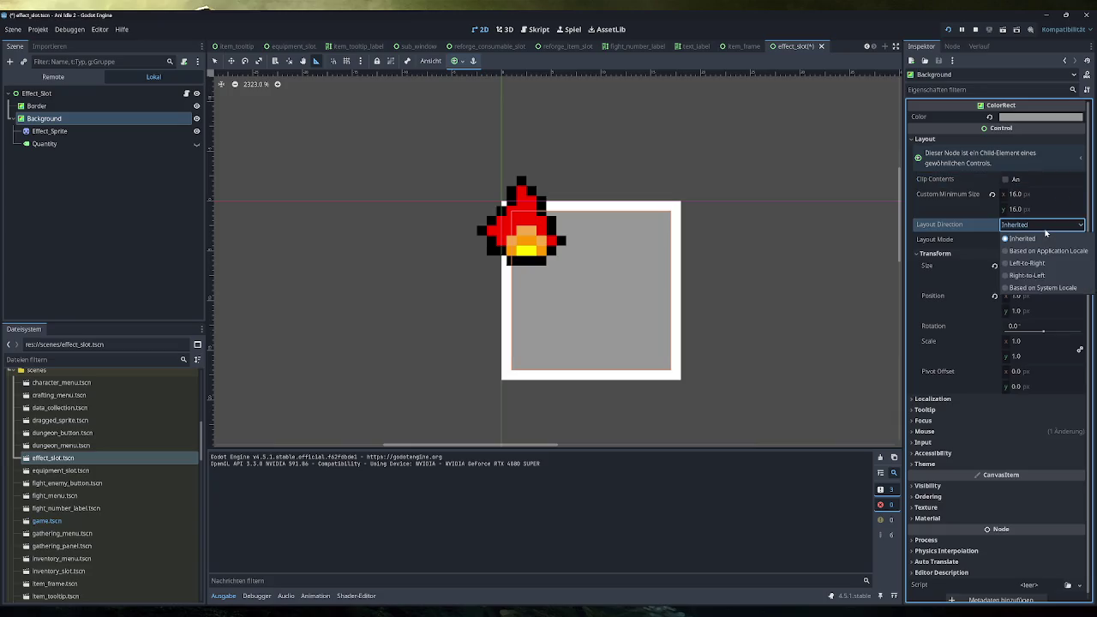
{"action": "left_click", "coordinate": [1047, 232]}
{"action": "left_click", "coordinate": [1047, 241]}
{"action": "left_click", "coordinate": [1047, 244]}
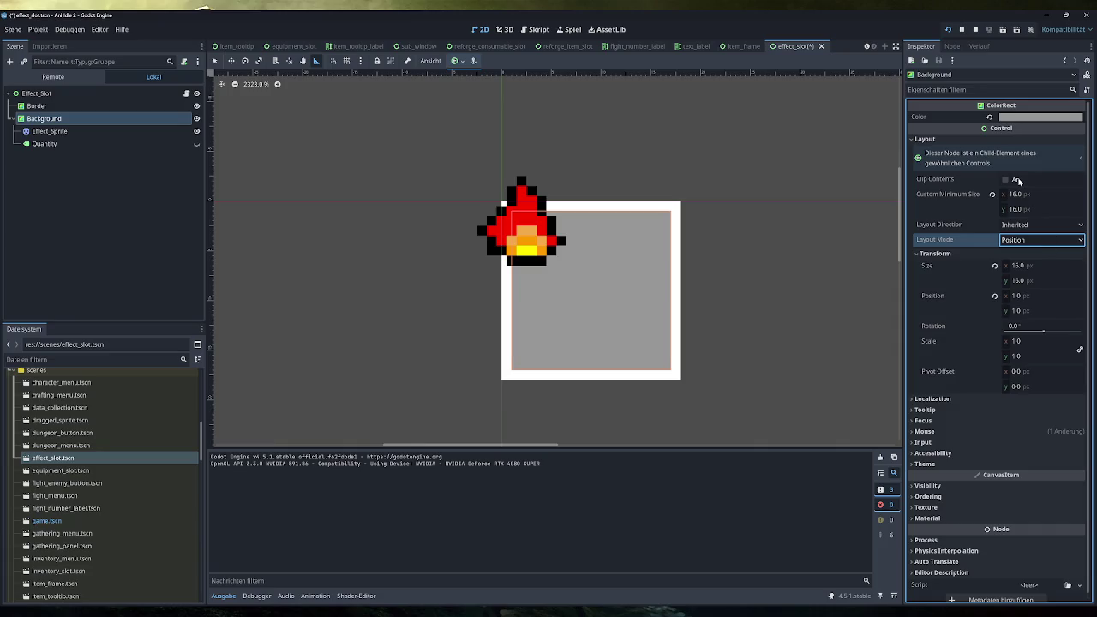
{"action": "left_click", "coordinate": [60, 93]}
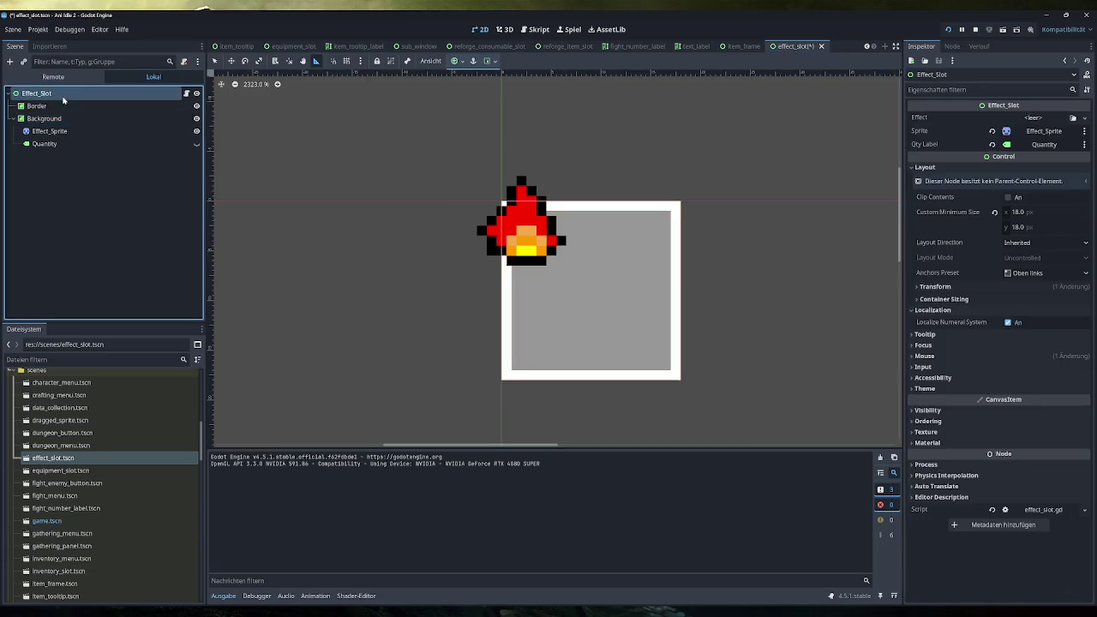
Step: Untick Effect_Sprite's Centered so the flame sits inside the frame, and save the scene
{"action": "left_click", "coordinate": [60, 106]}
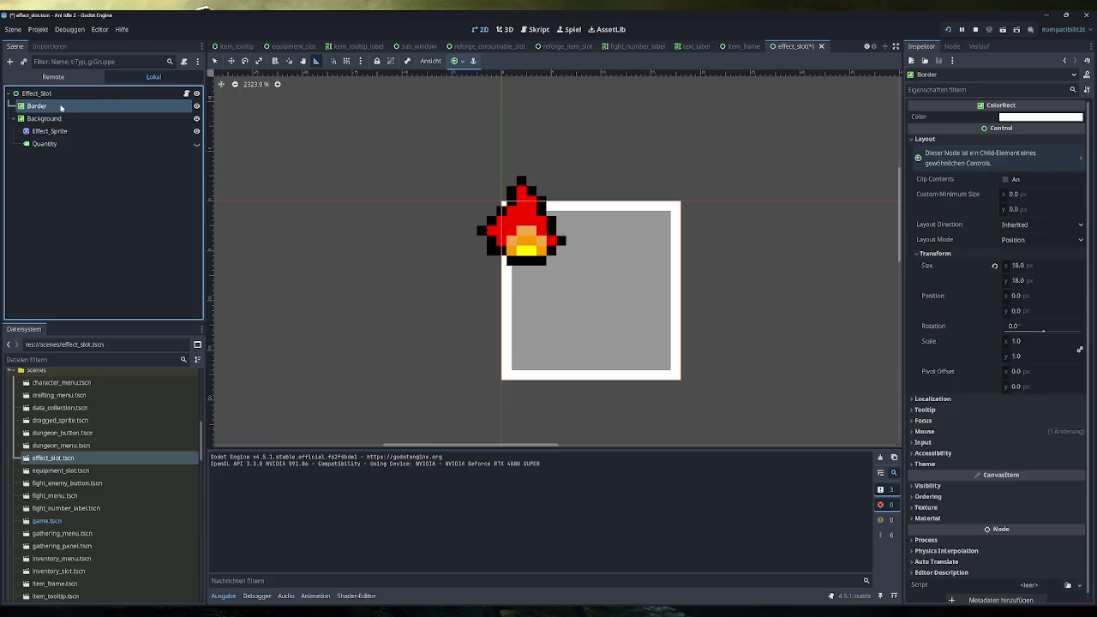
{"action": "left_click", "coordinate": [69, 131]}
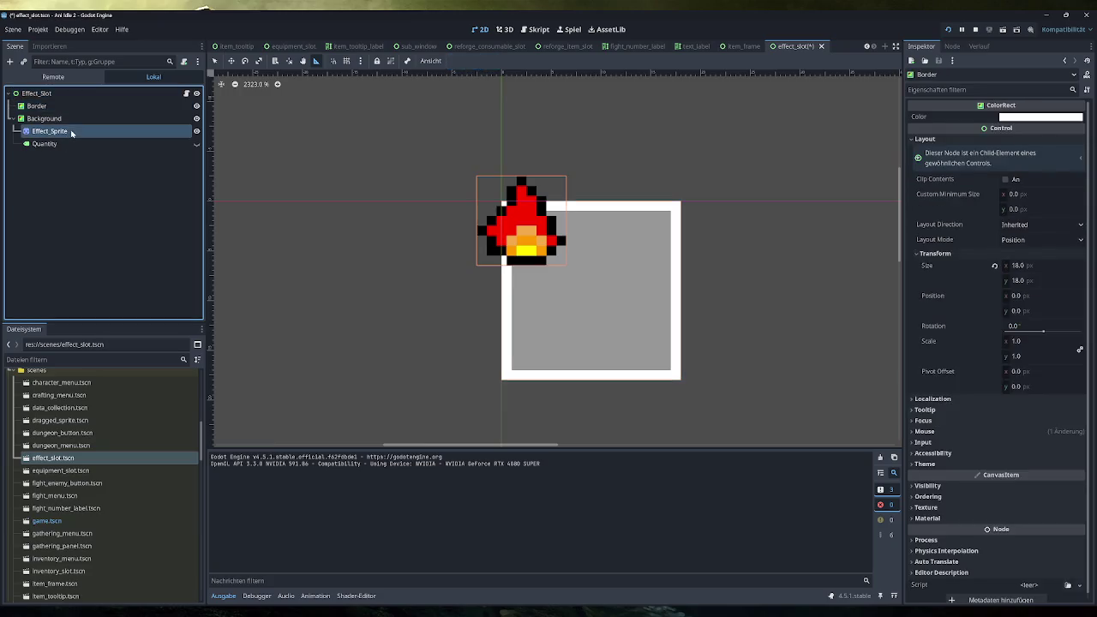
{"action": "left_click", "coordinate": [1009, 156]}
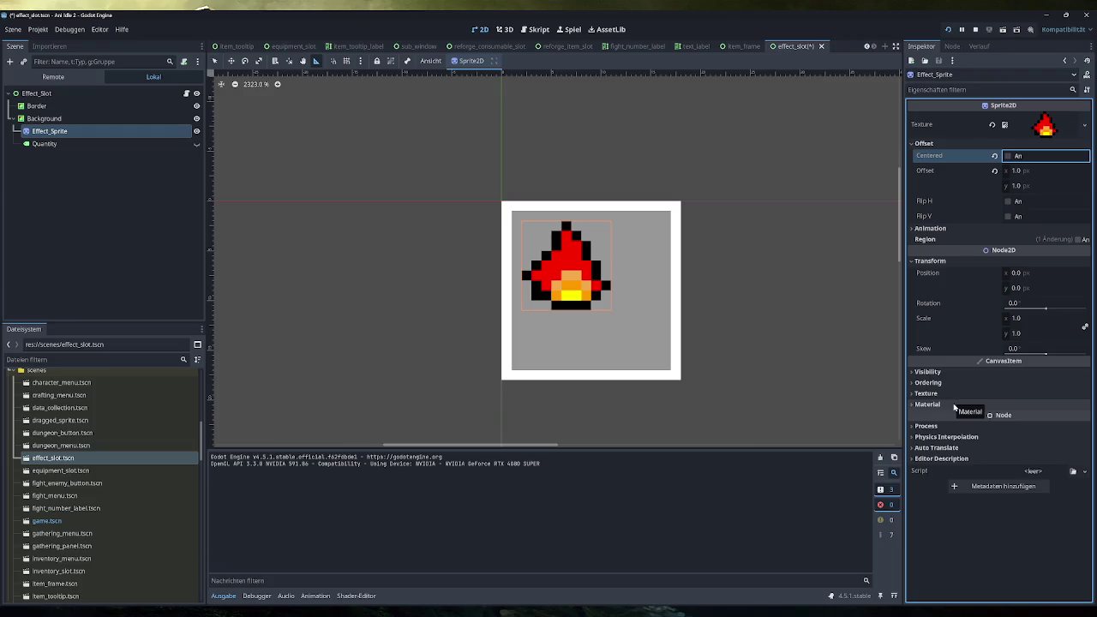
{"action": "left_click", "coordinate": [215, 60]}
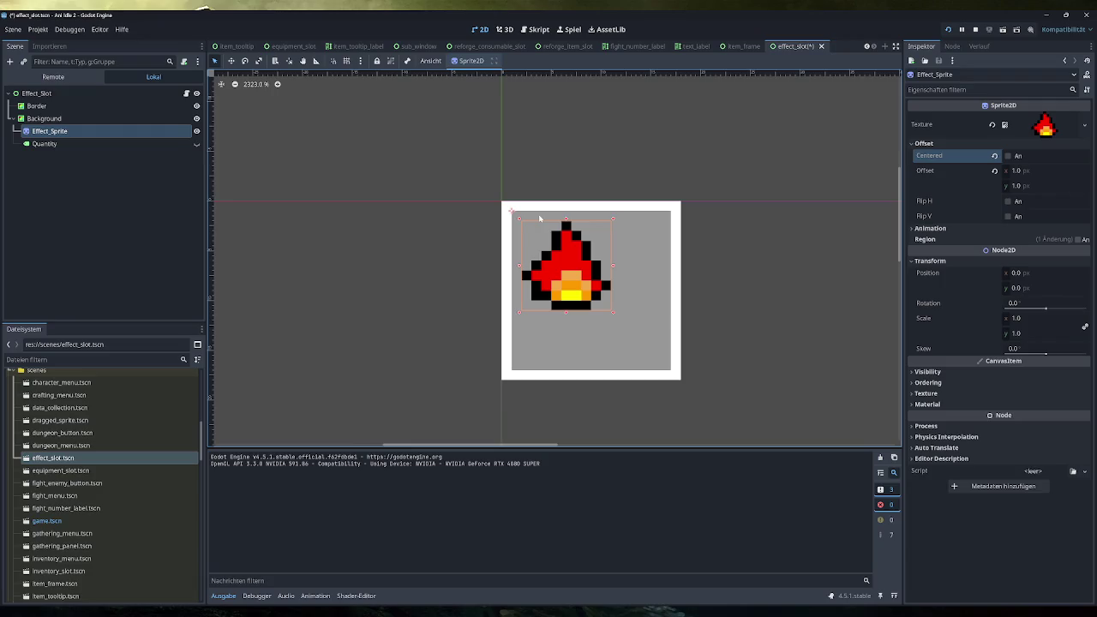
{"action": "left_click", "coordinate": [313, 117]}
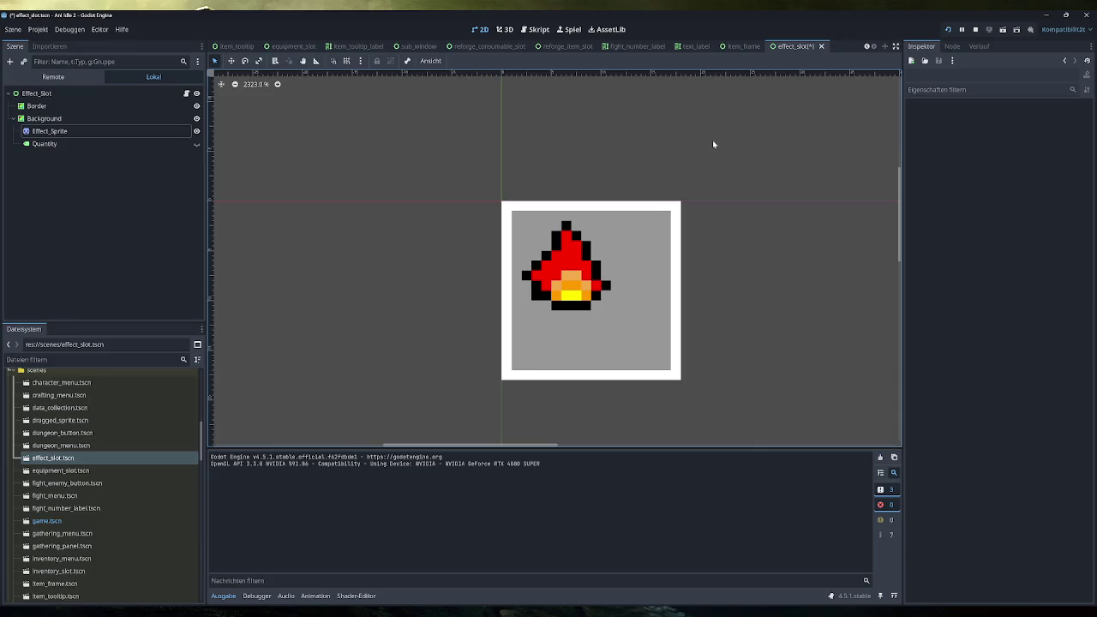
{"action": "key", "text": "ctrl+s"}
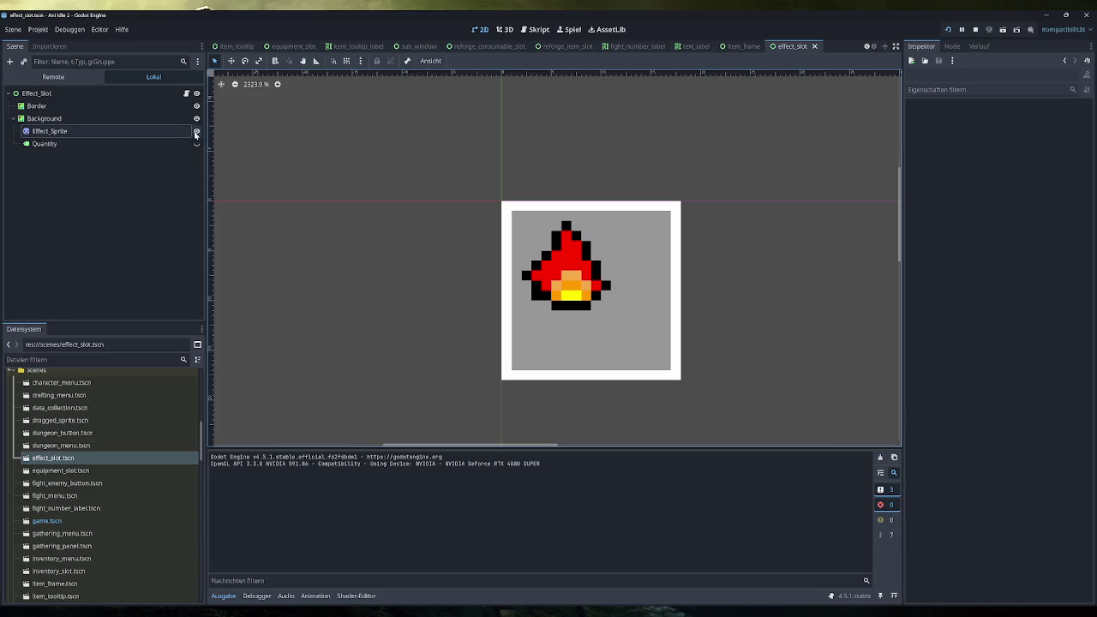
Step: Clear Effect_Sprite's texture, save effect_slot.tscn, and open game.tscn
{"action": "left_click", "coordinate": [92, 131]}
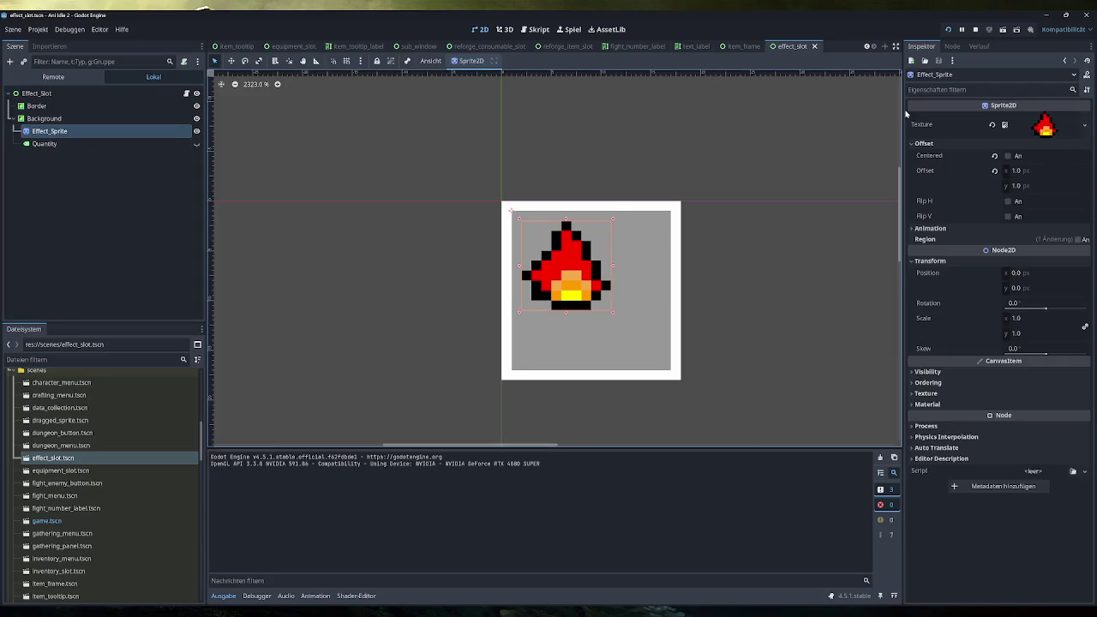
{"action": "left_click", "coordinate": [994, 117]}
{"action": "key", "text": "ctrl+s"}
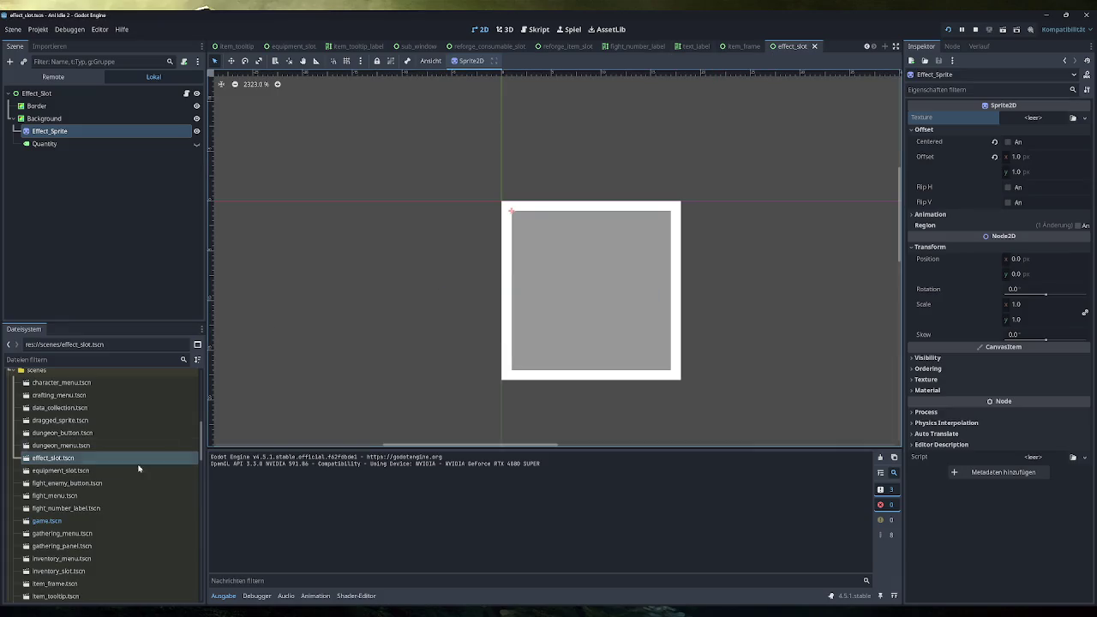
{"action": "double_click", "coordinate": [47, 521]}
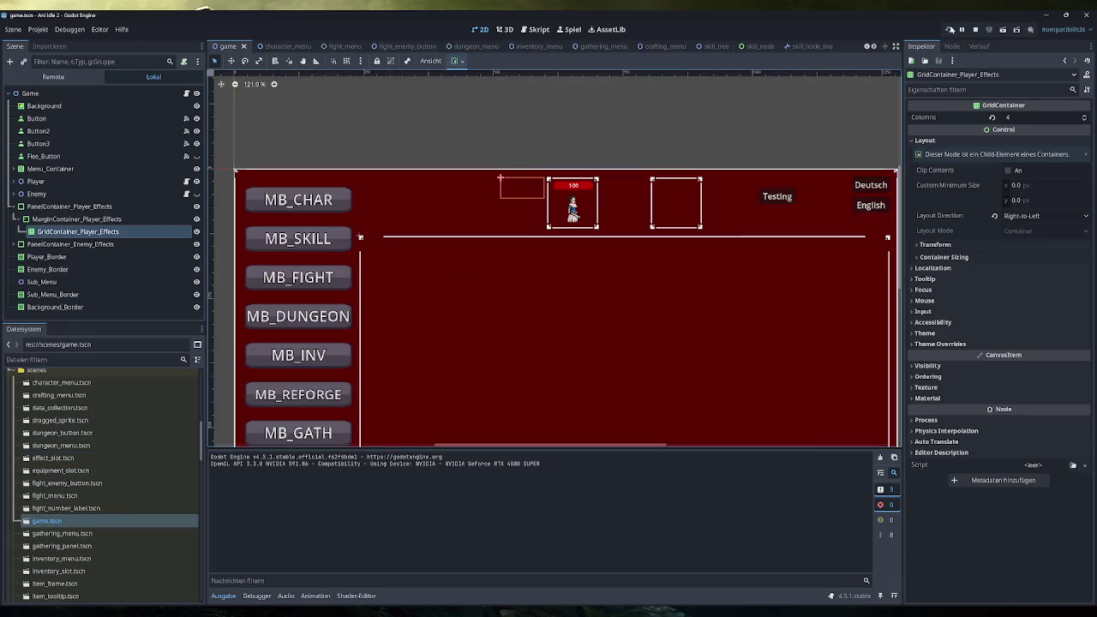
Step: Test-run the game briefly, stop it, and return to the game.gd script
{"action": "left_click", "coordinate": [948, 30]}
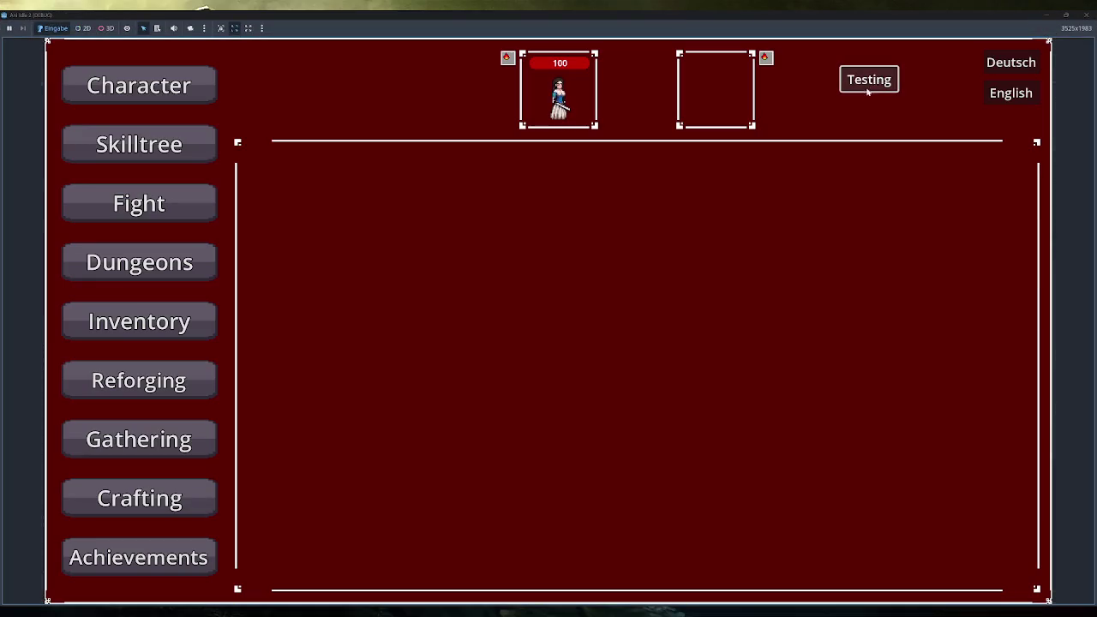
{"action": "key", "text": "F8"}
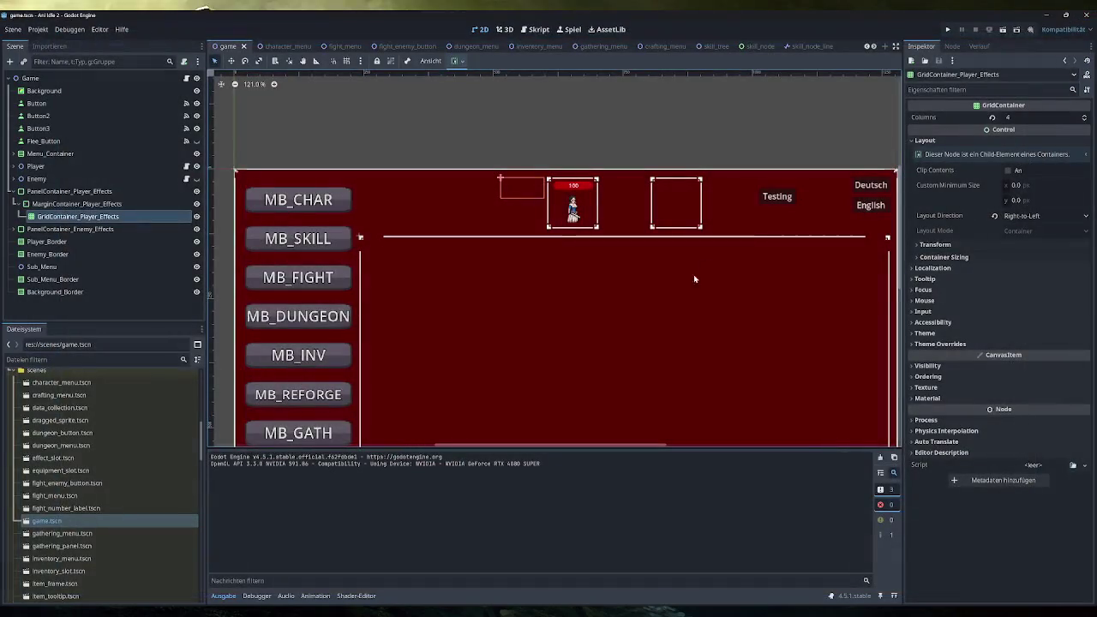
{"action": "left_click", "coordinate": [539, 29]}
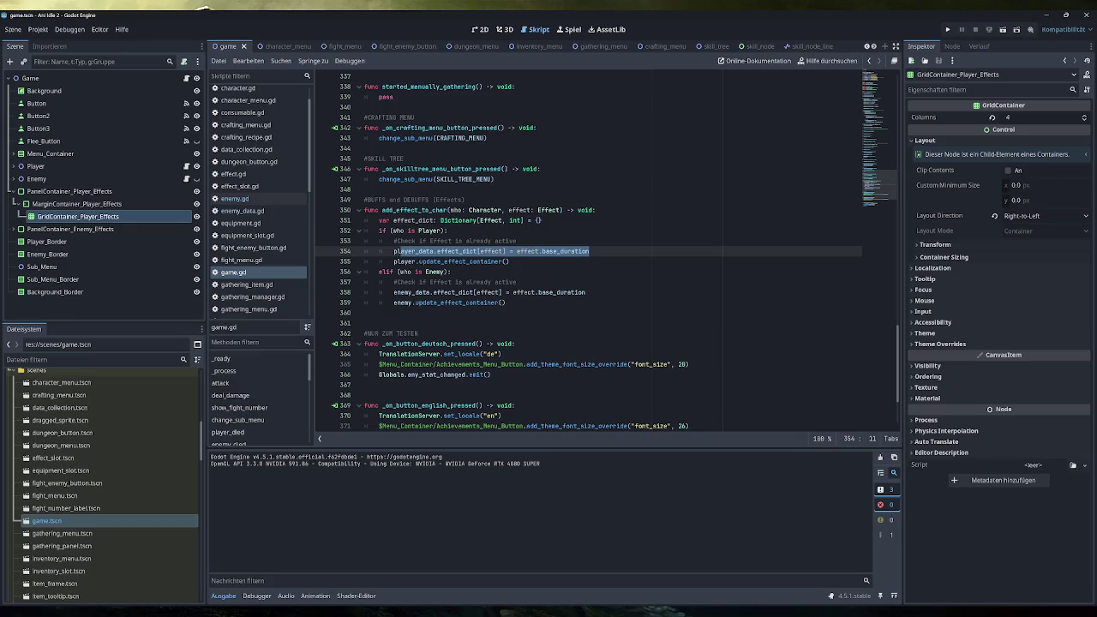
Step: Add 'var effect = TEST_EFFECT.duplicate()' and pass effect to the player's add_effect_to_char call
{"action": "key", "text": "End"}
{"action": "scroll", "coordinate": [600, 257], "scroll_direction": "down", "scroll_amount": 3}
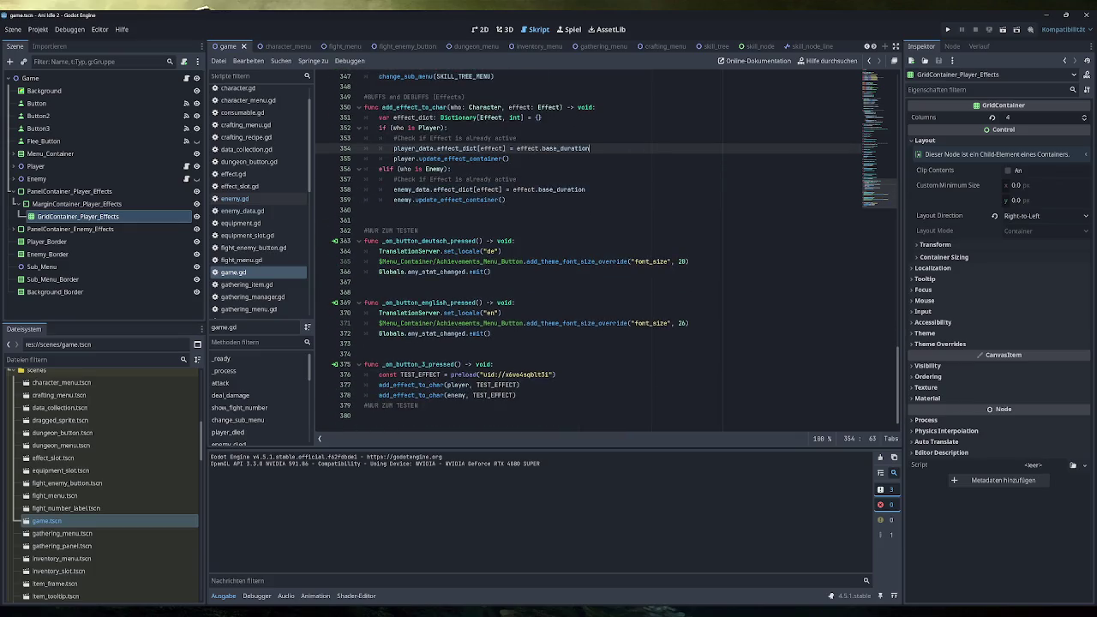
{"action": "left_click", "coordinate": [556, 375]}
{"action": "key", "text": "Return"}
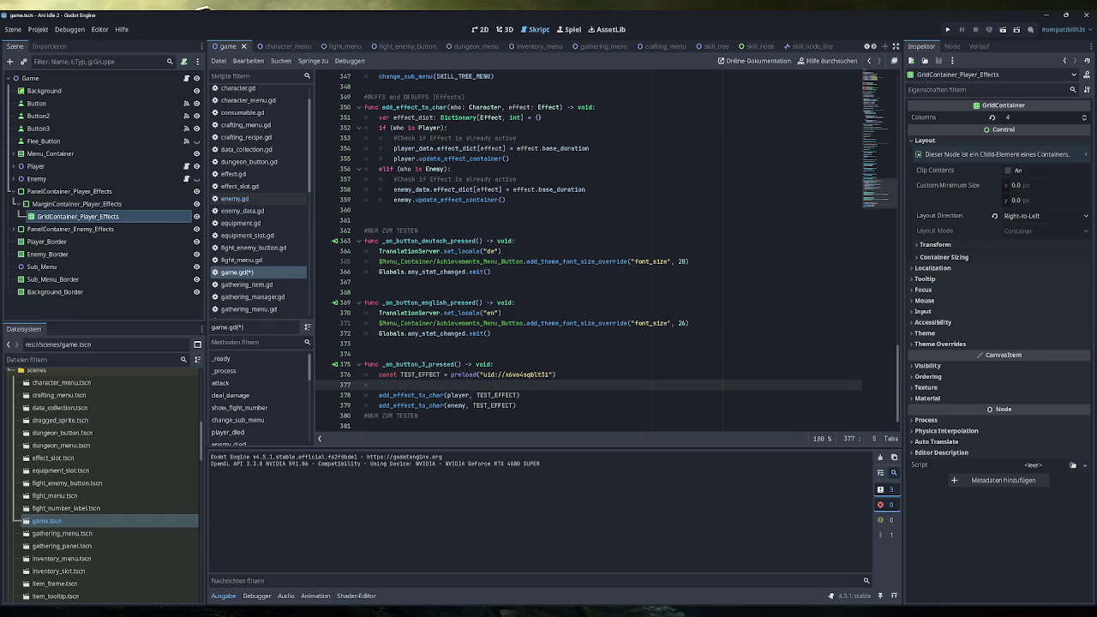
{"action": "type", "text": "var effect "}
{"action": "type", "text": "="}
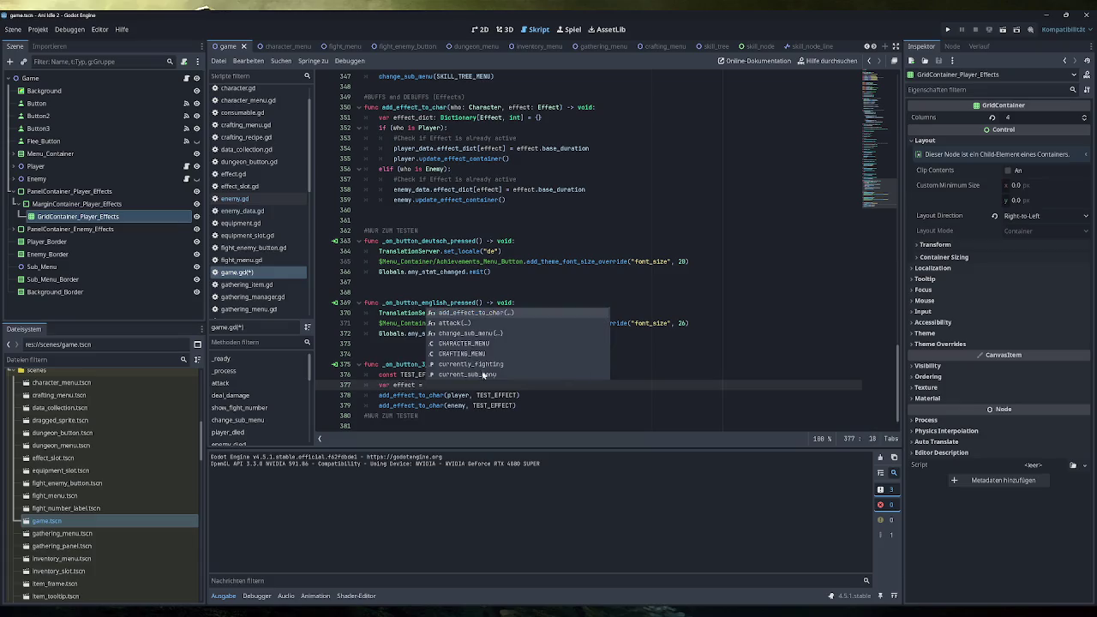
{"action": "double_click", "coordinate": [421, 374]}
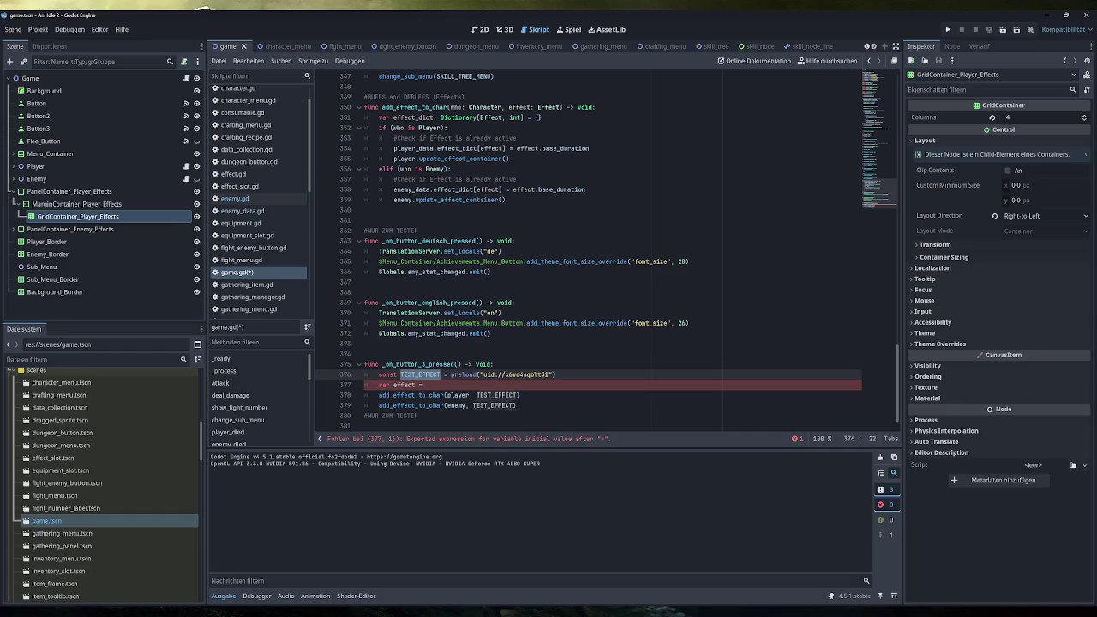
{"action": "key", "text": "ctrl+c"}
{"action": "key", "text": "Down"}
{"action": "key", "text": "ctrl+v"}
{"action": "type", "text": ".dup"}
{"action": "key", "text": "Return"}
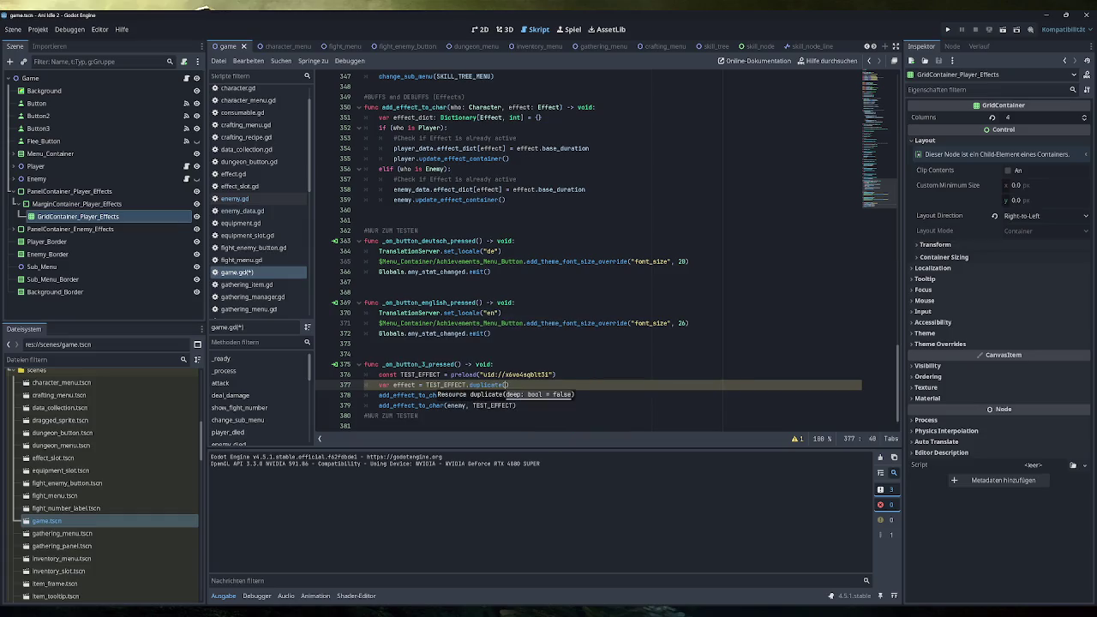
{"action": "key", "text": "ctrl+shift+Left"}
{"action": "key", "text": "ctrl+shift+Left"}
{"action": "key", "text": "ctrl+shift+Left"}
{"action": "key", "text": "ctrl+shift+Left"}
{"action": "key", "text": "ctrl+shift+Left"}
{"action": "key", "text": "ctrl+shift+Left"}
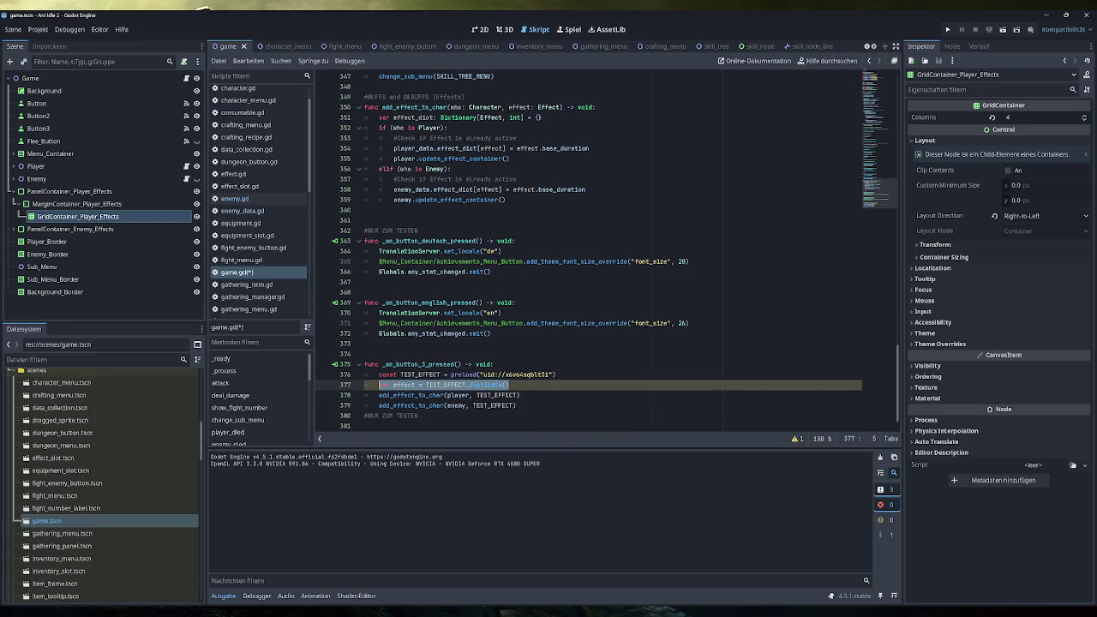
{"action": "key", "text": "End"}
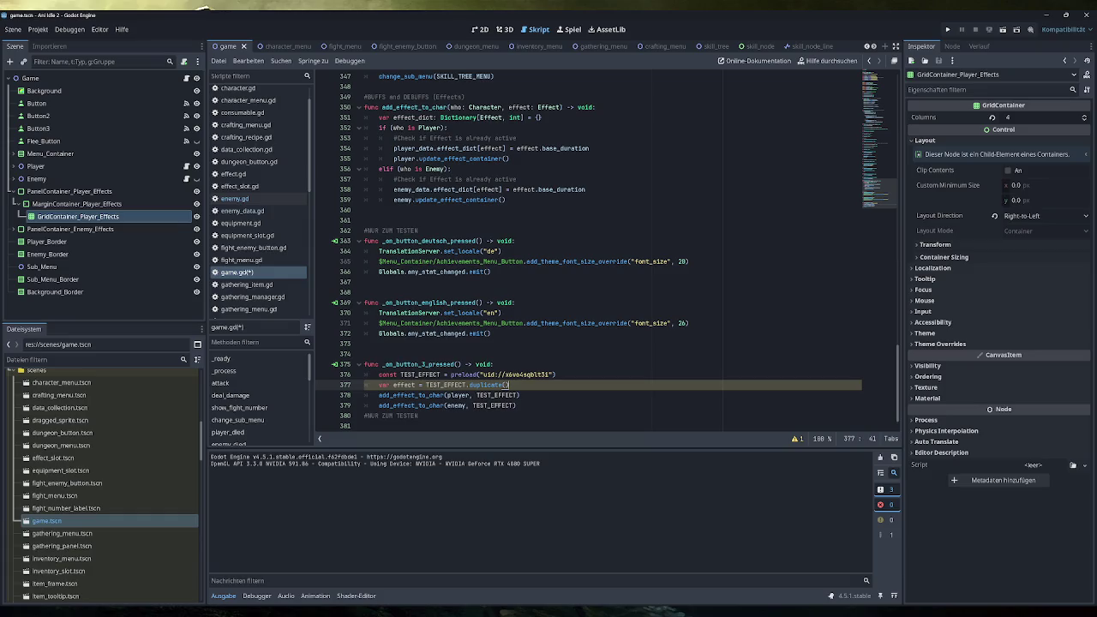
{"action": "key", "text": "Down"}
{"action": "key", "text": "ctrl+shift+Left"}
{"action": "type", "text": "effect"}
Step: Reassign effect = TEST_EFFECT.duplicate() before the enemy call and pass effect to it
{"action": "key", "text": "Up"}
{"action": "key", "text": "shift+Home"}
{"action": "key", "text": "ctrl+c"}
{"action": "key", "text": "Down"}
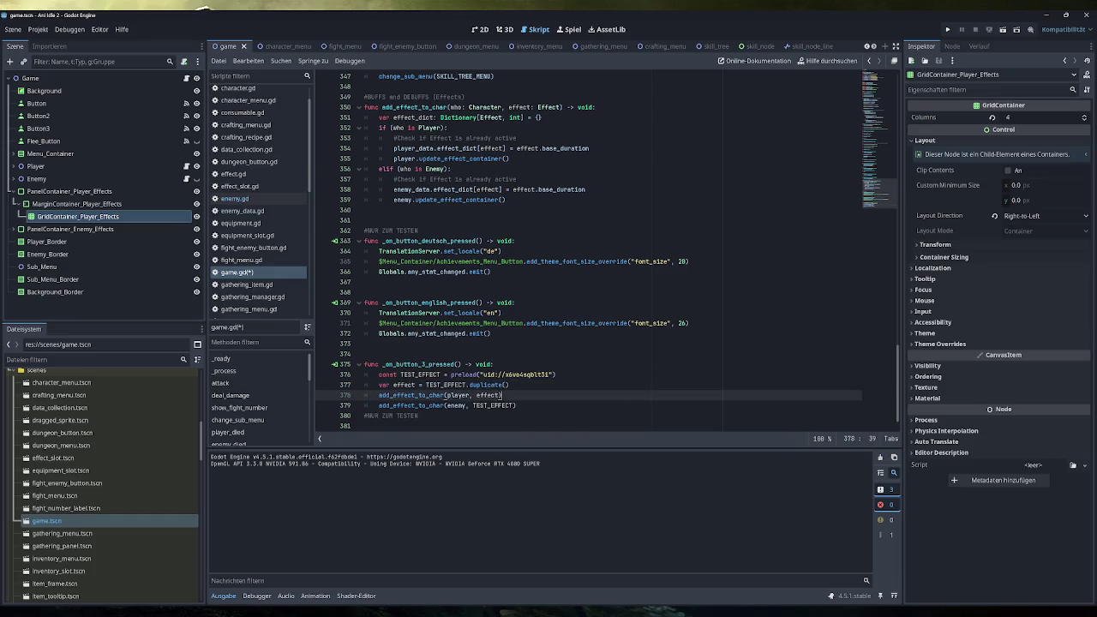
{"action": "key", "text": "Return"}
{"action": "key", "text": "ctrl+v"}
{"action": "key", "text": "Home"}
{"action": "key", "text": "ctrl+Delete"}
{"action": "key", "text": "Delete"}
{"action": "key", "text": "ctrl+shift+Right"}
{"action": "key", "text": "ctrl+c"}
{"action": "key", "text": "Down"}
{"action": "key", "text": "End"}
{"action": "key", "text": "Left"}
{"action": "key", "text": "ctrl+shift+Left"}
{"action": "key", "text": "ctrl+v"}
Step: Save game.gd
{"action": "key", "text": "Up"}
{"action": "key", "text": "End"}
{"action": "key", "text": "ctrl+s"}
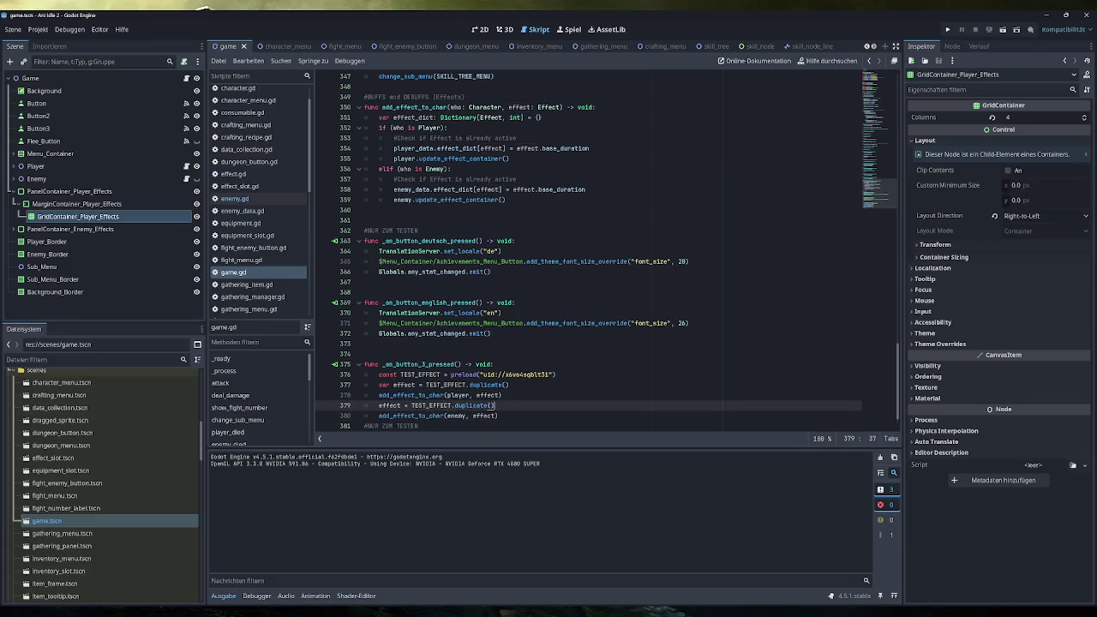
{"action": "left_click", "coordinate": [948, 31]}
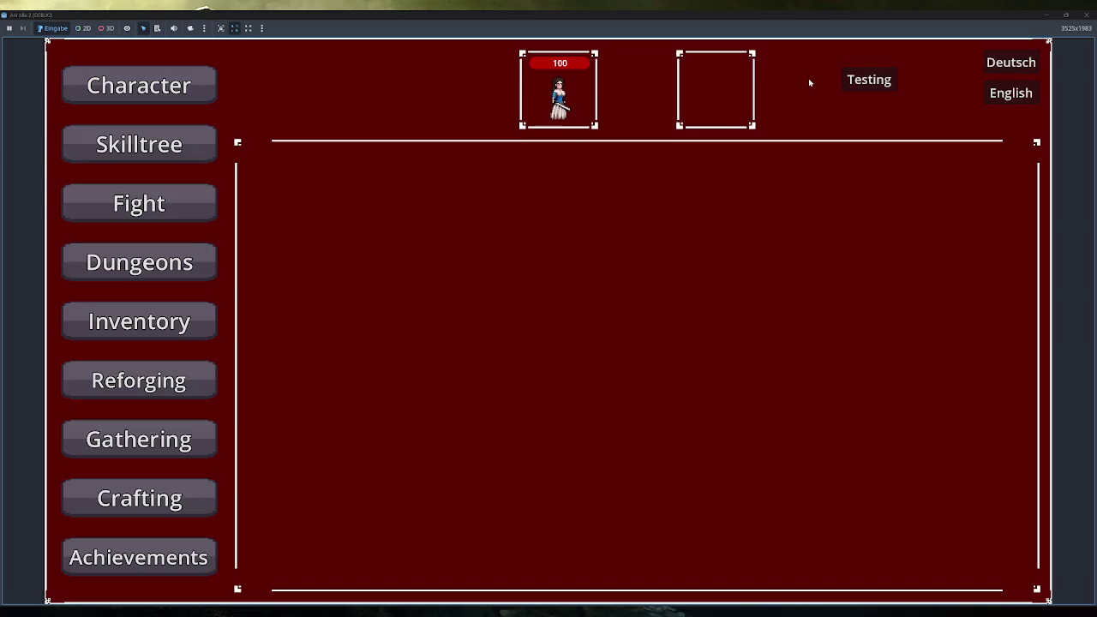
{"action": "left_click", "coordinate": [863, 80]}
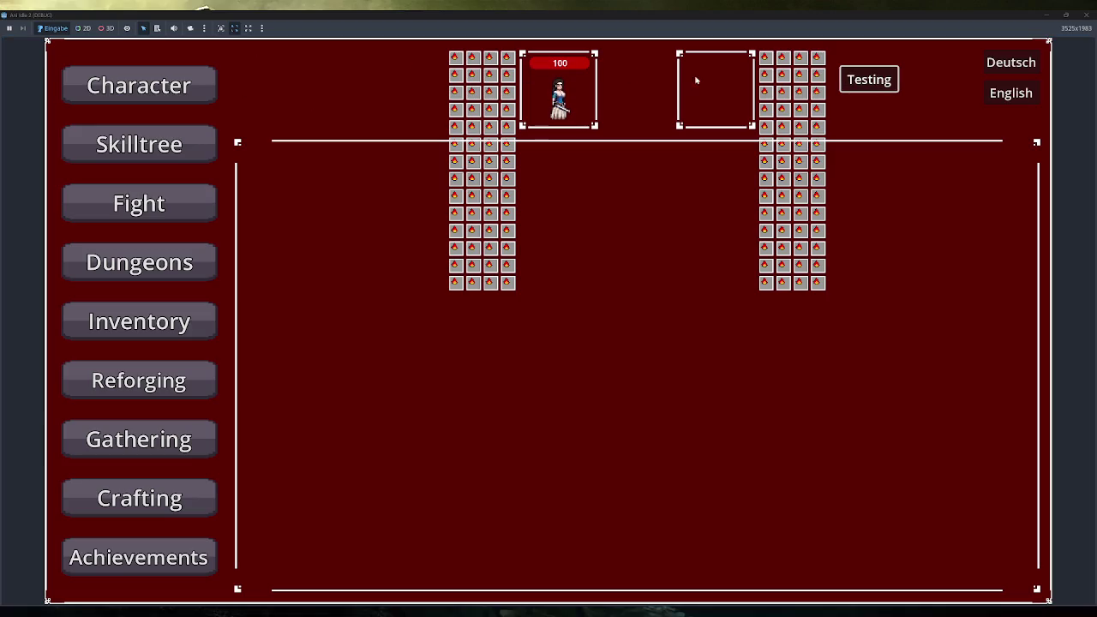
{"action": "left_click", "coordinate": [1085, 15]}
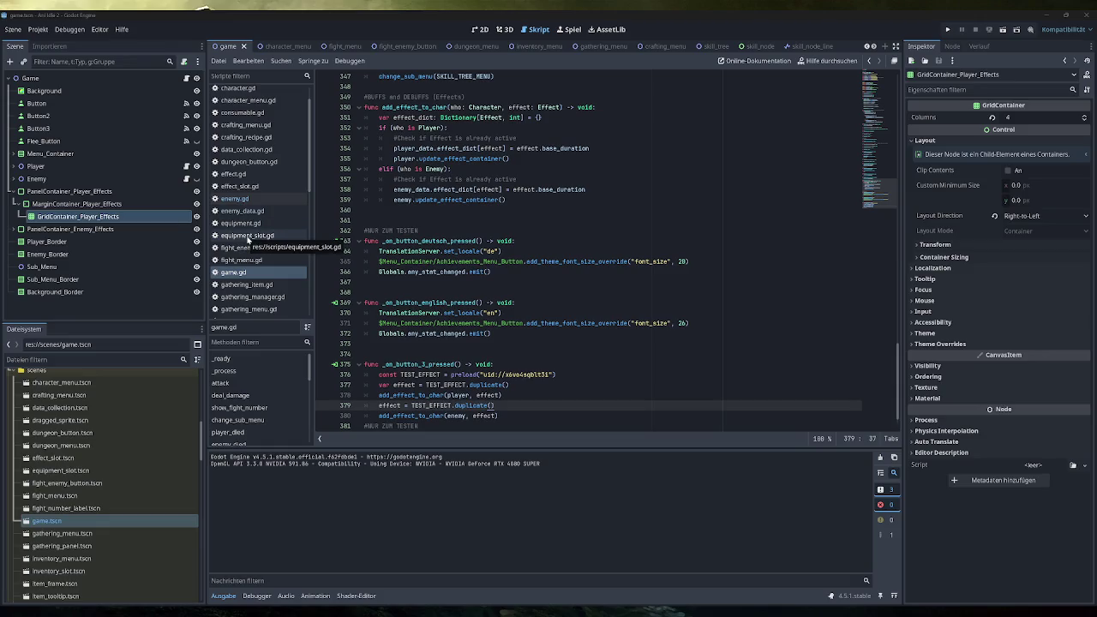
Step: Open player.gd at its update_effect_container function and launch the game again
{"action": "scroll", "coordinate": [250, 242], "scroll_direction": "down", "scroll_amount": 2}
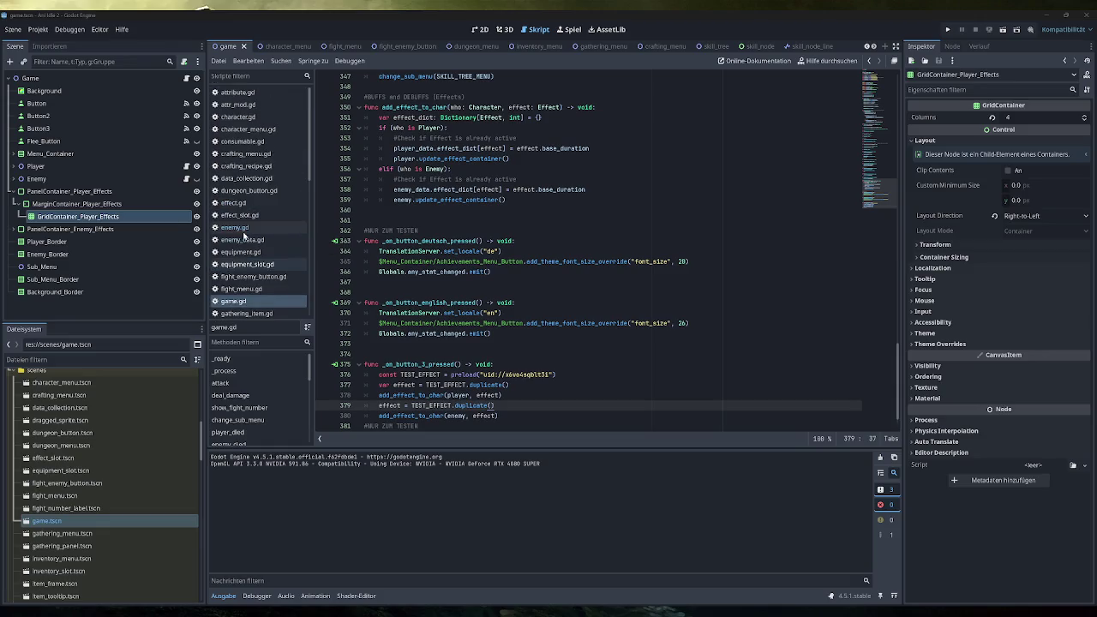
{"action": "scroll", "coordinate": [272, 250], "scroll_direction": "down", "scroll_amount": 2}
{"action": "scroll", "coordinate": [272, 249], "scroll_direction": "down", "scroll_amount": 3}
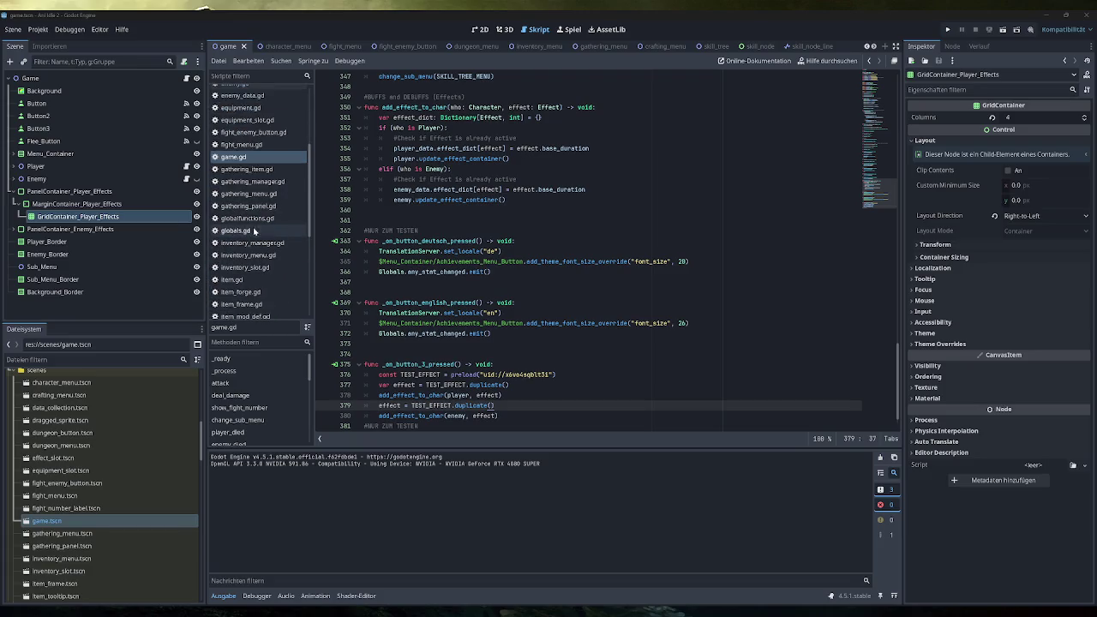
{"action": "scroll", "coordinate": [259, 230], "scroll_direction": "down", "scroll_amount": 3}
{"action": "left_click", "coordinate": [253, 263]}
{"action": "left_click", "coordinate": [477, 313]}
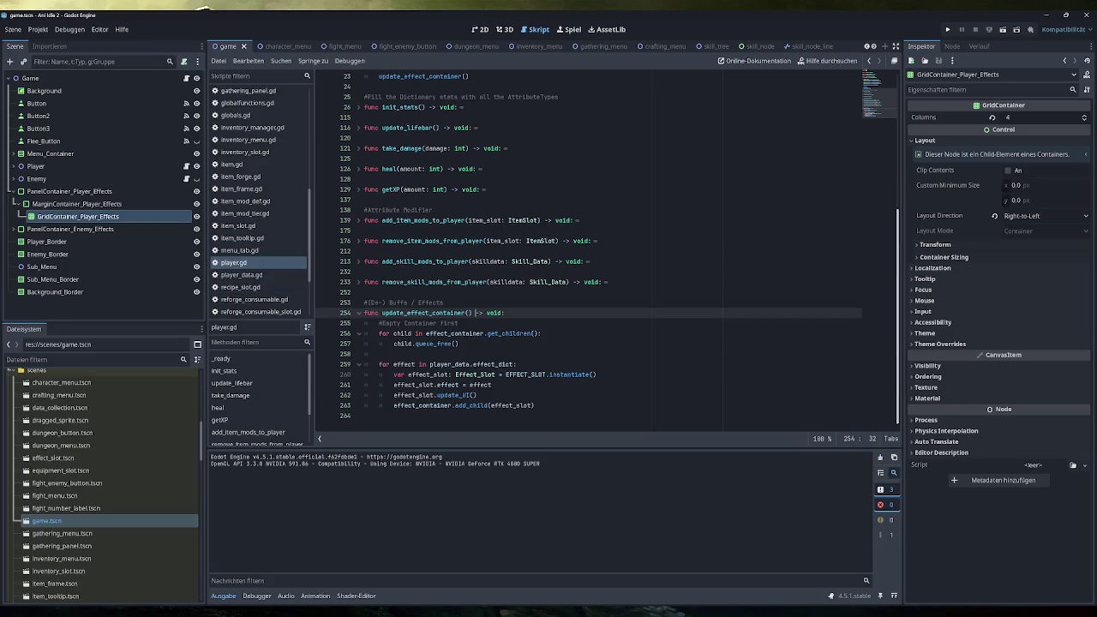
{"action": "left_click", "coordinate": [947, 30]}
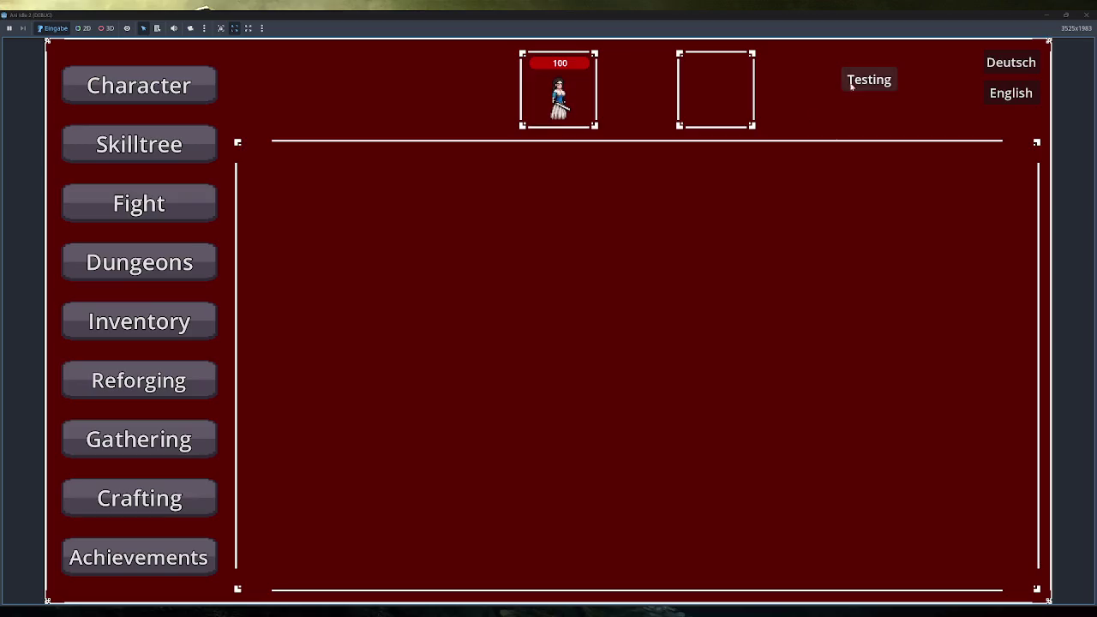
Step: Trigger Testing twice in the running game to fill both effect grids, then close it
{"action": "left_click", "coordinate": [853, 83]}
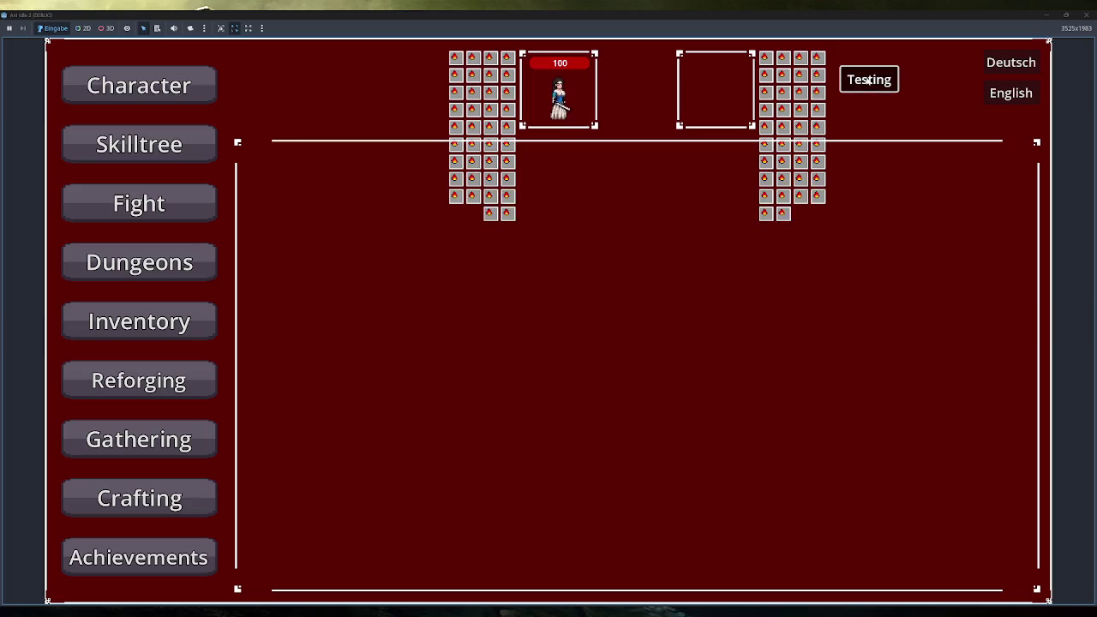
{"action": "left_click", "coordinate": [868, 80]}
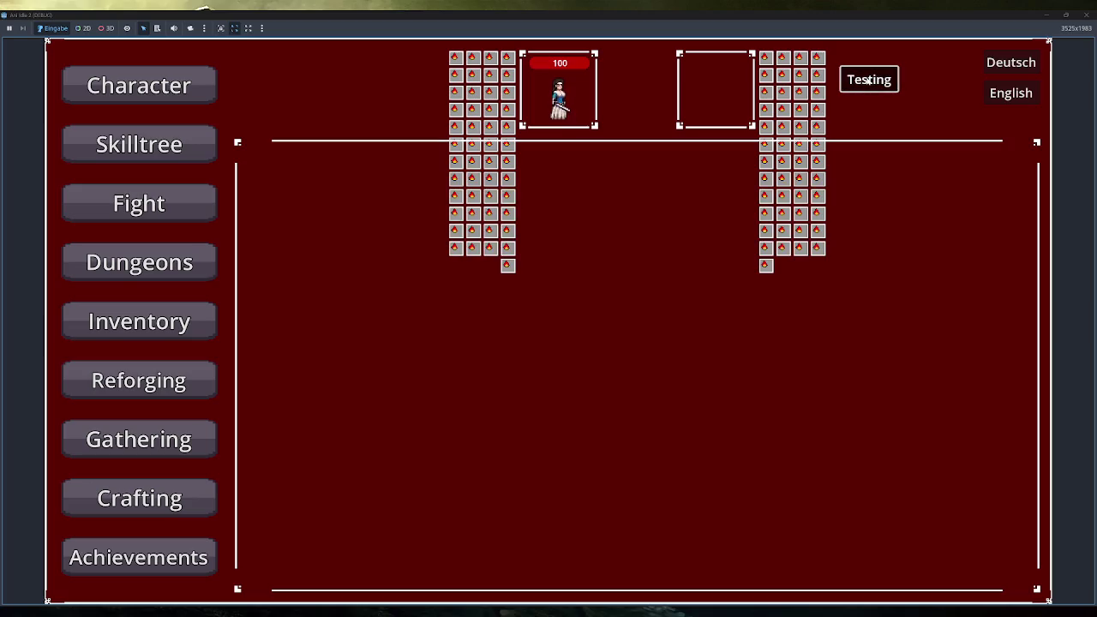
{"action": "left_click", "coordinate": [1087, 15]}
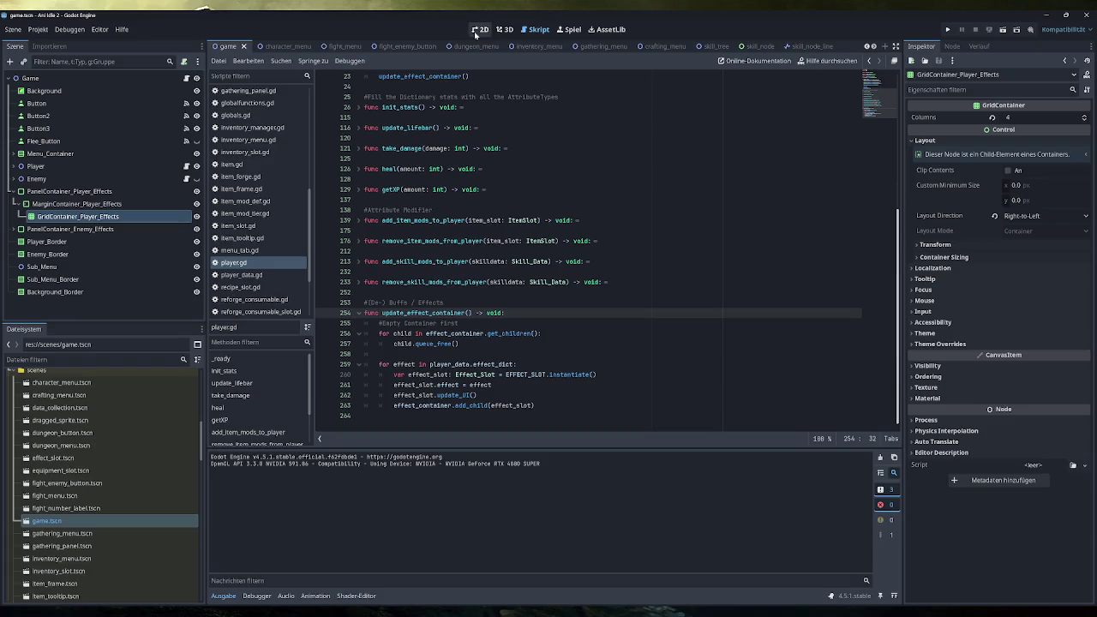
Step: Switch to the game scene's 2D view, then bring up Steam from the taskbar tray
{"action": "left_click", "coordinate": [480, 29]}
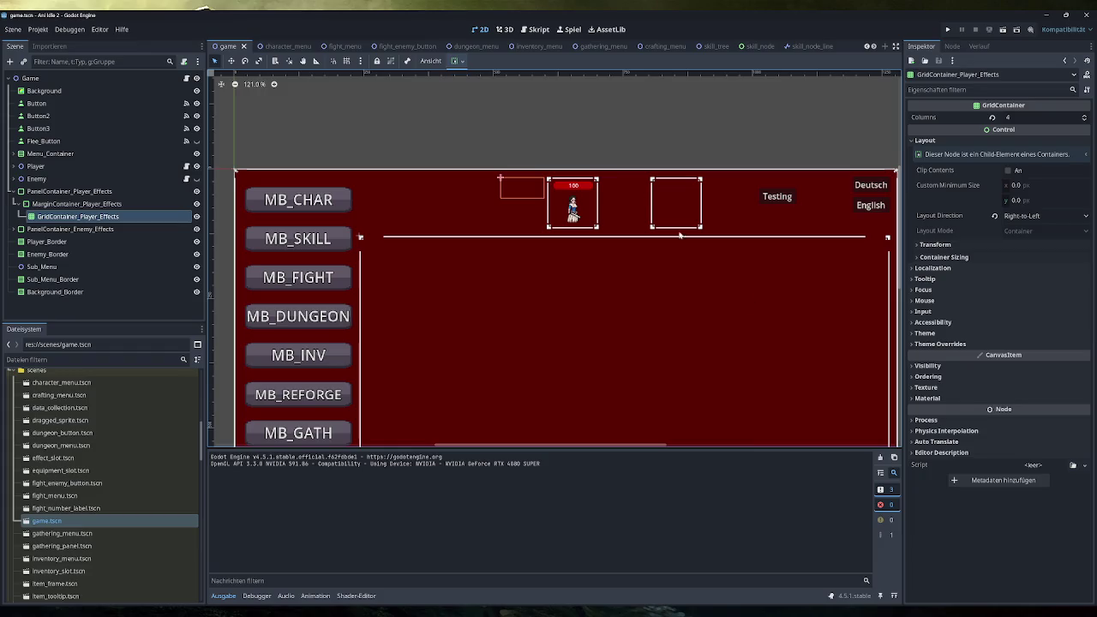
{"action": "left_click", "coordinate": [986, 616]}
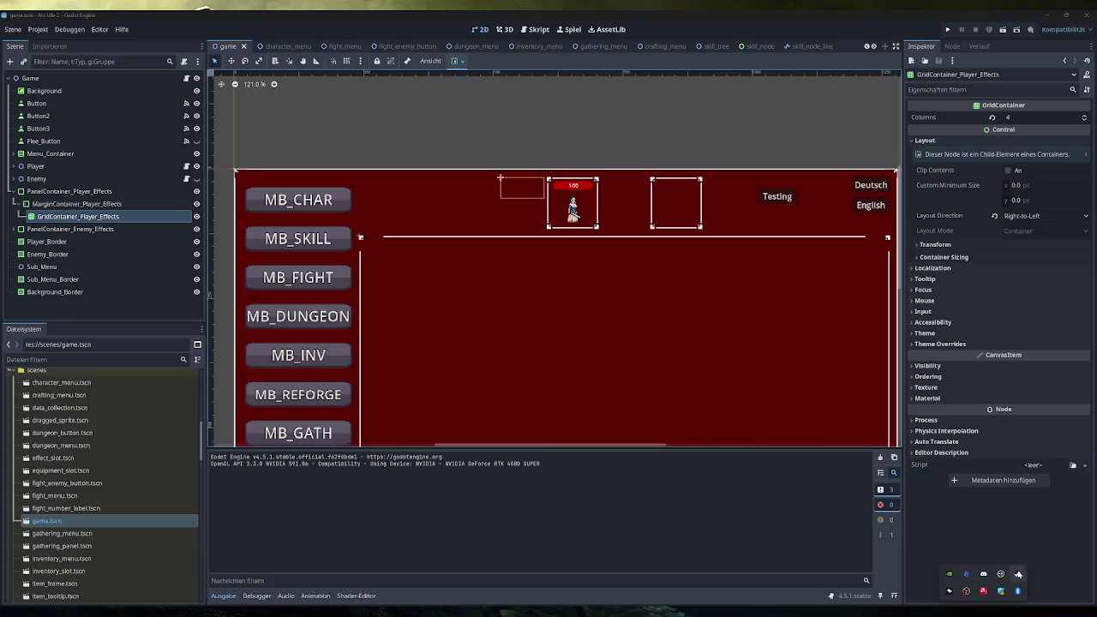
{"action": "left_click", "coordinate": [1018, 574]}
Step: Launch Ani Idle from the Steam library
{"action": "left_click", "coordinate": [87, 35]}
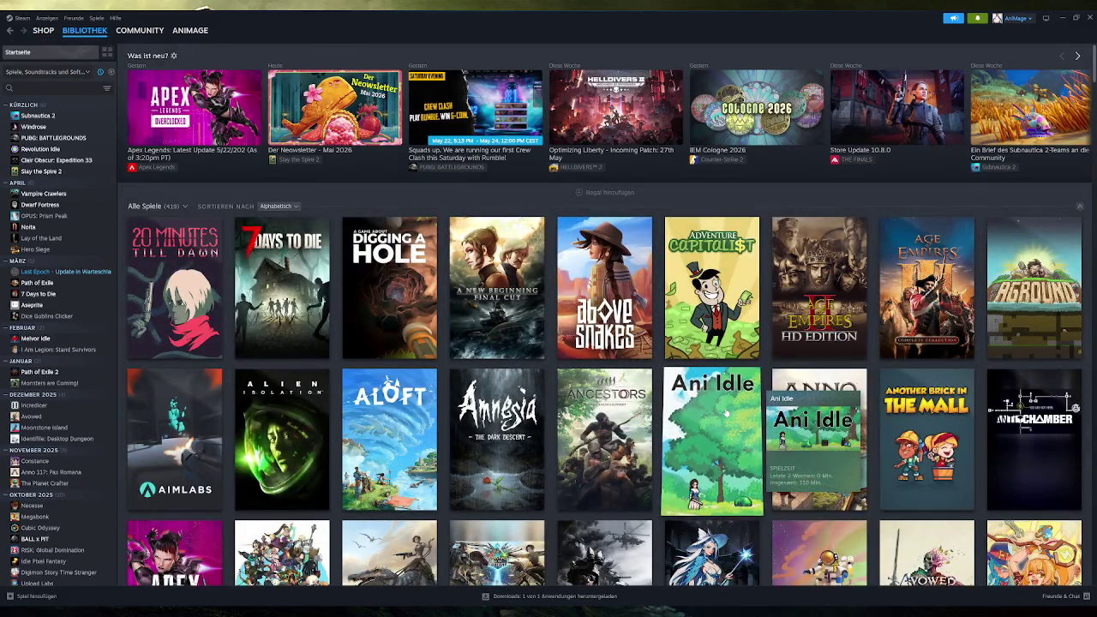
{"action": "left_click", "coordinate": [725, 414]}
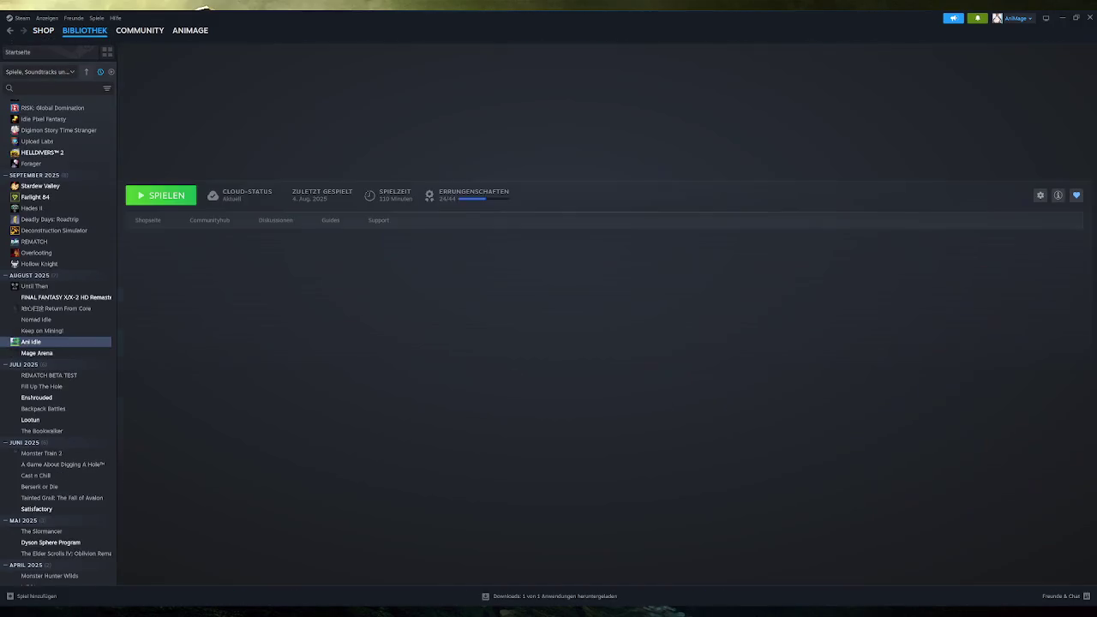
{"action": "left_click", "coordinate": [176, 196]}
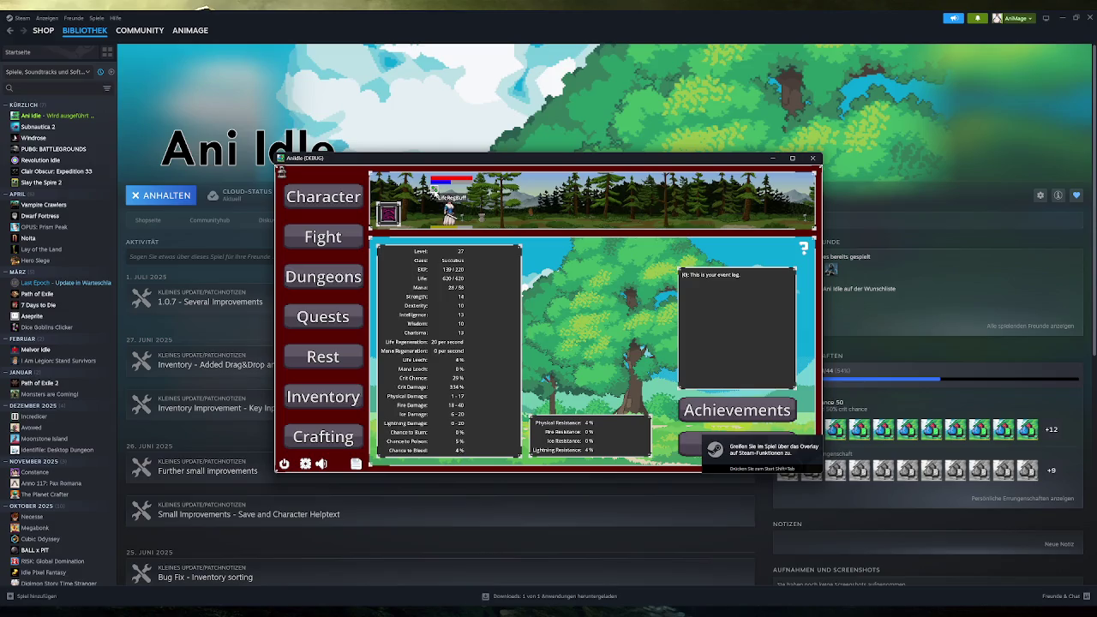
Step: Start fights against a goblin and another monster, then close the game
{"action": "left_click", "coordinate": [334, 247]}
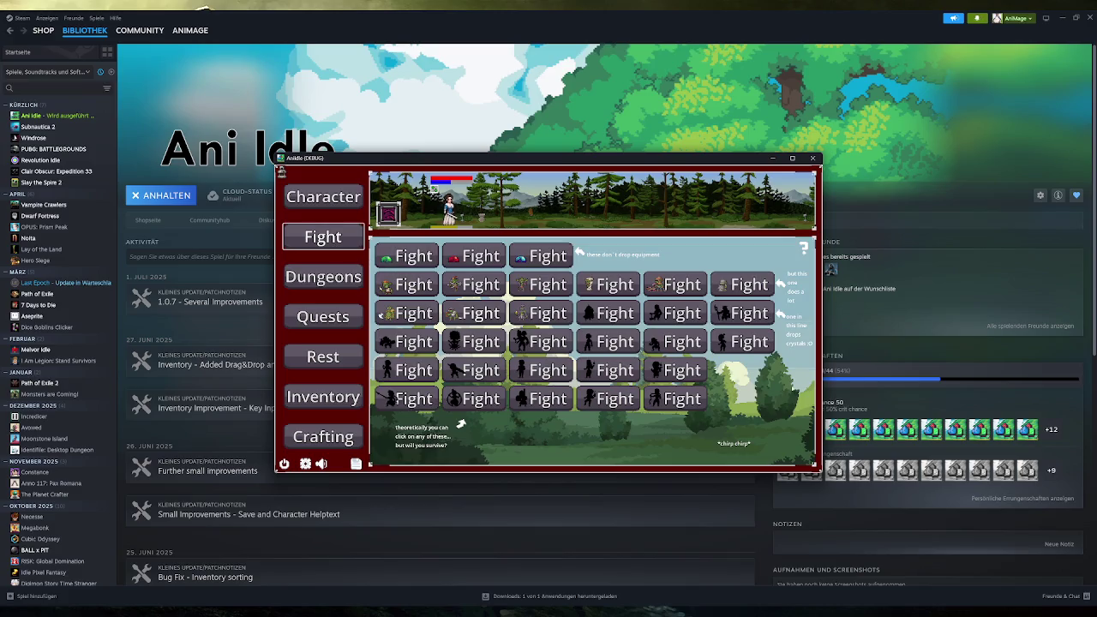
{"action": "left_click", "coordinate": [535, 290]}
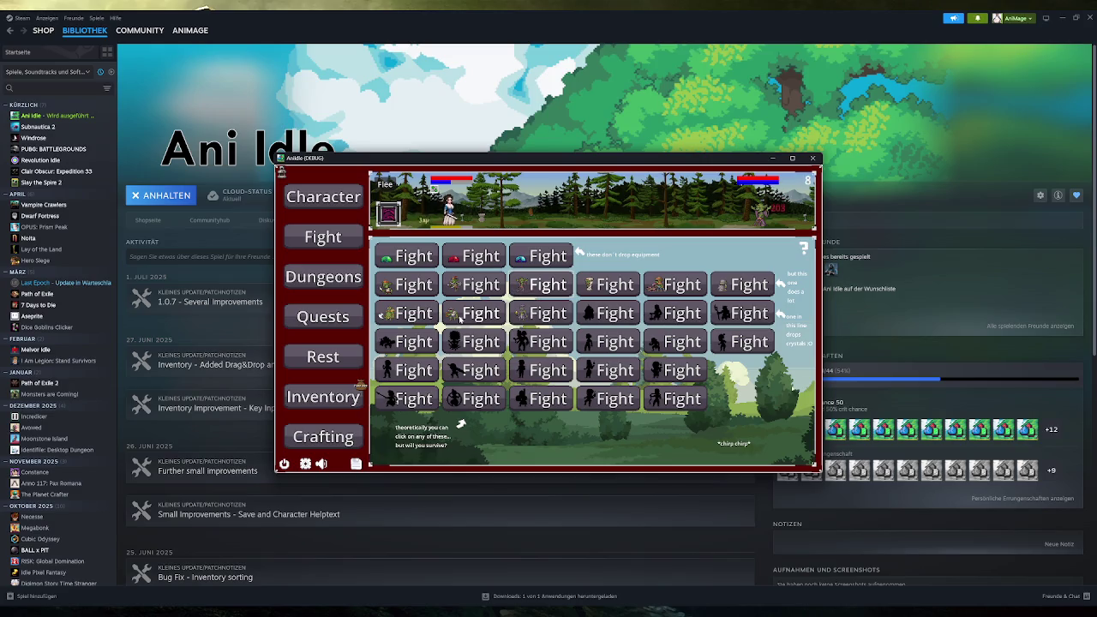
{"action": "left_click", "coordinate": [544, 316]}
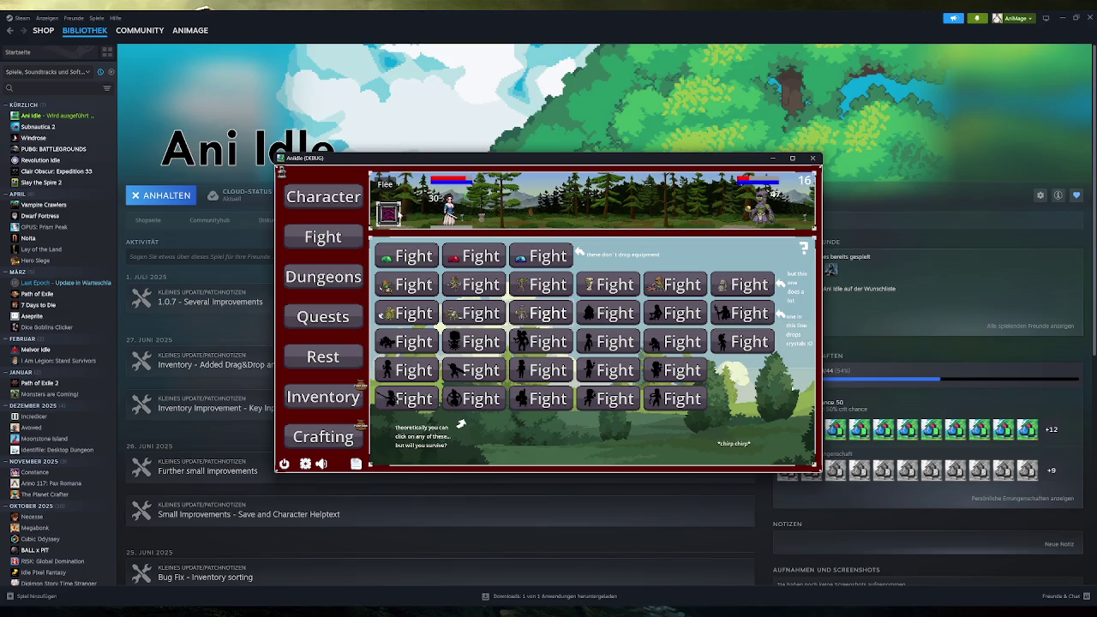
{"action": "left_click", "coordinate": [813, 159]}
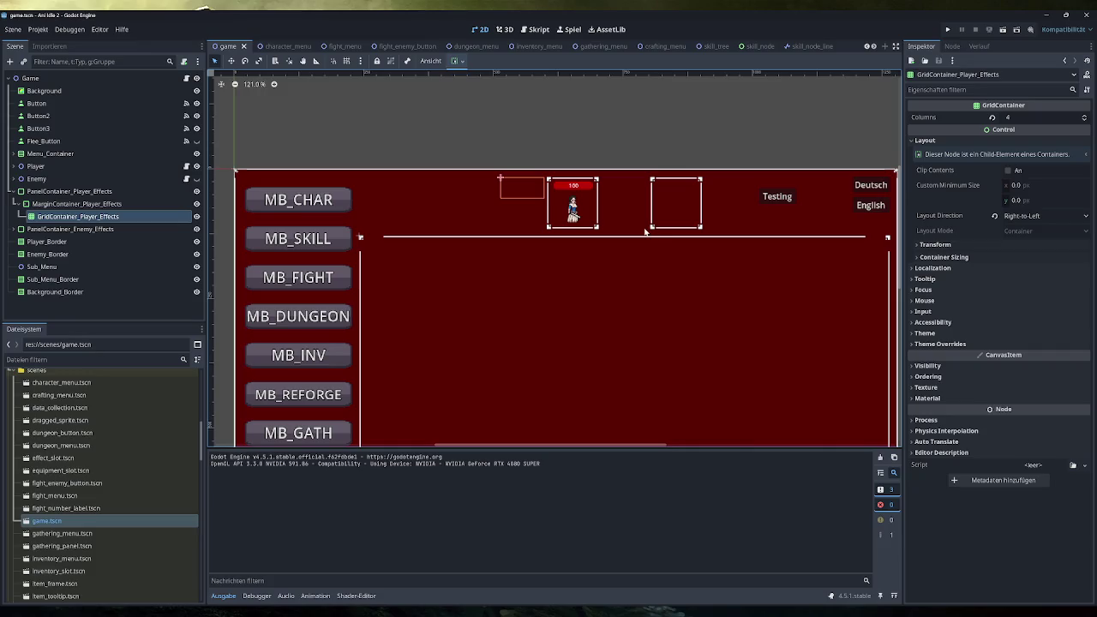
Step: Switch between Script and 2D views, ending on the player.gd script
{"action": "left_click", "coordinate": [533, 31]}
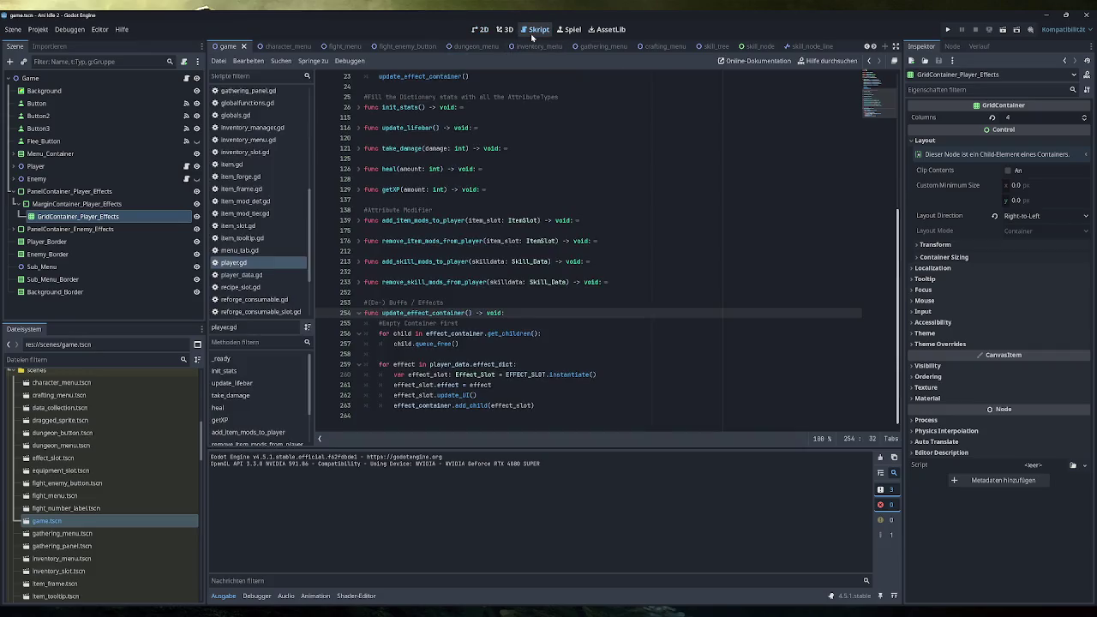
{"action": "left_click", "coordinate": [480, 29]}
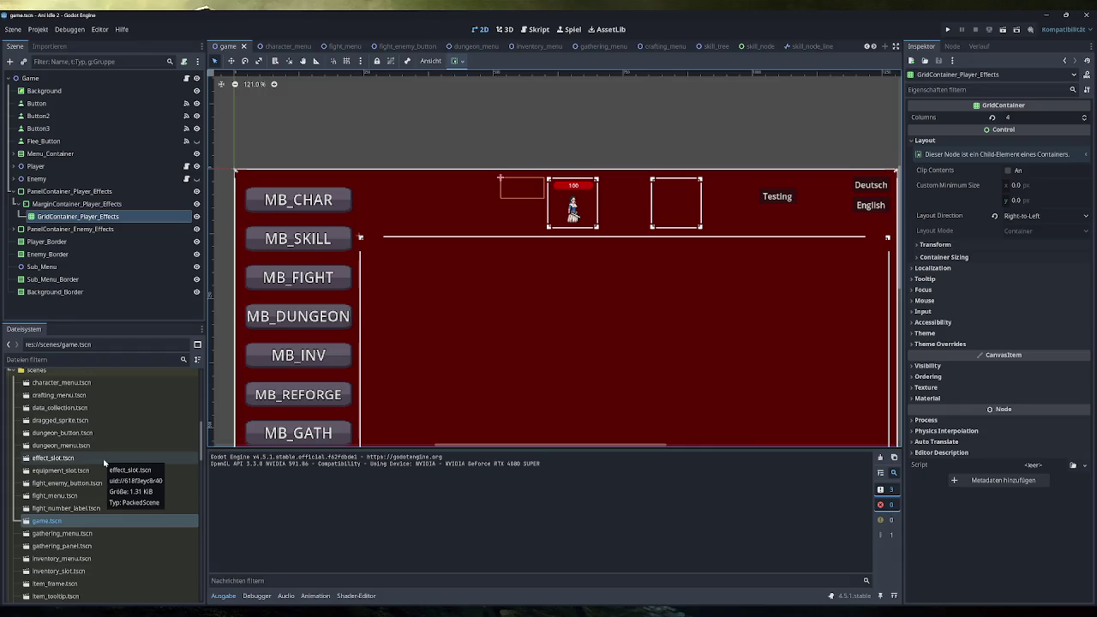
{"action": "left_click", "coordinate": [538, 32]}
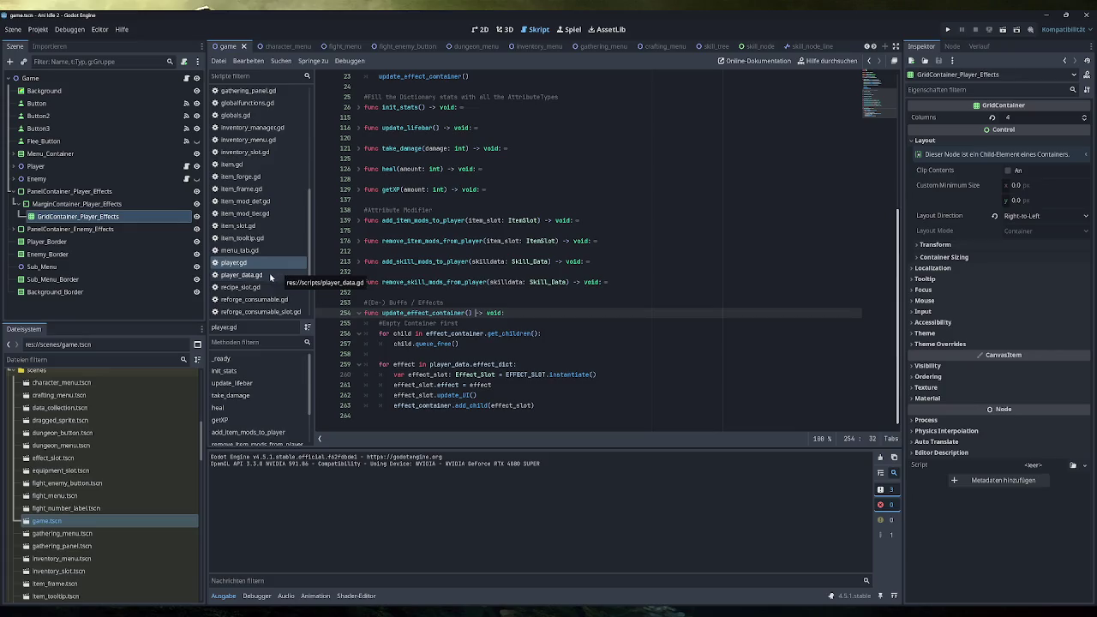
Step: Show the game scene in 2D and scroll the scene tabs to the last ones, ending at effect_slot
{"action": "left_click", "coordinate": [480, 30]}
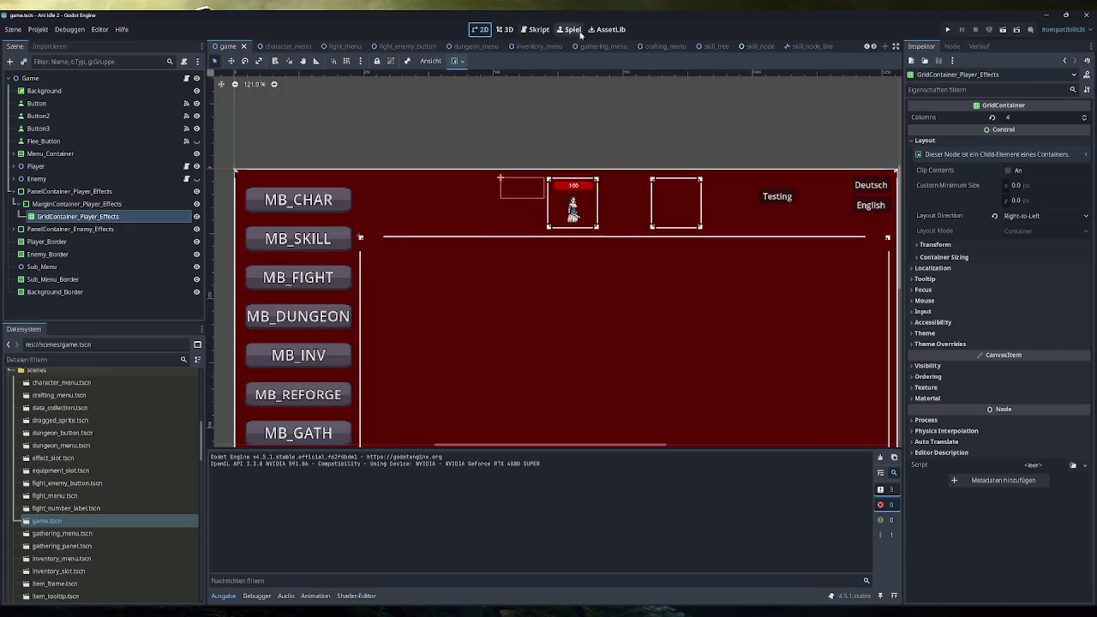
{"action": "left_click", "coordinate": [875, 48]}
{"action": "left_click", "coordinate": [875, 47]}
{"action": "left_click", "coordinate": [875, 47]}
{"action": "left_click", "coordinate": [874, 47]}
{"action": "left_click", "coordinate": [874, 48]}
{"action": "left_click", "coordinate": [875, 48]}
{"action": "left_click", "coordinate": [874, 47]}
{"action": "left_click", "coordinate": [874, 47]}
{"action": "left_click", "coordinate": [875, 48]}
{"action": "left_click", "coordinate": [874, 47]}
{"action": "left_click", "coordinate": [875, 48]}
{"action": "left_click", "coordinate": [875, 47]}
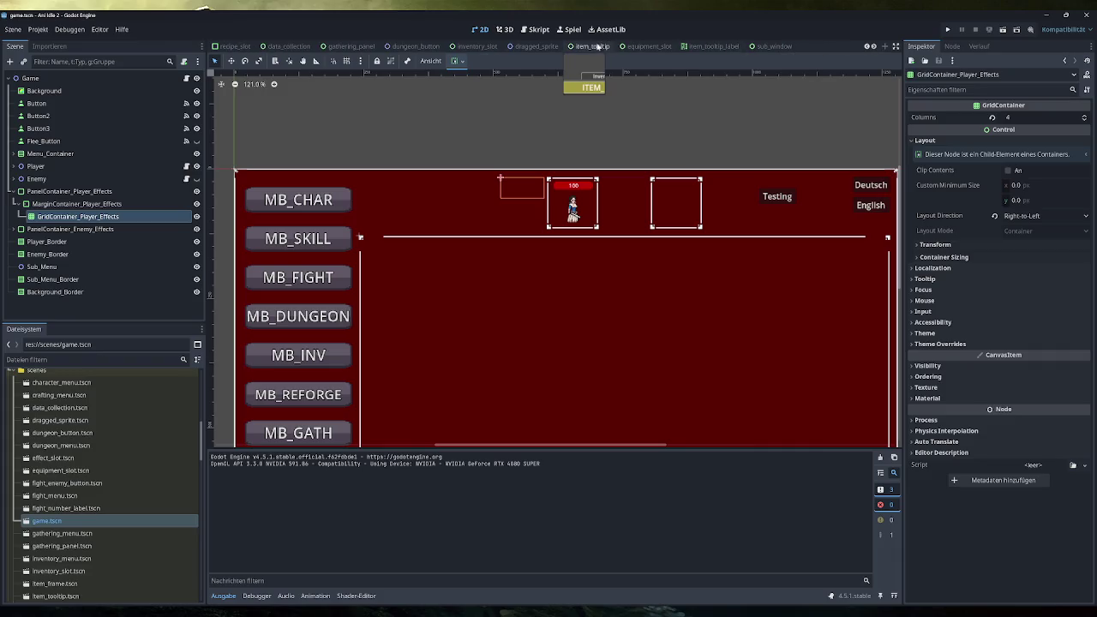
{"action": "mouse_move", "coordinate": [708, 47]}
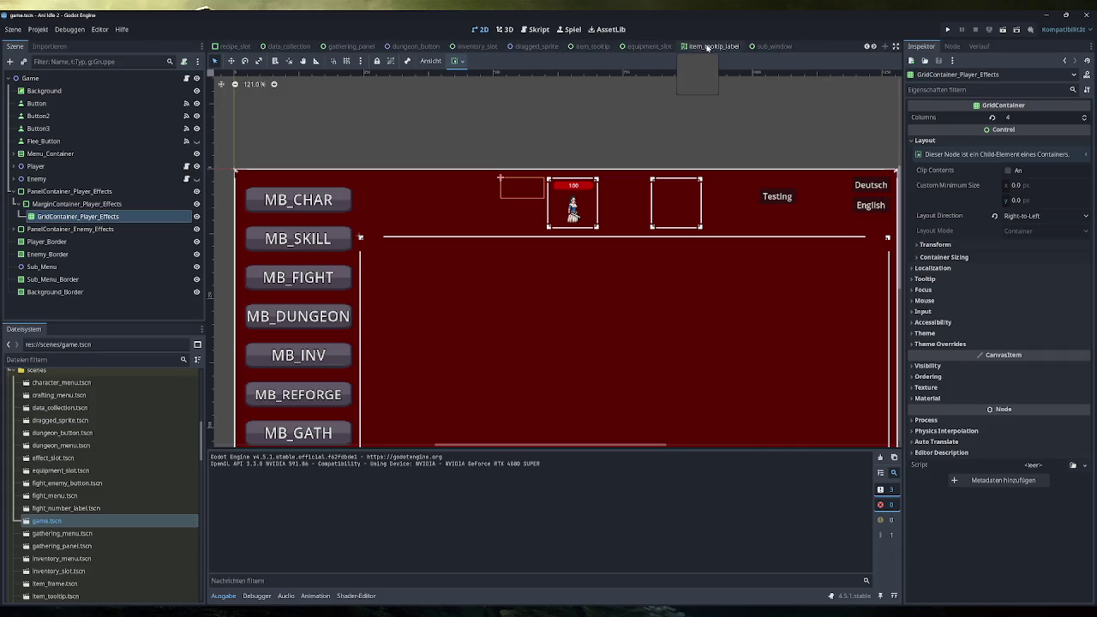
{"action": "left_click", "coordinate": [874, 47]}
{"action": "left_click", "coordinate": [874, 47]}
{"action": "left_click", "coordinate": [875, 47]}
{"action": "left_click", "coordinate": [874, 47]}
{"action": "left_click", "coordinate": [875, 47]}
{"action": "left_click", "coordinate": [875, 47]}
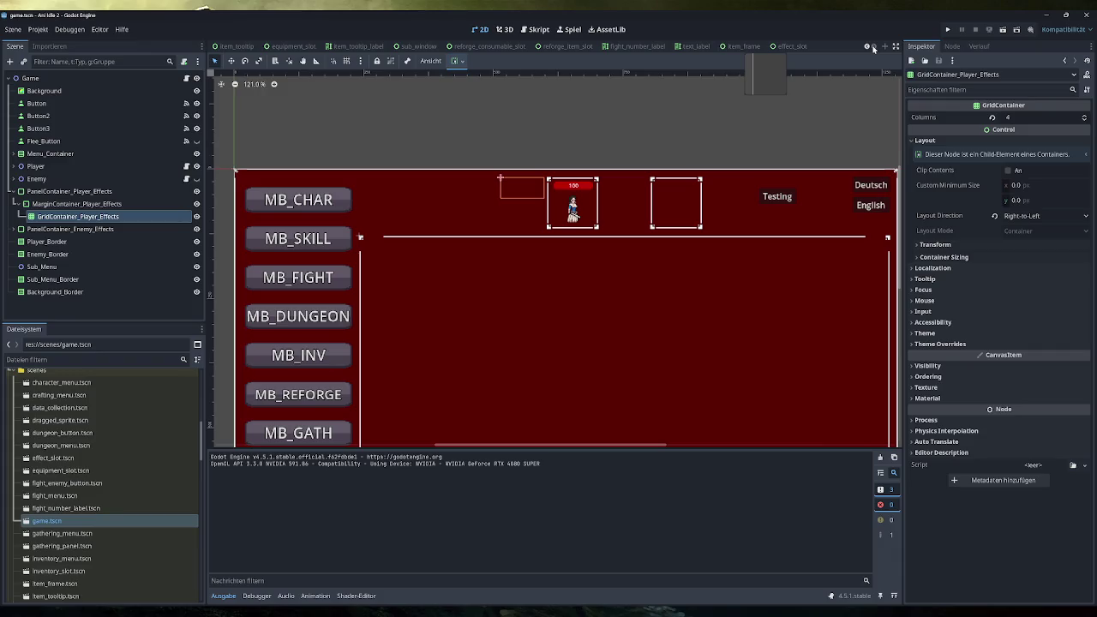
Step: Create a new user-interface scene with its Control root renamed Effect_Tooltip and begin saving it
{"action": "left_click", "coordinate": [830, 49]}
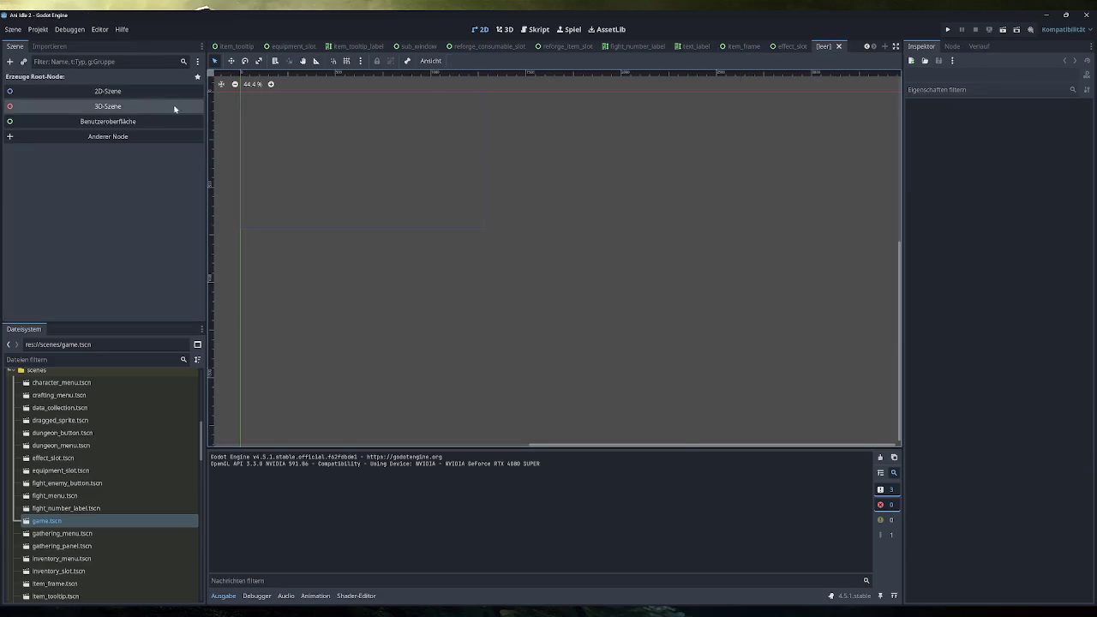
{"action": "left_click", "coordinate": [133, 125]}
{"action": "double_click", "coordinate": [101, 80]}
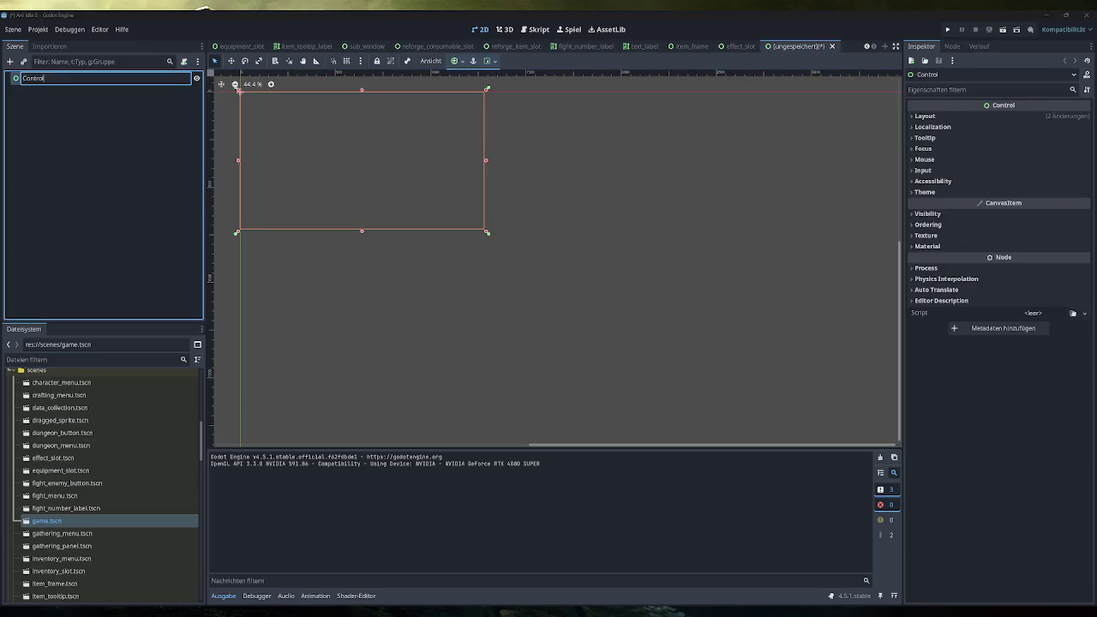
{"action": "type", "text": "Effect_"}
{"action": "type", "text": "Tooltip"}
{"action": "key", "text": "Return"}
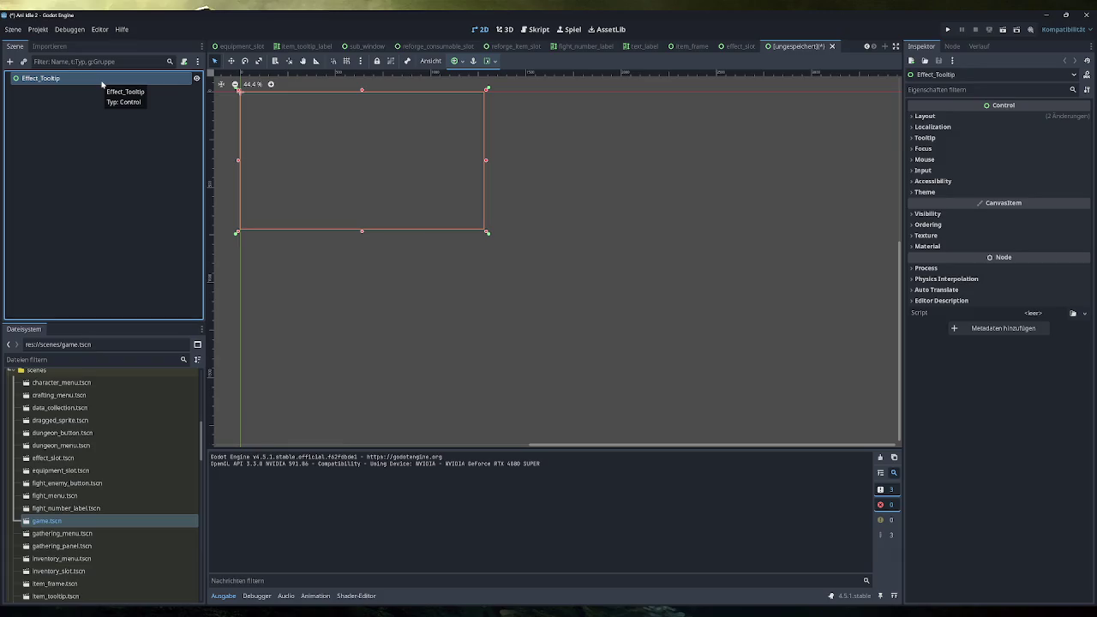
{"action": "key", "text": "ctrl+s"}
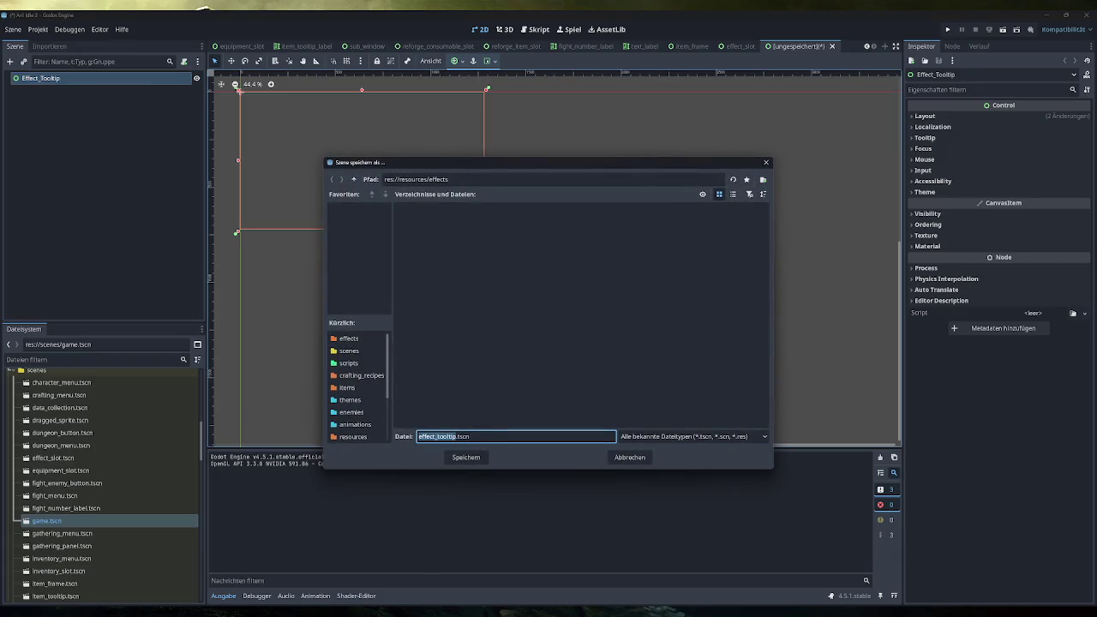
Step: Save the scene as effect_tooltip.tscn in the res://scenes folder
{"action": "left_click", "coordinate": [354, 181]}
{"action": "double_click", "coordinate": [354, 181]}
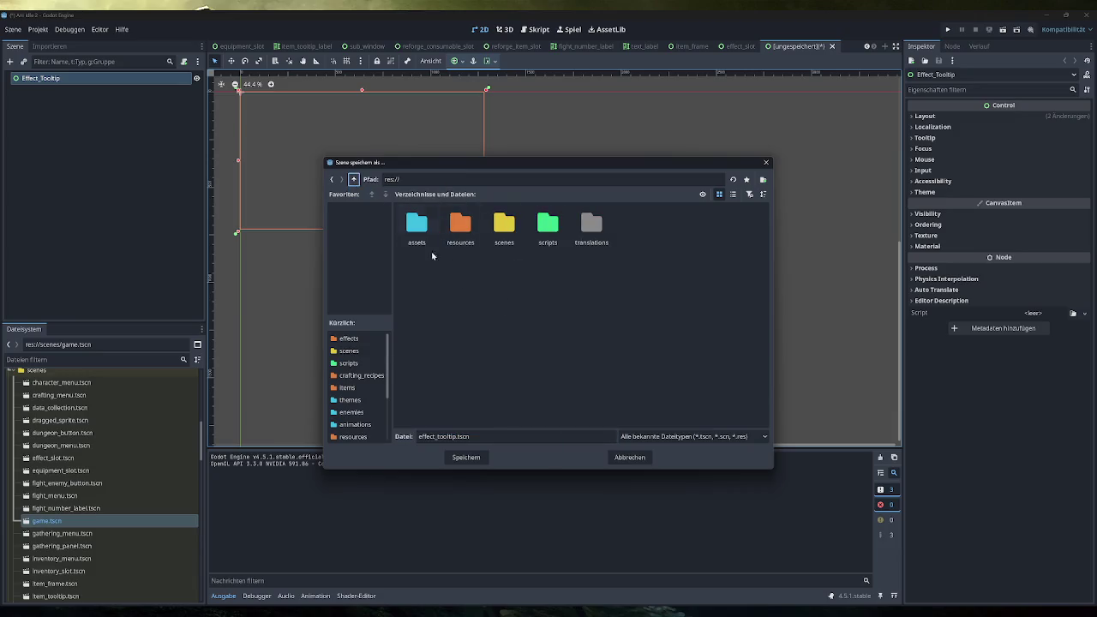
{"action": "double_click", "coordinate": [520, 249]}
{"action": "key", "text": "Return"}
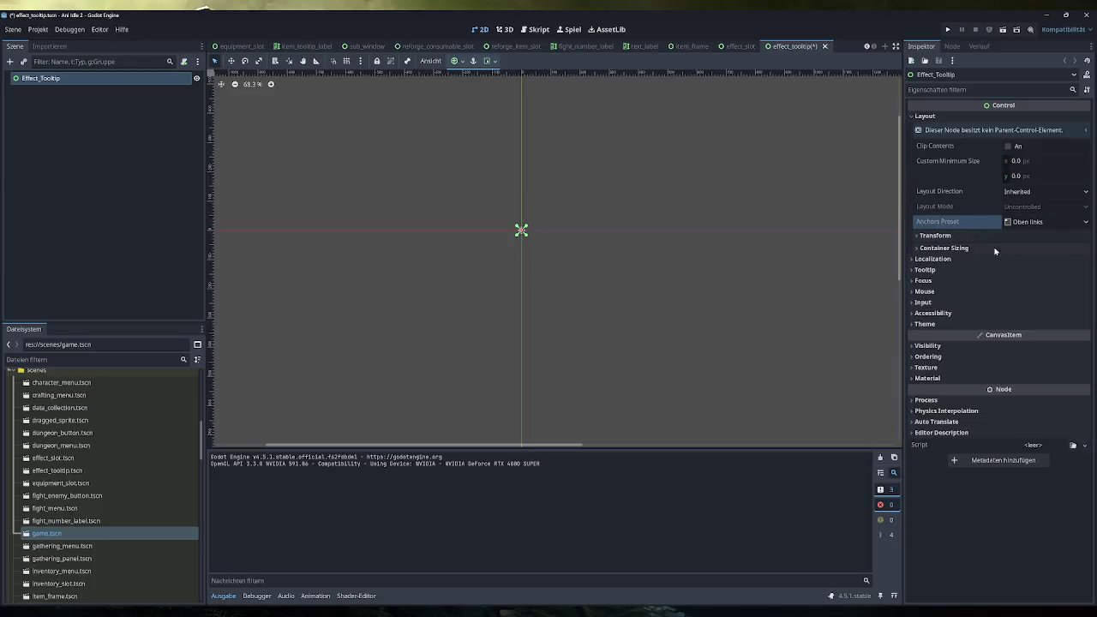
Step: Collapse the Inspector's Layout group and bring up the add-child-node dialog
{"action": "left_click", "coordinate": [930, 116]}
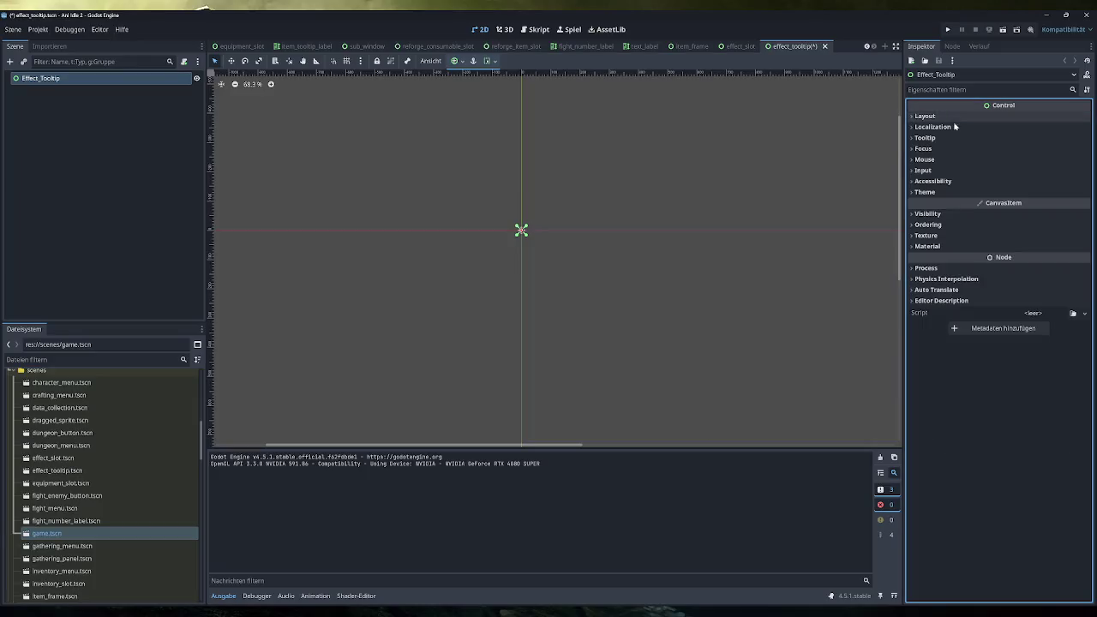
{"action": "scroll", "coordinate": [534, 240], "scroll_direction": "up", "scroll_amount": 7}
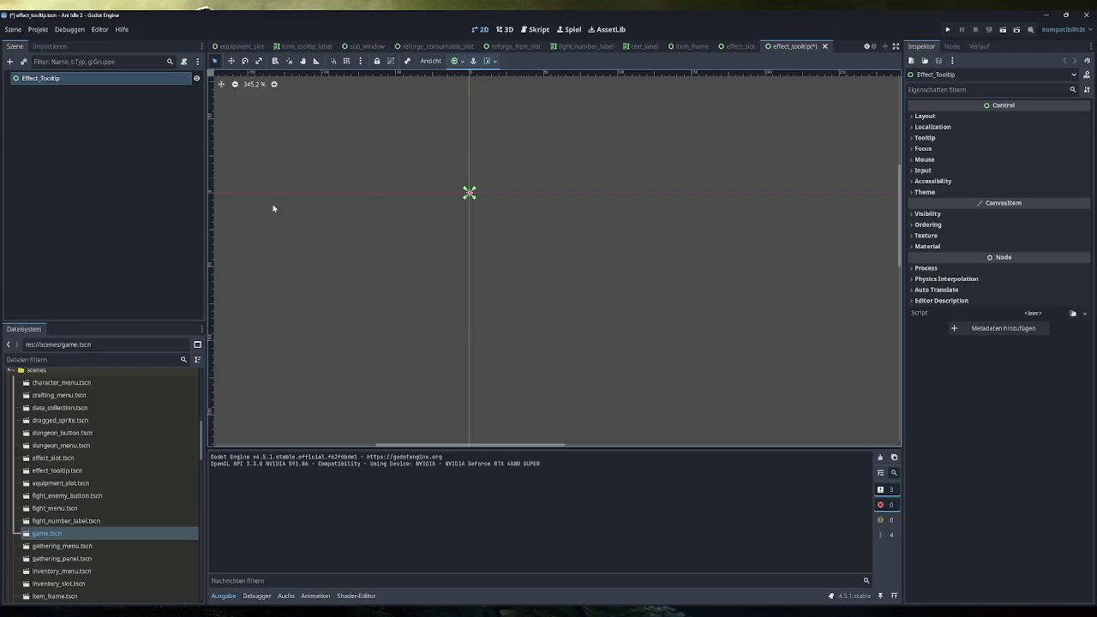
{"action": "key", "text": "ctrl+a"}
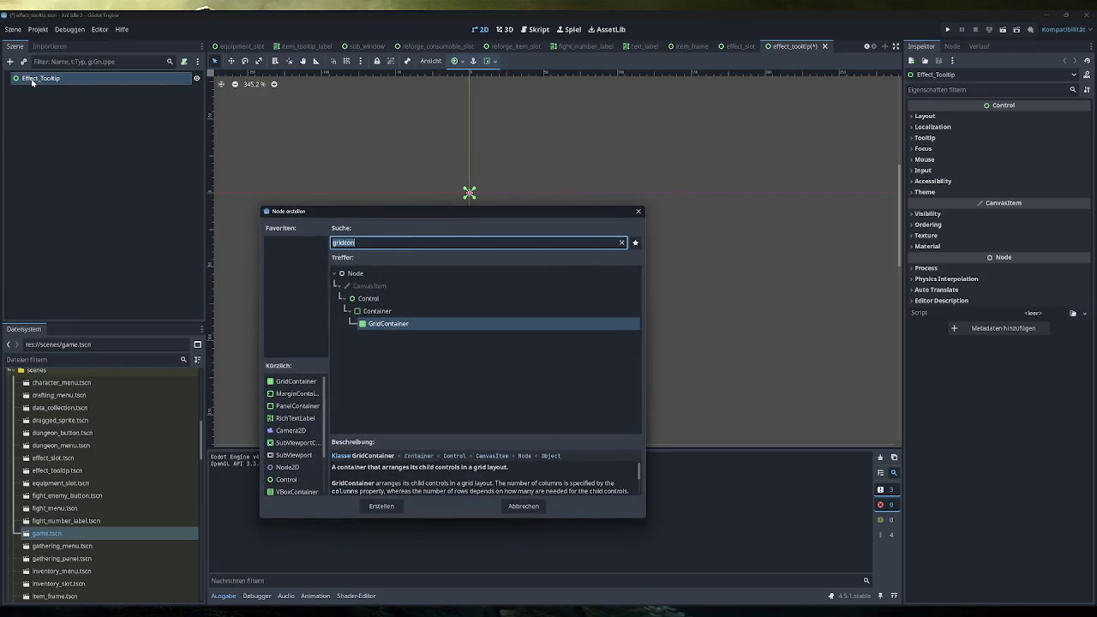
Step: Add a PanelContainer child node to the tooltip
{"action": "type", "text": "panel"}
{"action": "key", "text": "Down"}
{"action": "key", "text": "Return"}
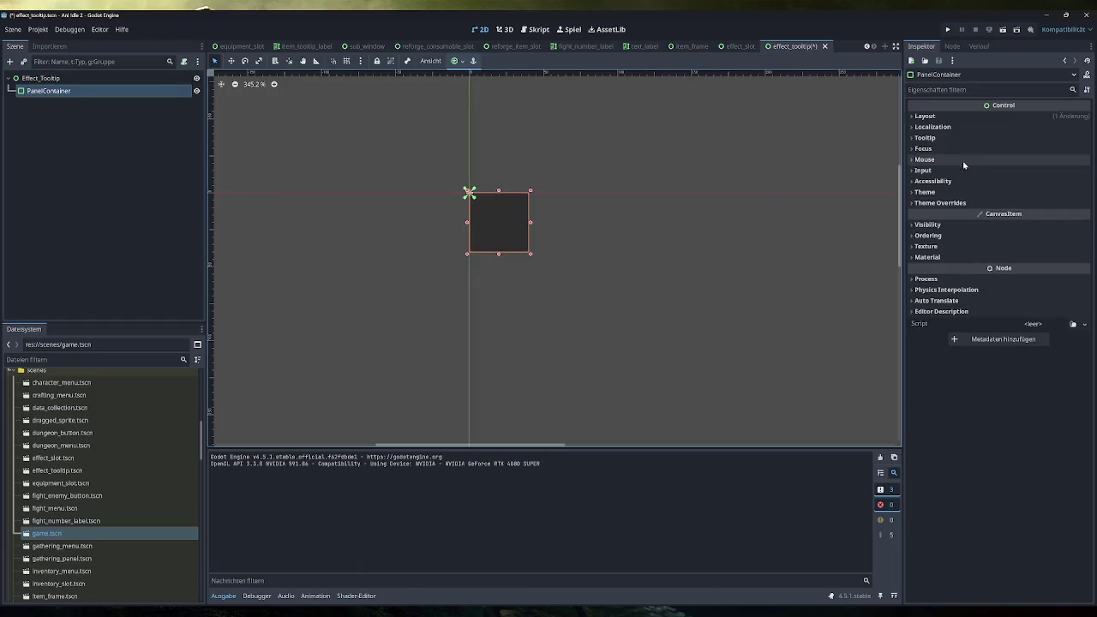
Step: Give the PanelContainer a new StyleBoxFlat panel override with background colour #333333
{"action": "left_click", "coordinate": [951, 204]}
{"action": "left_click", "coordinate": [958, 215]}
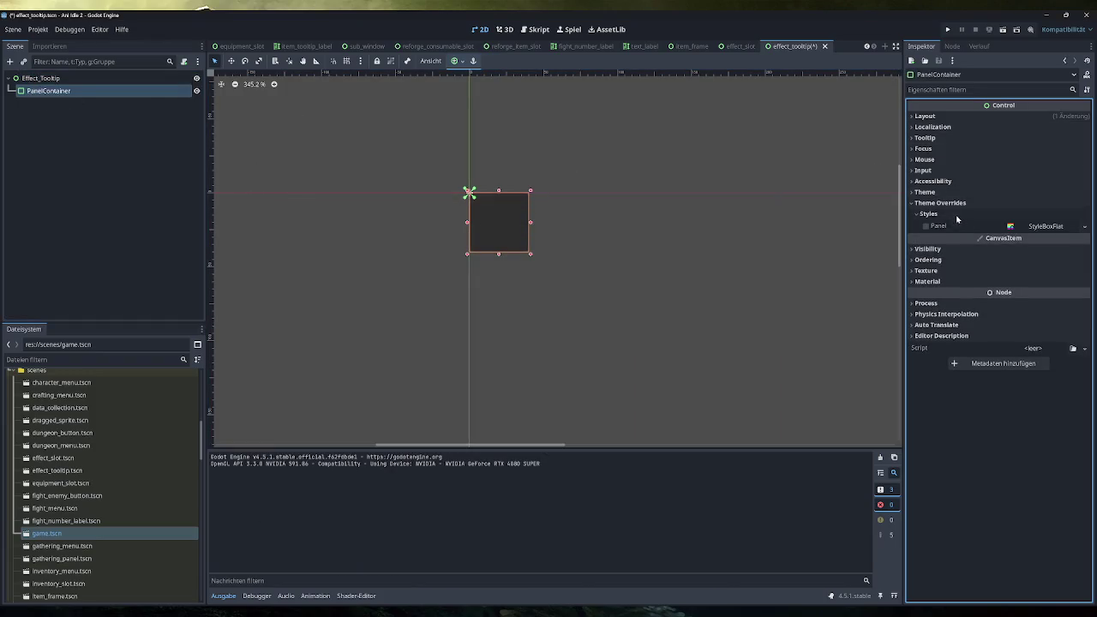
{"action": "left_click", "coordinate": [1051, 226]}
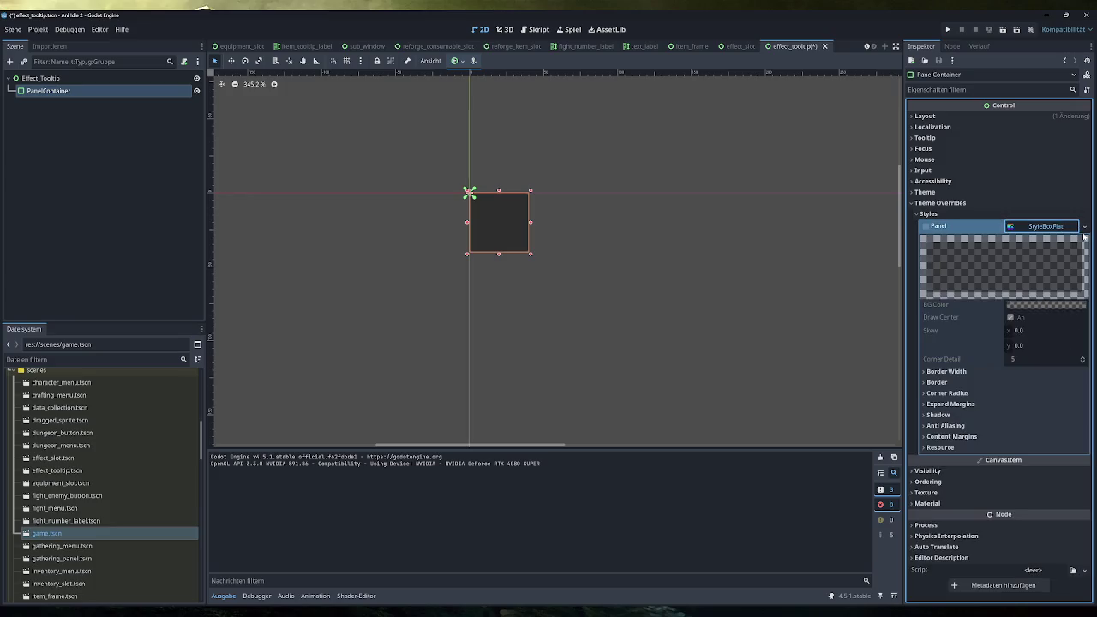
{"action": "left_click", "coordinate": [1085, 227]}
{"action": "left_click", "coordinate": [1050, 274]}
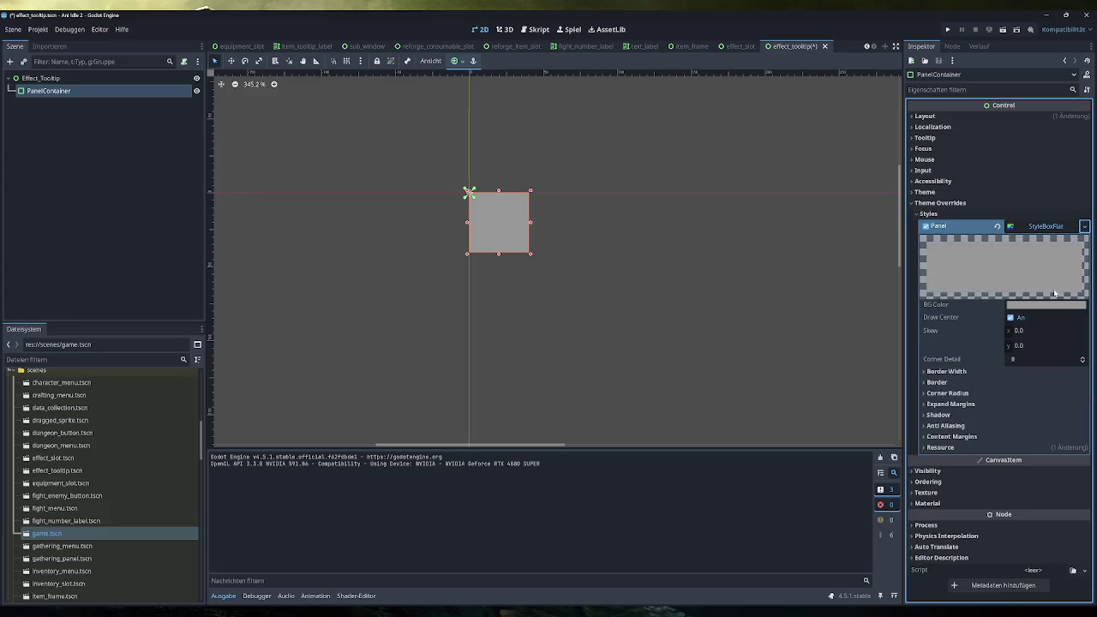
{"action": "left_click", "coordinate": [1046, 304]}
{"action": "type", "text": "333333"}
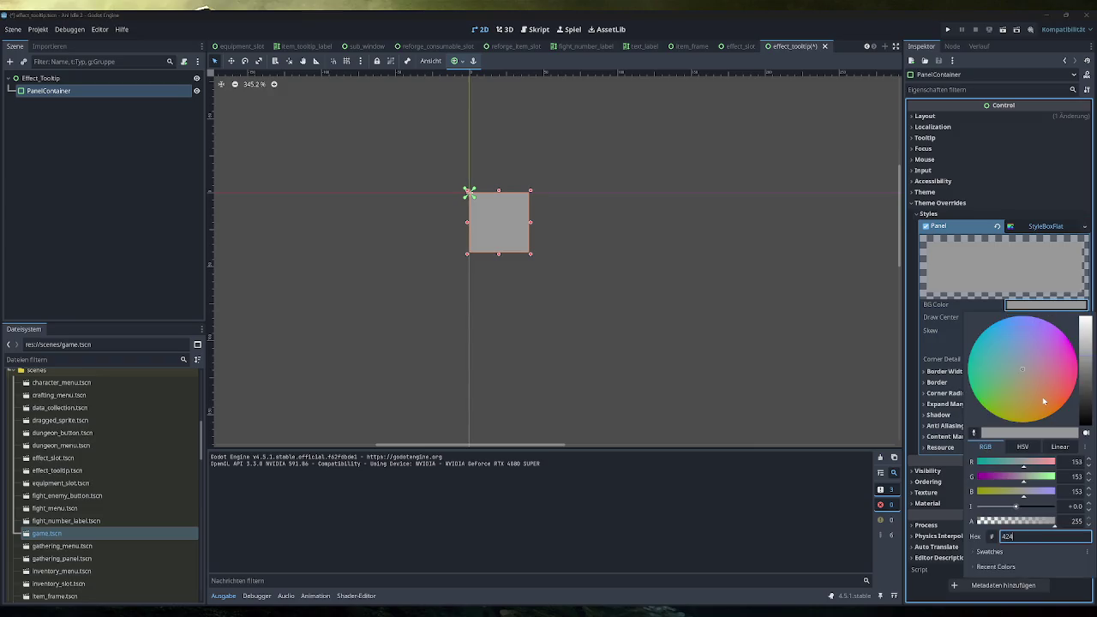
{"action": "key", "text": "Return"}
{"action": "scroll", "coordinate": [536, 207], "scroll_direction": "up", "scroll_amount": 2}
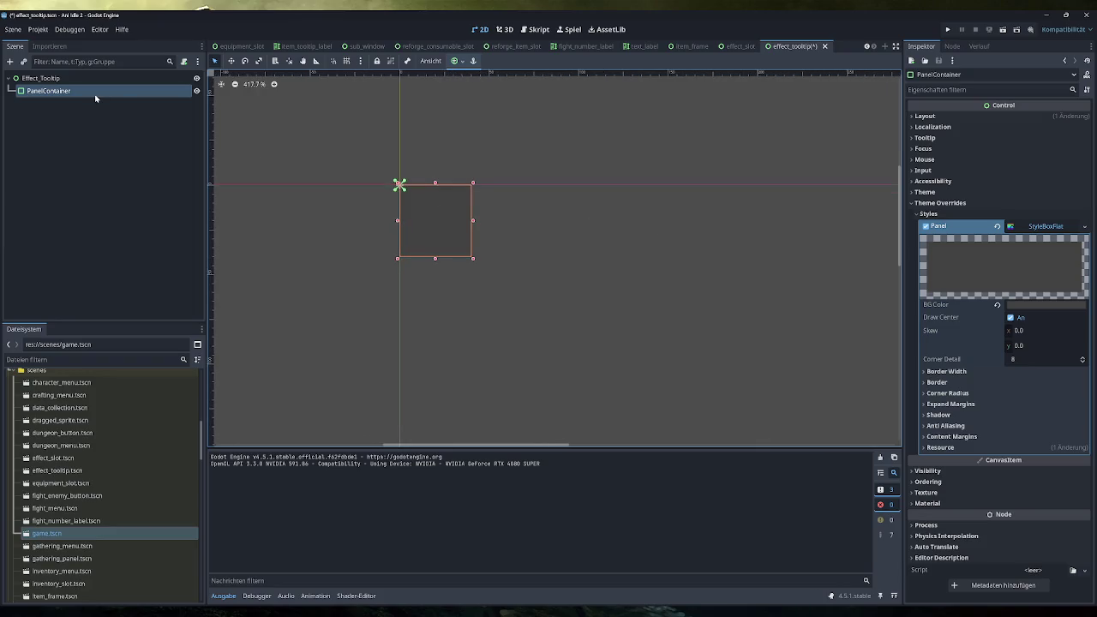
{"action": "left_click", "coordinate": [10, 62]}
Step: Add a MarginContainer under the PanelContainer and set its margin constant overrides to 4
{"action": "type", "text": "margin"}
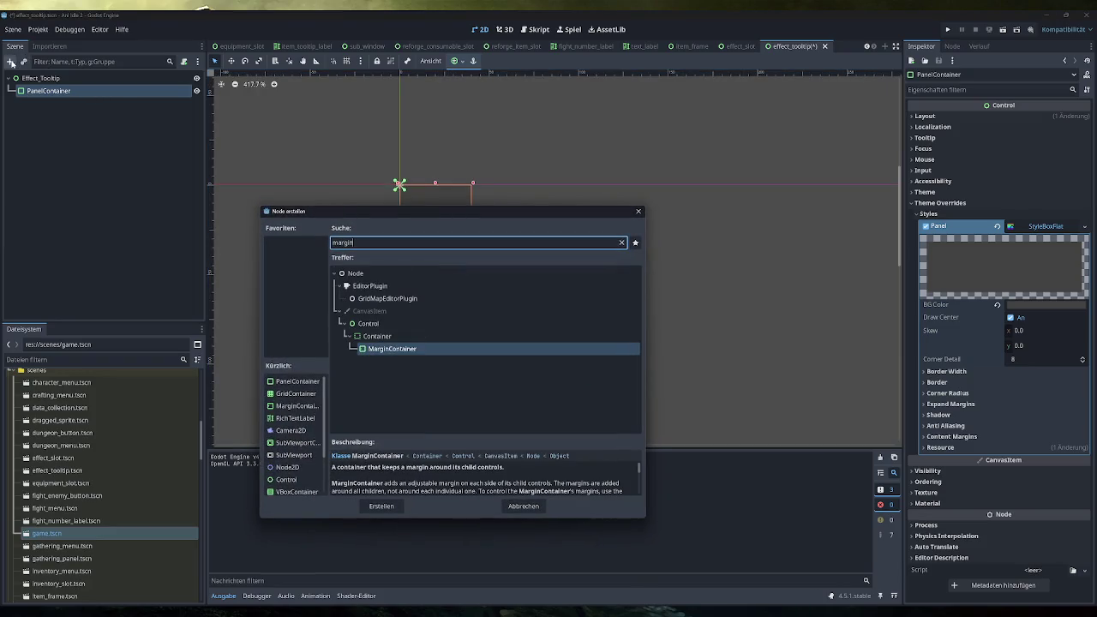
{"action": "key", "text": "Return"}
{"action": "left_click", "coordinate": [969, 202]}
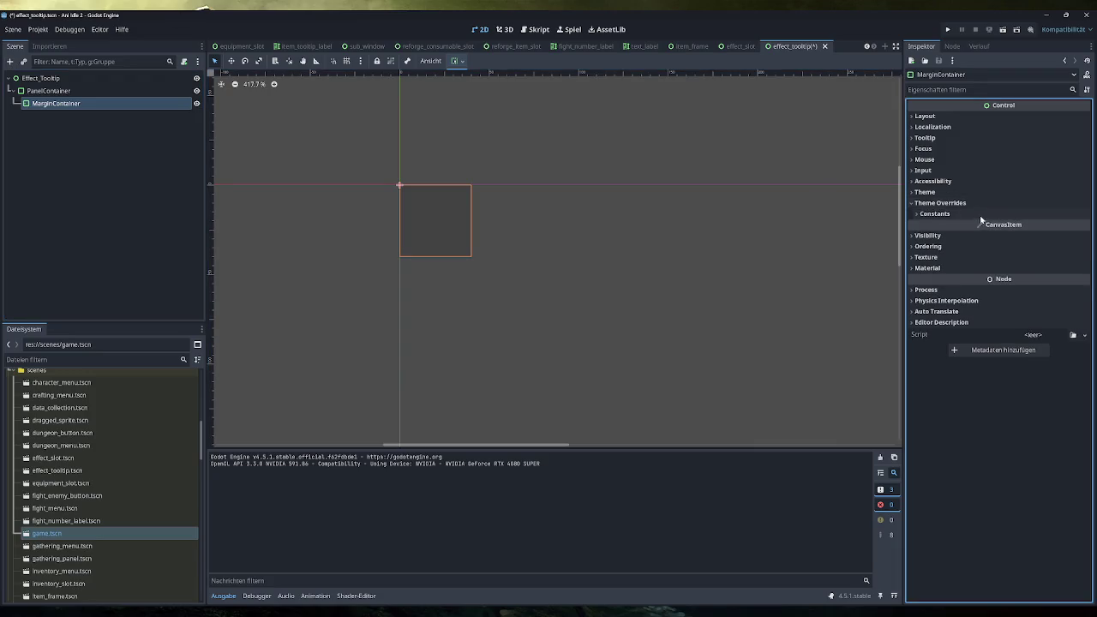
{"action": "left_click", "coordinate": [980, 215]}
{"action": "left_click", "coordinate": [1023, 223]}
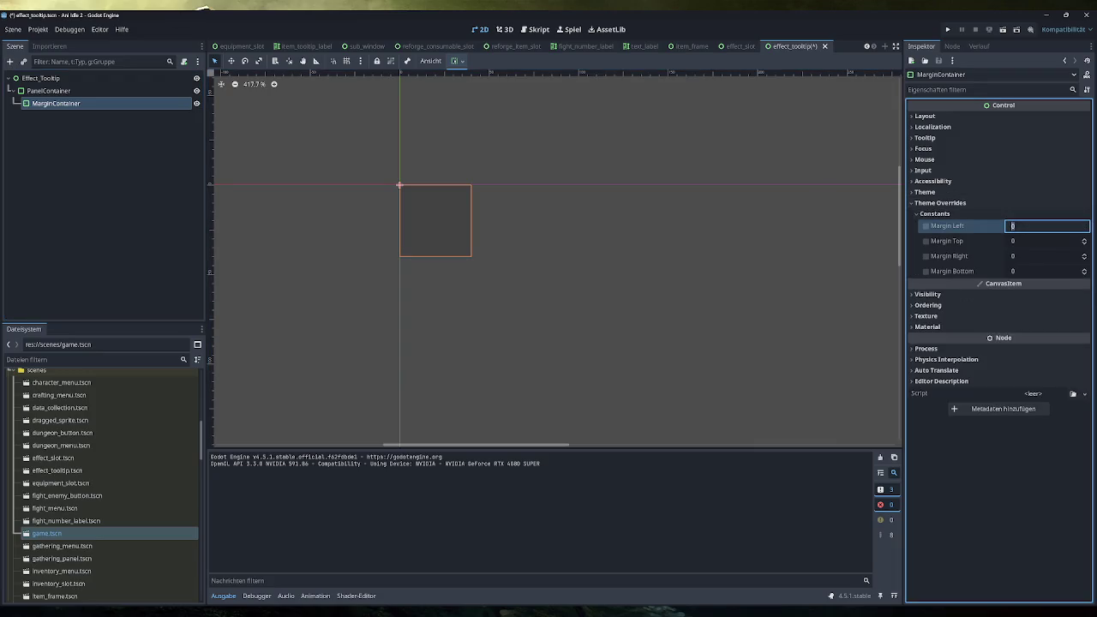
{"action": "type", "text": "4"}
{"action": "key", "text": "Tab"}
{"action": "key", "text": "Tab"}
{"action": "key", "text": "Tab"}
Step: Check the PanelContainer and MarginContainer, then switch to the item_frame scene
{"action": "left_click", "coordinate": [100, 92]}
{"action": "left_click", "coordinate": [102, 101]}
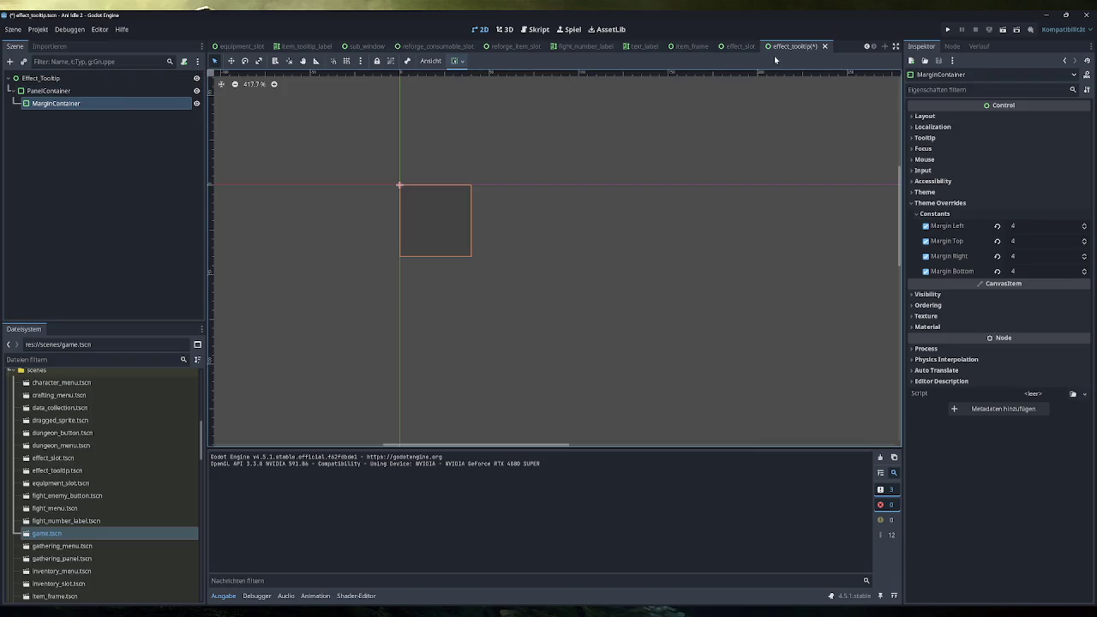
{"action": "left_click", "coordinate": [699, 48]}
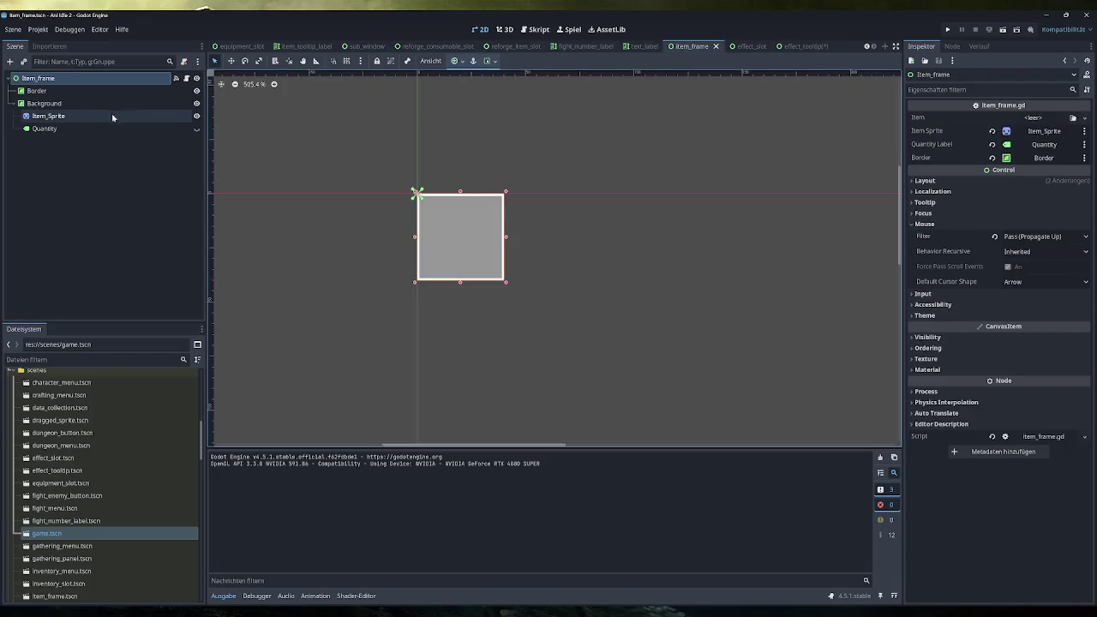
Step: Go through the scene tabs to sub_window and select its Window_Border node for copying
{"action": "left_click", "coordinate": [587, 46]}
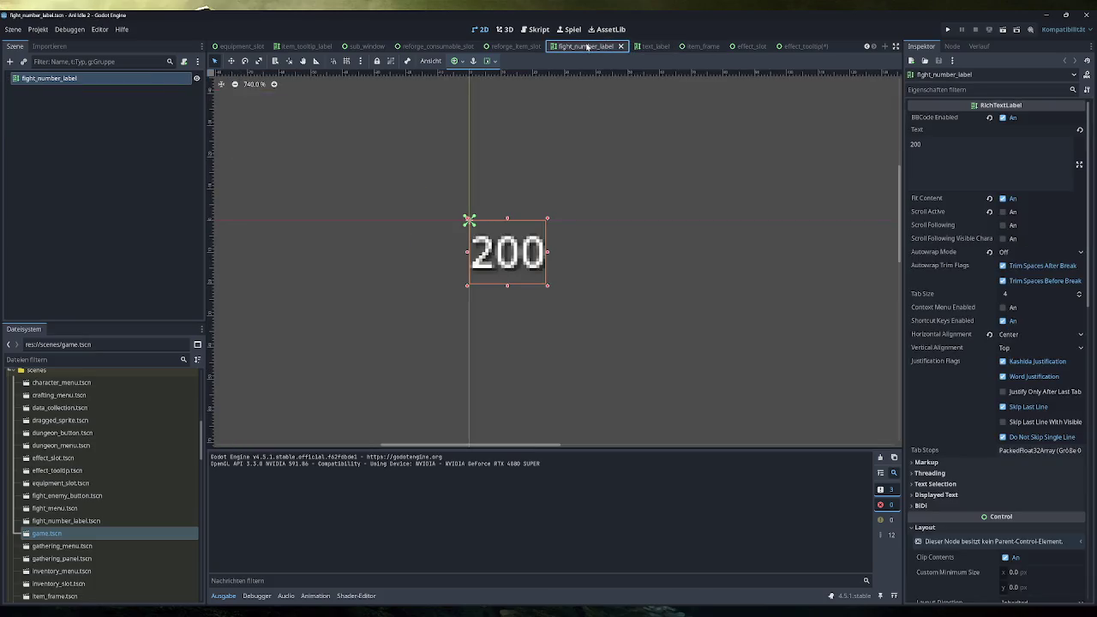
{"action": "left_click", "coordinate": [513, 47]}
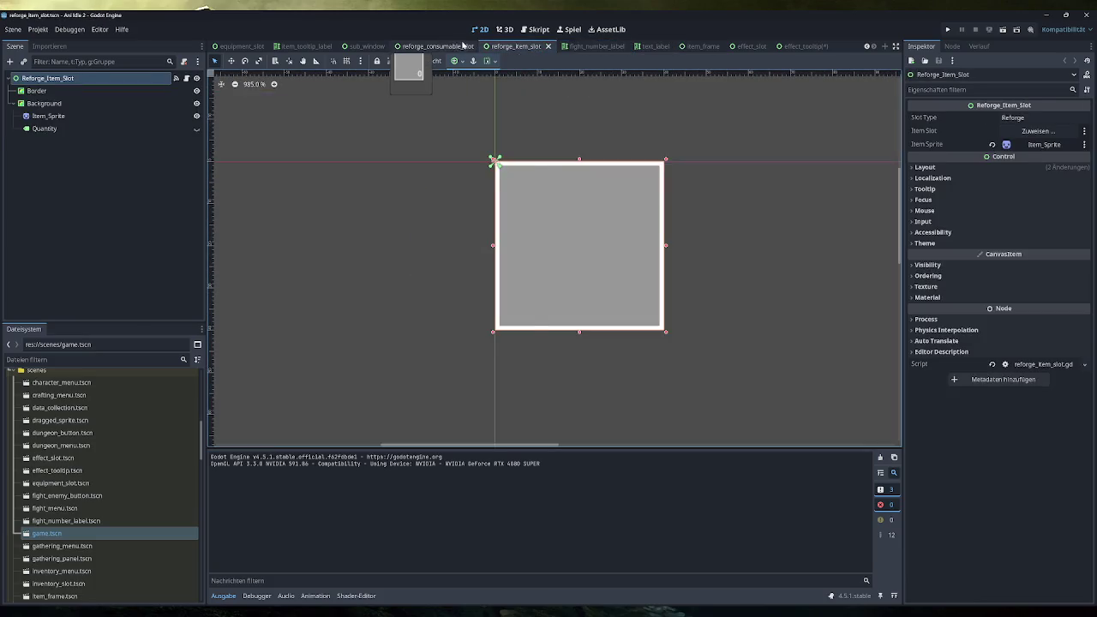
{"action": "left_click", "coordinate": [463, 46]}
{"action": "left_click", "coordinate": [367, 46]}
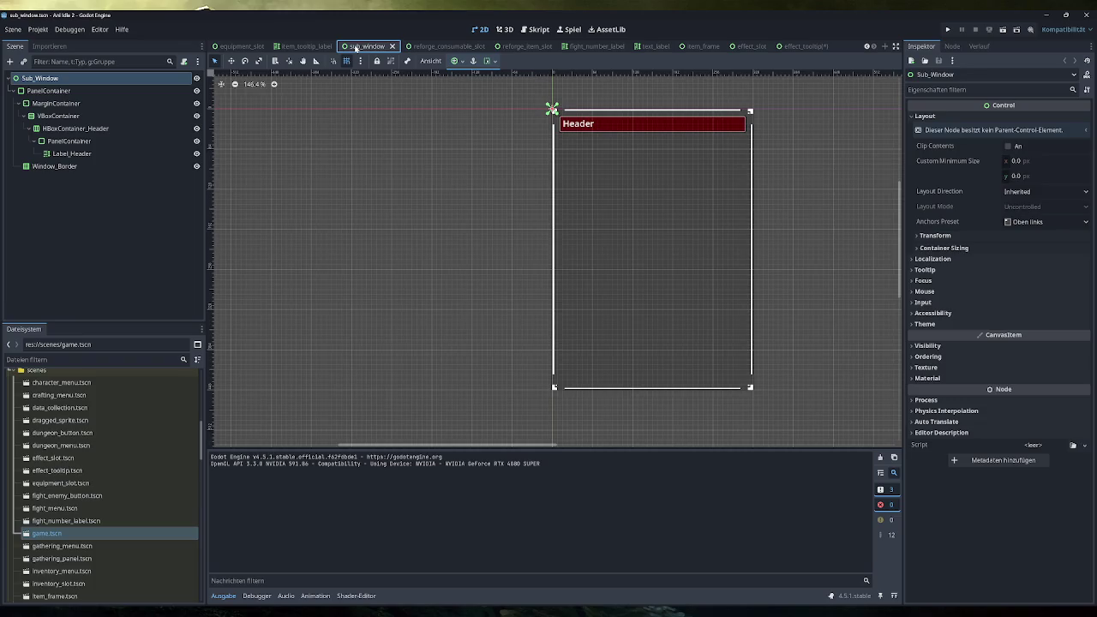
{"action": "left_click", "coordinate": [73, 167]}
Step: Paste Window_Border into effect_tooltip and make it a child of the PanelContainer
{"action": "left_click", "coordinate": [776, 49]}
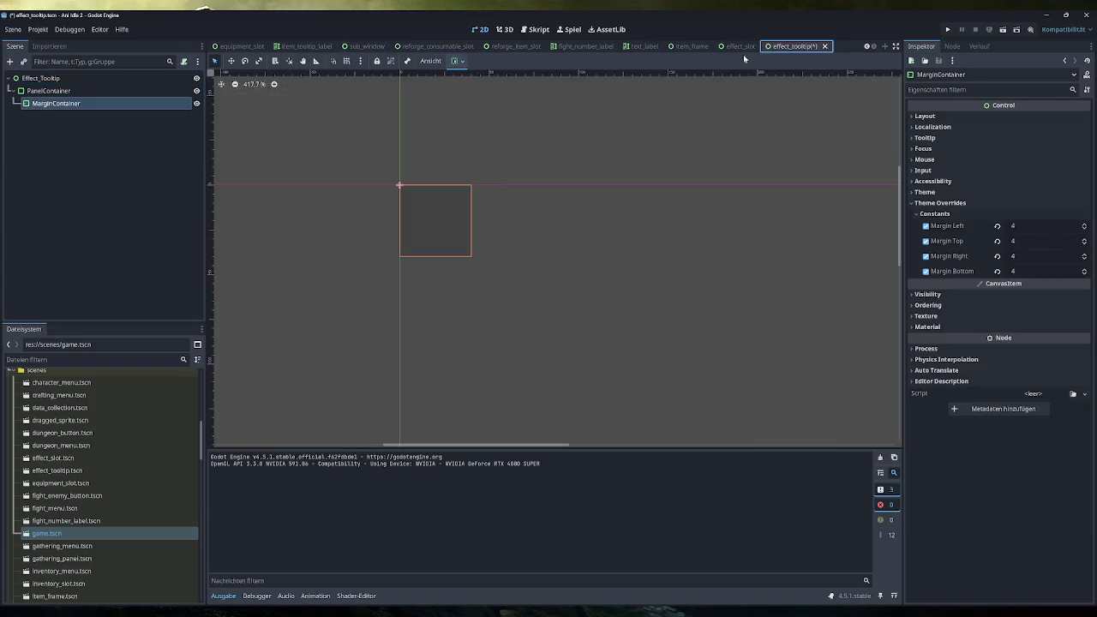
{"action": "left_click", "coordinate": [49, 90]}
{"action": "key", "text": "ctrl+v"}
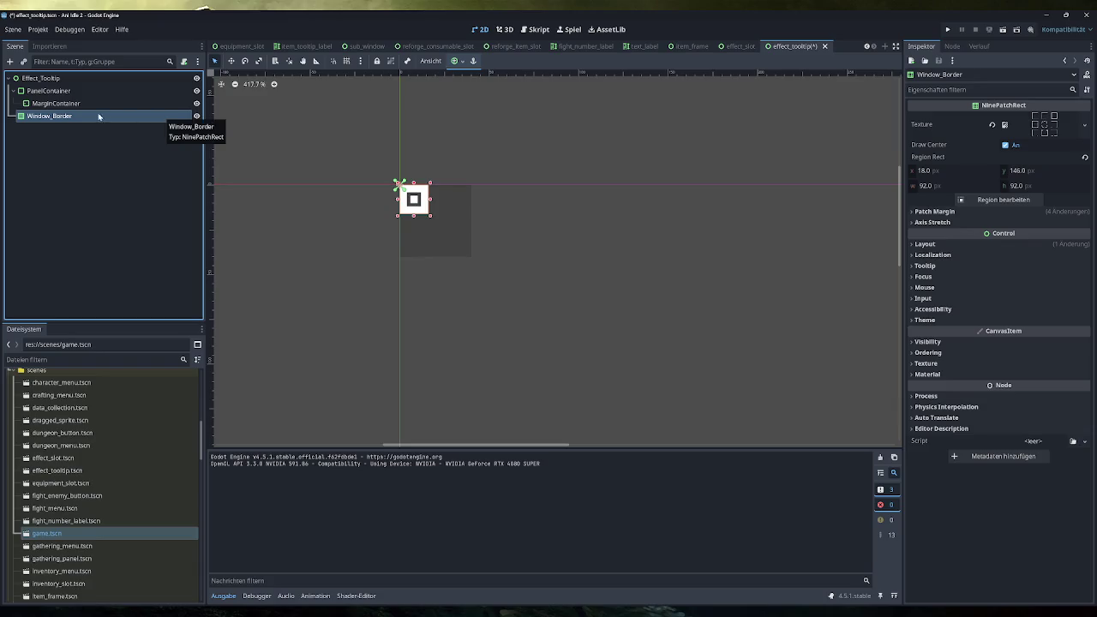
{"action": "left_click", "coordinate": [49, 90]}
{"action": "left_click_drag", "start_coordinate": [59, 116], "coordinate": [52, 90]}
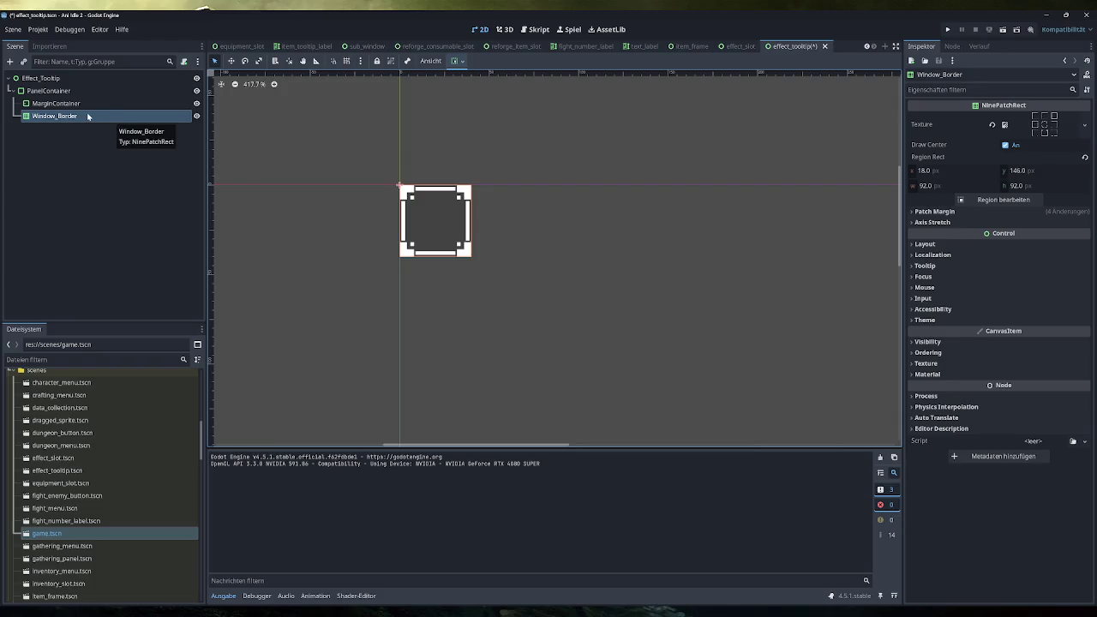
Step: Cancel a new child under the MarginContainer and switch to the effect_slot scene
{"action": "left_click", "coordinate": [84, 104]}
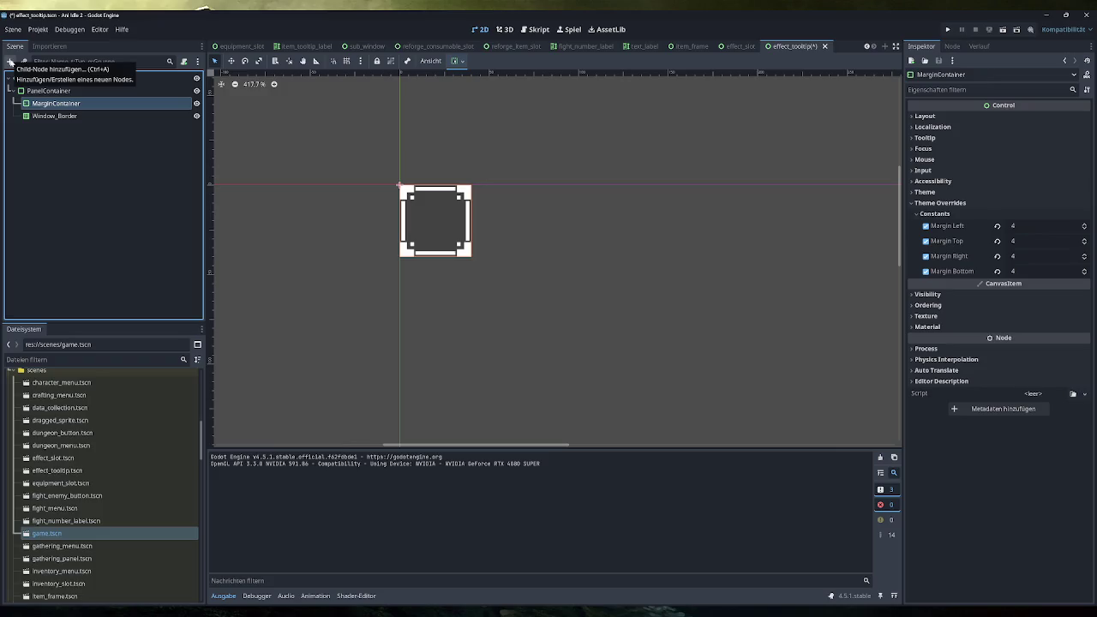
{"action": "left_click", "coordinate": [11, 62]}
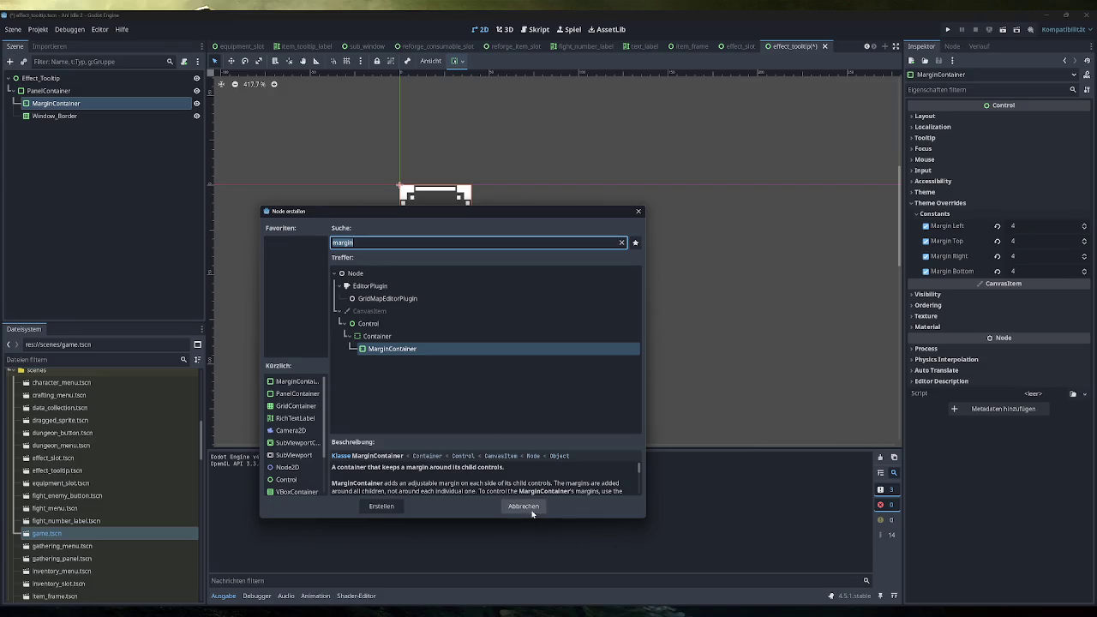
{"action": "left_click", "coordinate": [524, 507]}
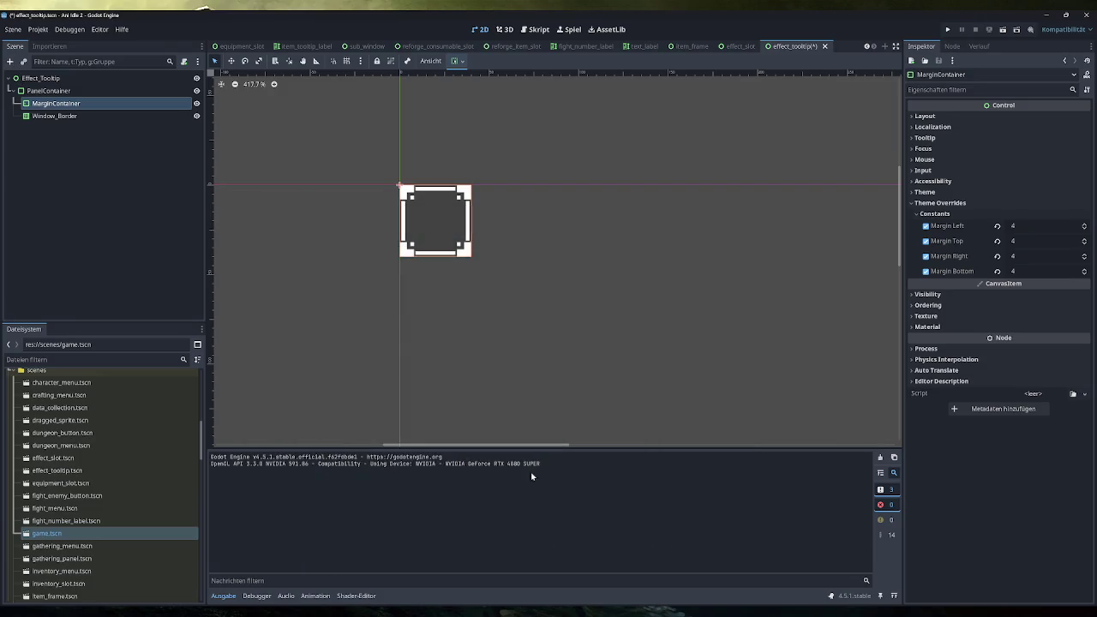
{"action": "left_click", "coordinate": [733, 46]}
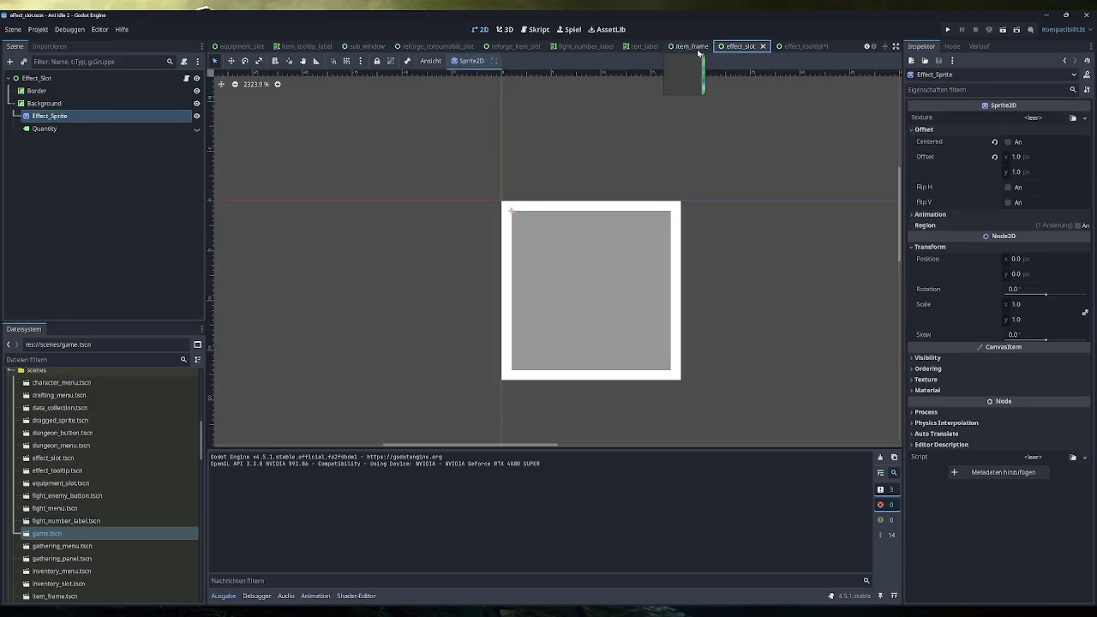
Step: Switch via reforge_consumable_slot to the sub_window scene showing its red Header bar
{"action": "left_click", "coordinate": [433, 46]}
{"action": "left_click", "coordinate": [366, 47]}
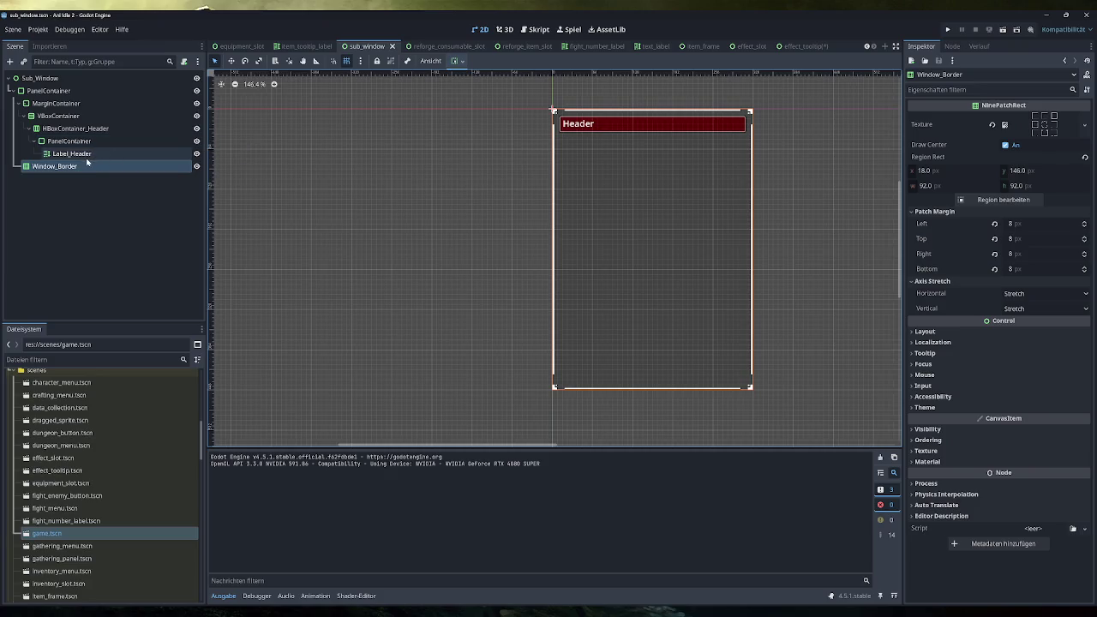
Step: Bring HBoxContainer_Header from sub_window into effect_tooltip and select the tooltip's PanelContainer
{"action": "left_click", "coordinate": [72, 129]}
{"action": "left_click", "coordinate": [69, 140]}
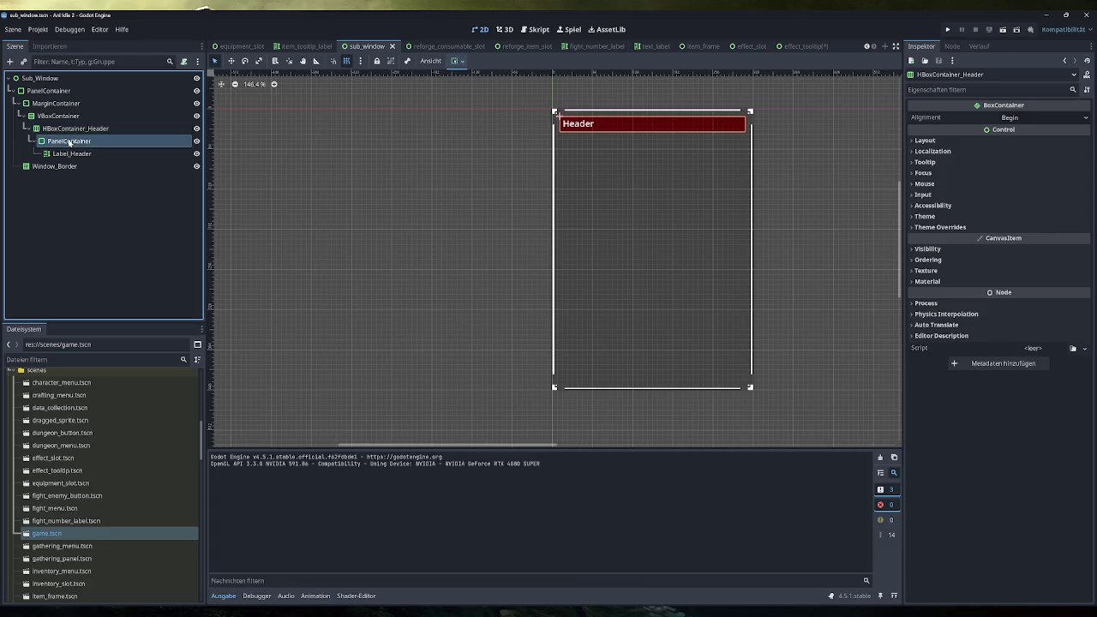
{"action": "left_click", "coordinate": [75, 128]}
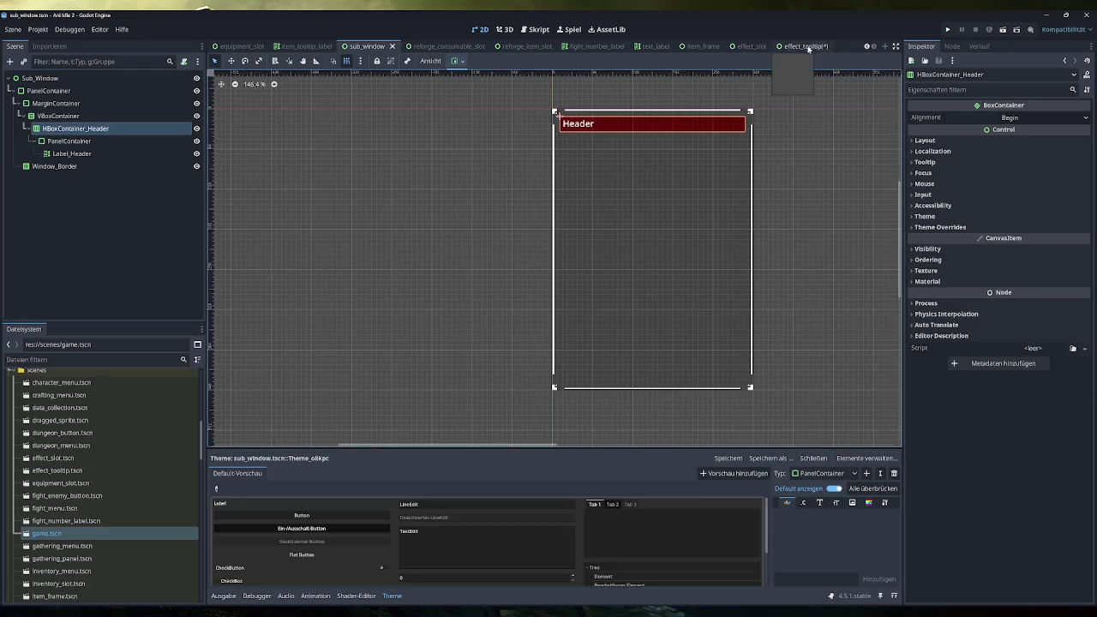
{"action": "left_click", "coordinate": [797, 45]}
{"action": "left_click", "coordinate": [72, 116]}
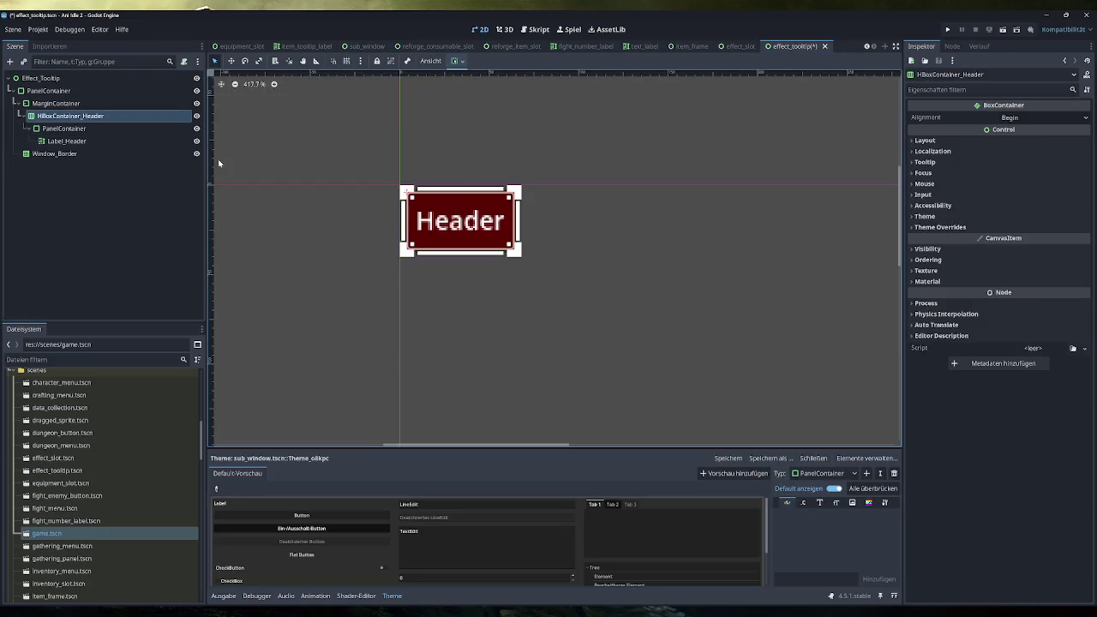
{"action": "left_click", "coordinate": [49, 90]}
Step: Set the PanelContainer's Custom Minimum Size to 200 × 400
{"action": "left_click", "coordinate": [1029, 117]}
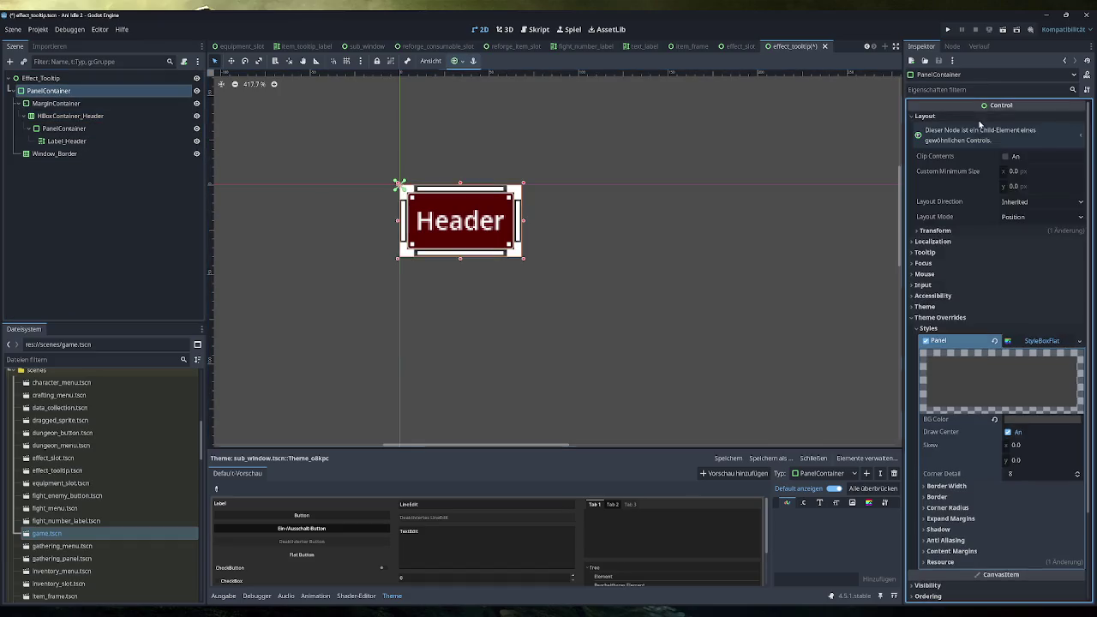
{"action": "left_click", "coordinate": [1017, 172]}
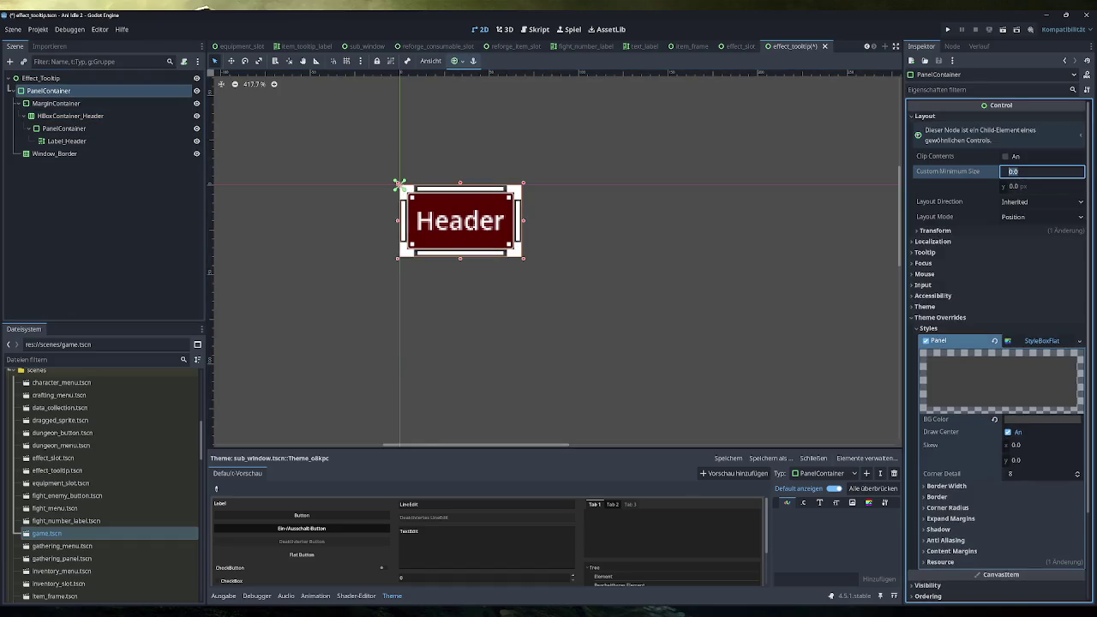
{"action": "type", "text": "200"}
{"action": "key", "text": "Return"}
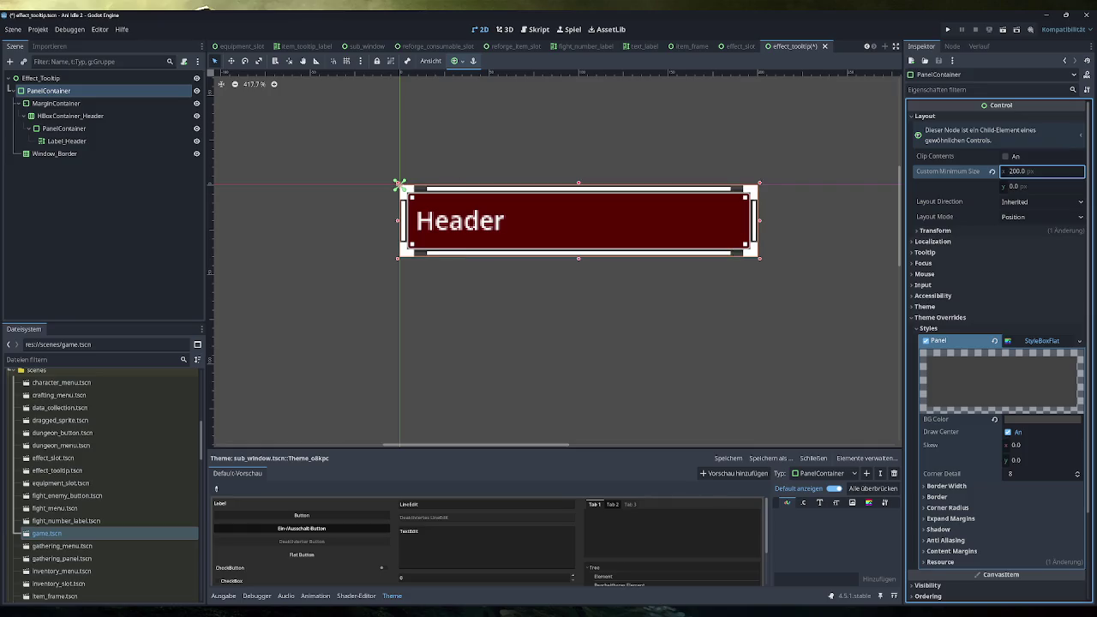
{"action": "left_click", "coordinate": [1022, 186]}
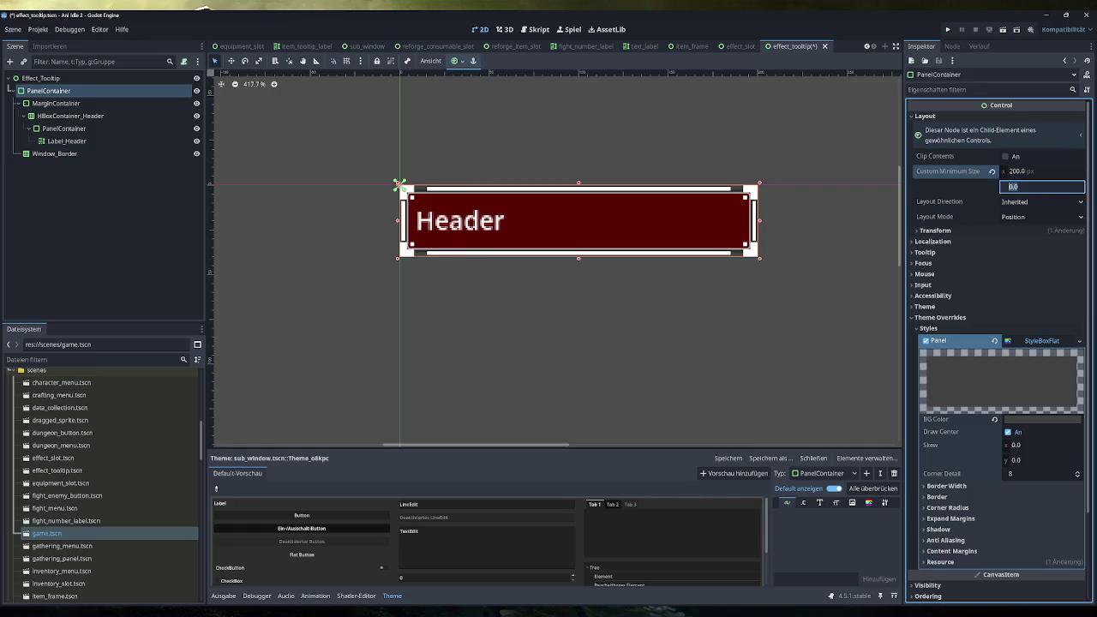
{"action": "type", "text": "400"}
{"action": "key", "text": "Return"}
{"action": "scroll", "coordinate": [784, 322], "scroll_direction": "down", "scroll_amount": 1}
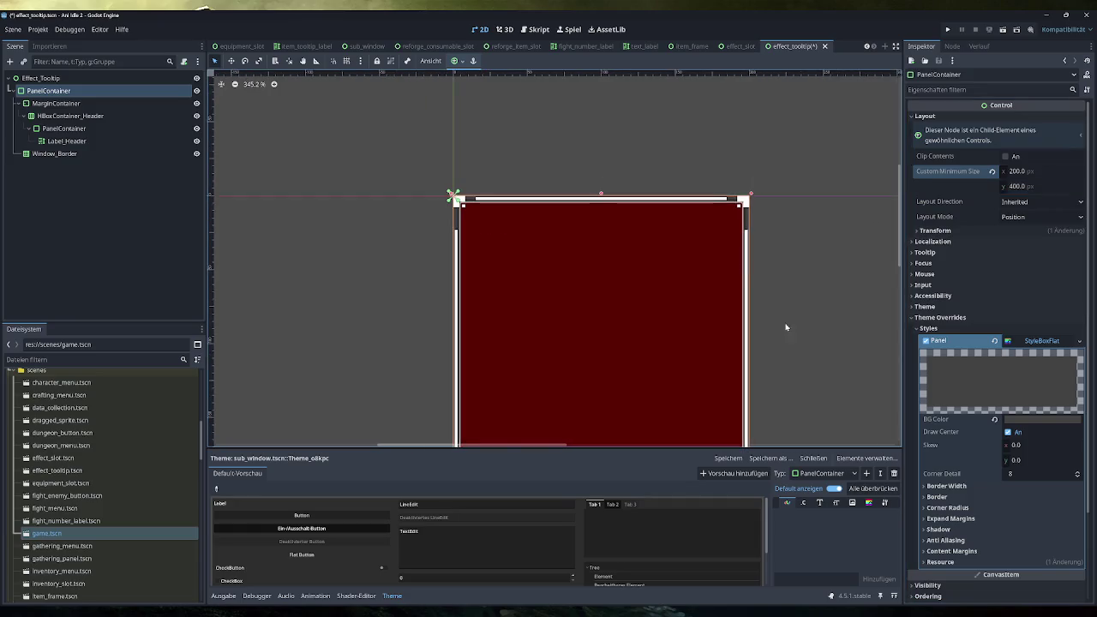
Step: Try a minimum width of 100 with minimum heights of 200 and 150
{"action": "left_click", "coordinate": [1020, 186]}
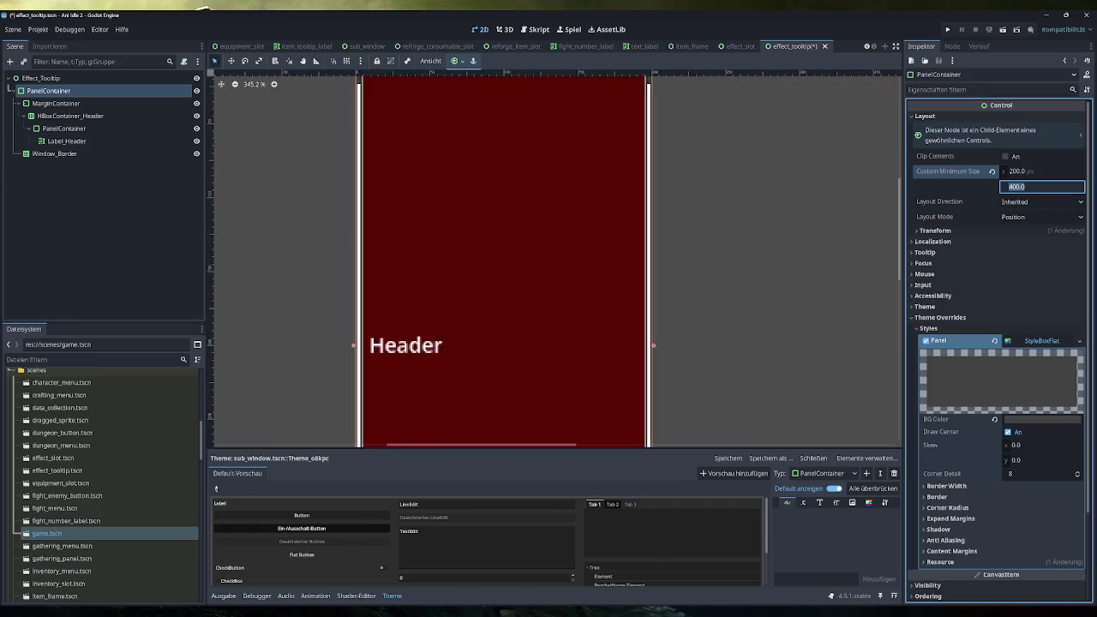
{"action": "left_click", "coordinate": [1025, 172]}
{"action": "type", "text": "100"}
{"action": "key", "text": "Return"}
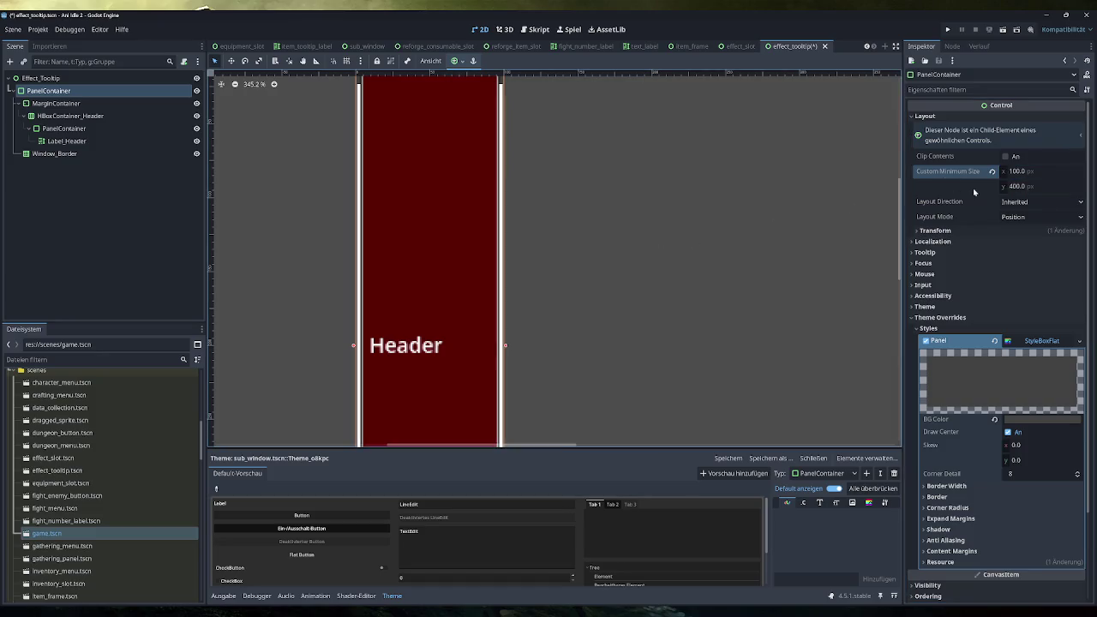
{"action": "left_click", "coordinate": [1021, 186]}
{"action": "type", "text": "200"}
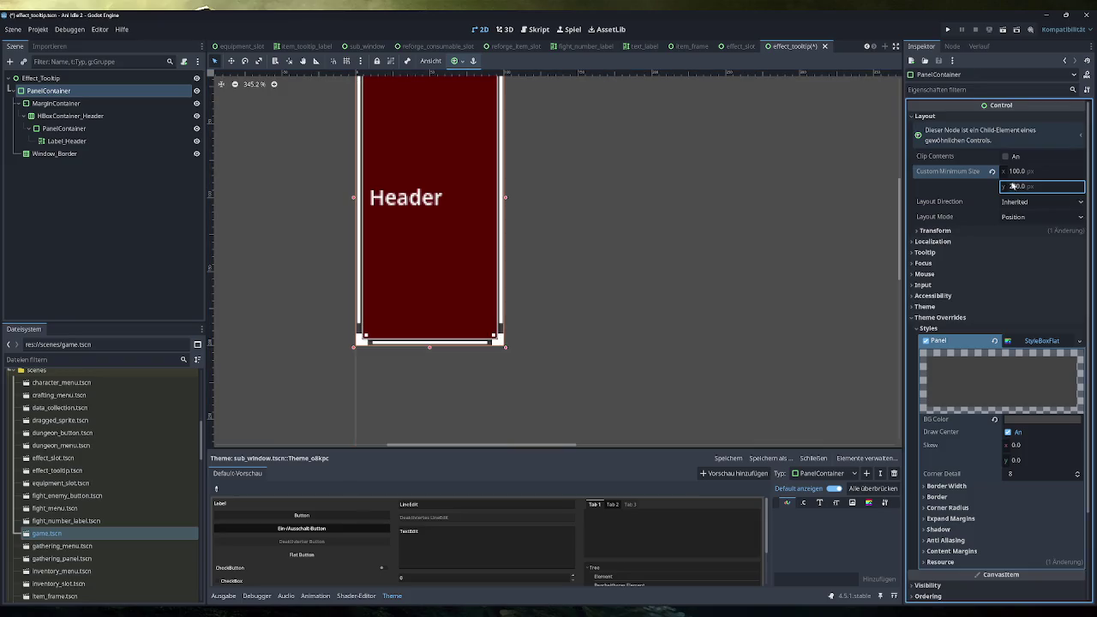
{"action": "key", "text": "Return"}
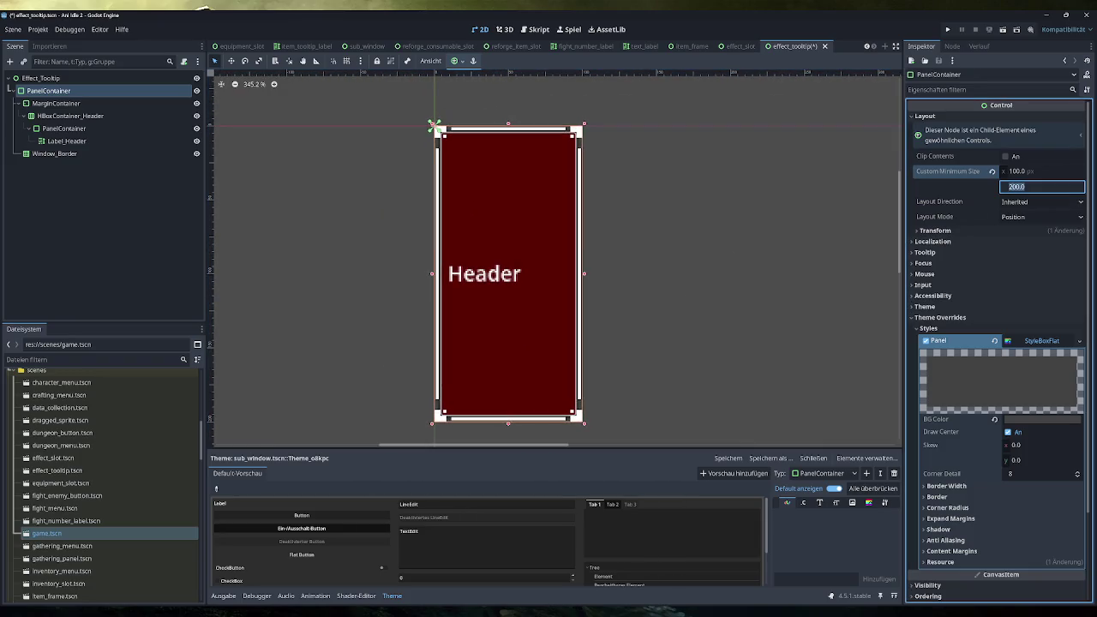
{"action": "type", "text": "150"}
{"action": "key", "text": "Return"}
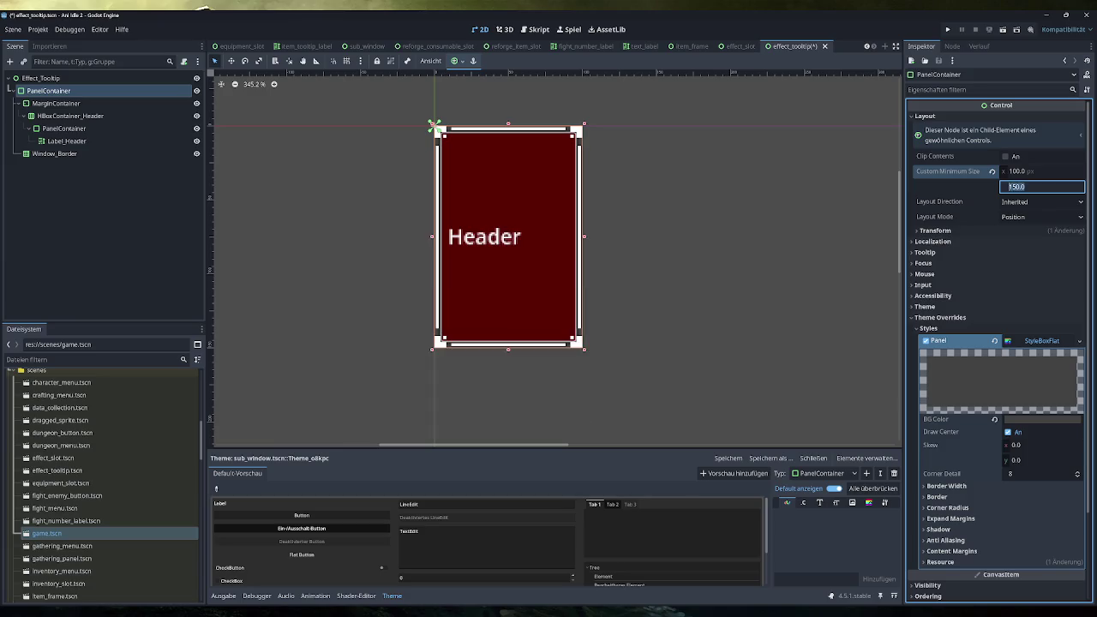
Step: Try width 150 with heights 200 and 100, then revert Custom Minimum Size to 0,0
{"action": "left_click", "coordinate": [1016, 171]}
{"action": "type", "text": "150"}
{"action": "key", "text": "Return"}
{"action": "left_click", "coordinate": [1024, 182]}
{"action": "type", "text": "200"}
{"action": "key", "text": "Return"}
{"action": "type", "text": "100"}
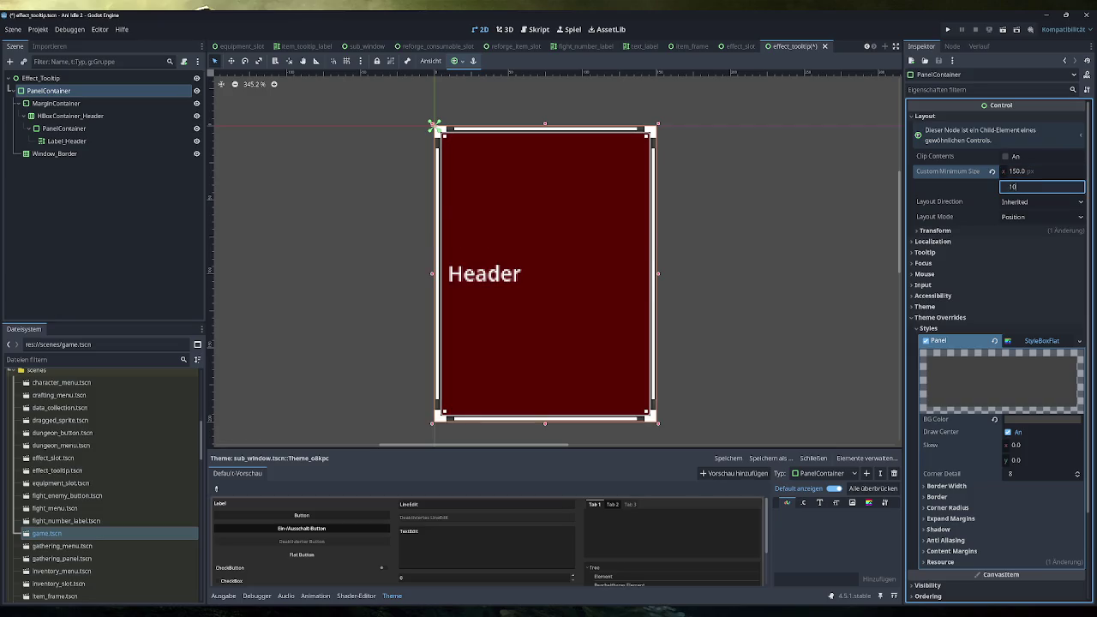
{"action": "key", "text": "Return"}
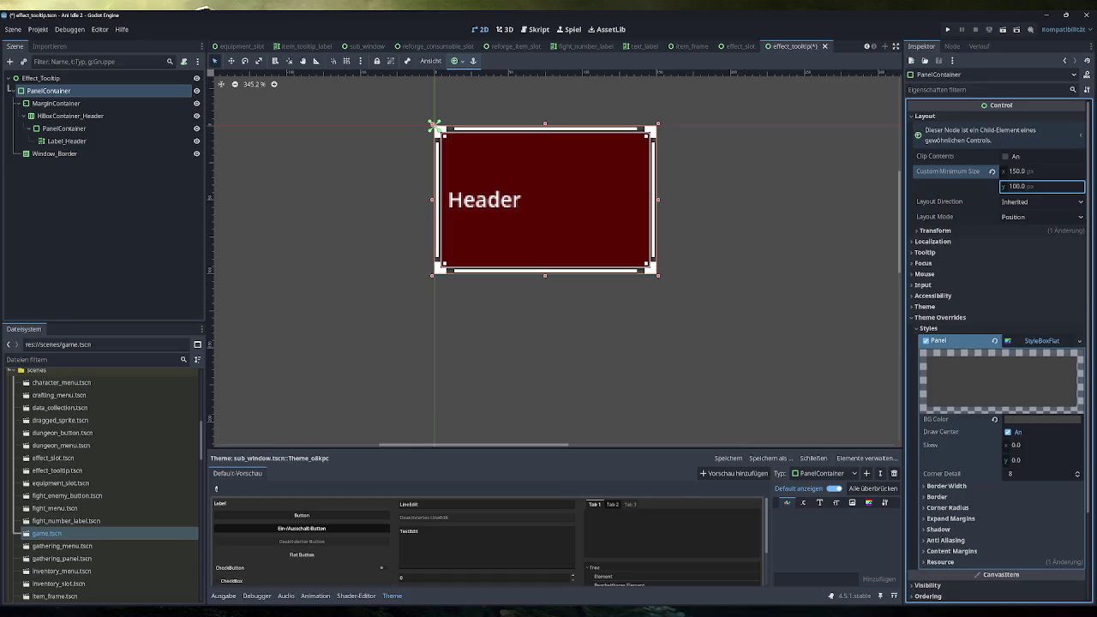
{"action": "left_click", "coordinate": [993, 173]}
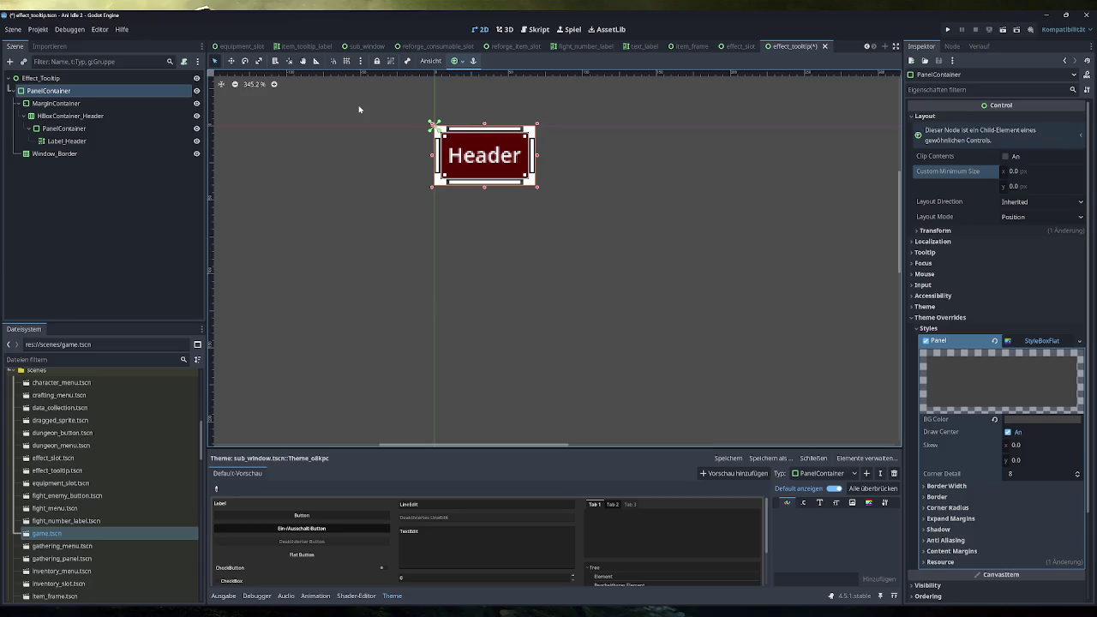
Step: Set the PanelContainer's Custom Minimum Size height to 80 px
{"action": "left_click_drag", "start_coordinate": [1014, 191], "coordinate": [1073, 191]}
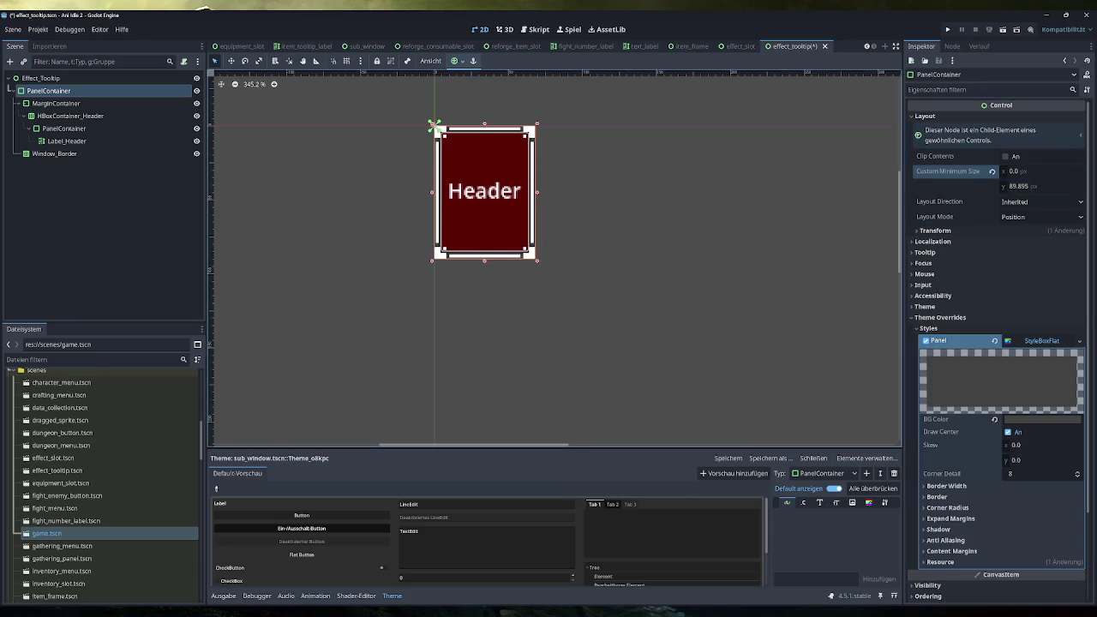
{"action": "left_click", "coordinate": [1022, 190]}
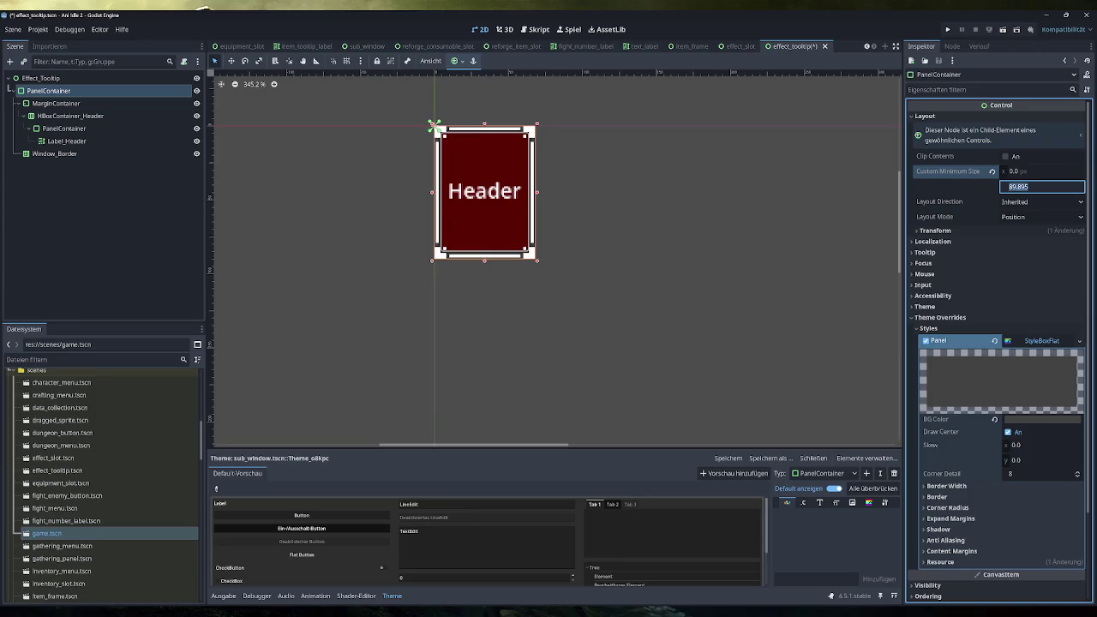
{"action": "type", "text": "80"}
{"action": "key", "text": "Return"}
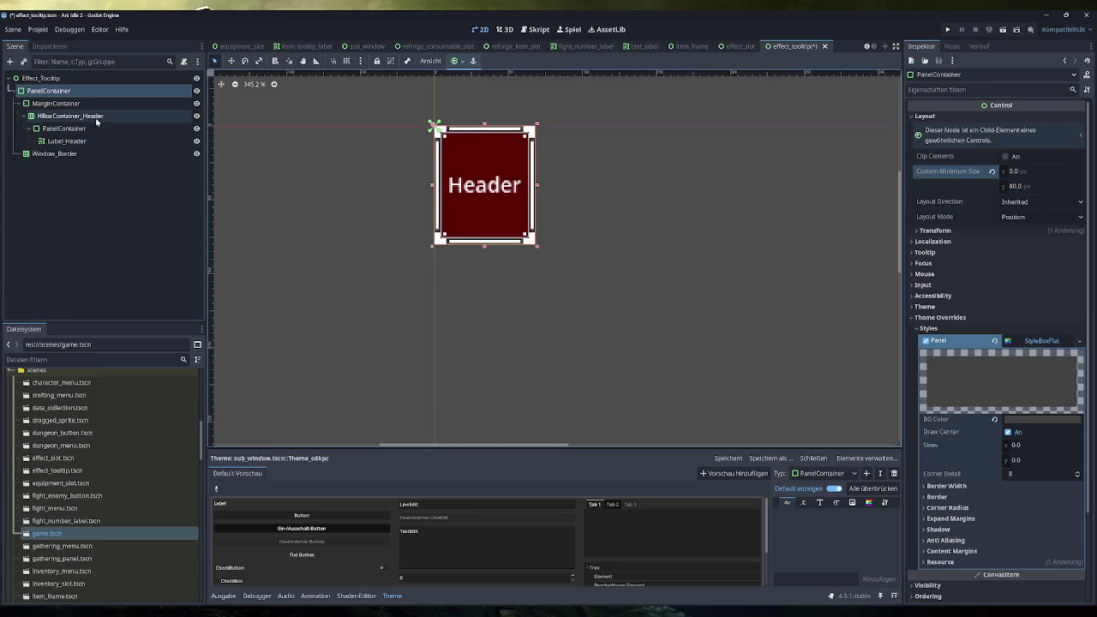
{"action": "left_click", "coordinate": [55, 103]}
{"action": "left_click", "coordinate": [10, 62]}
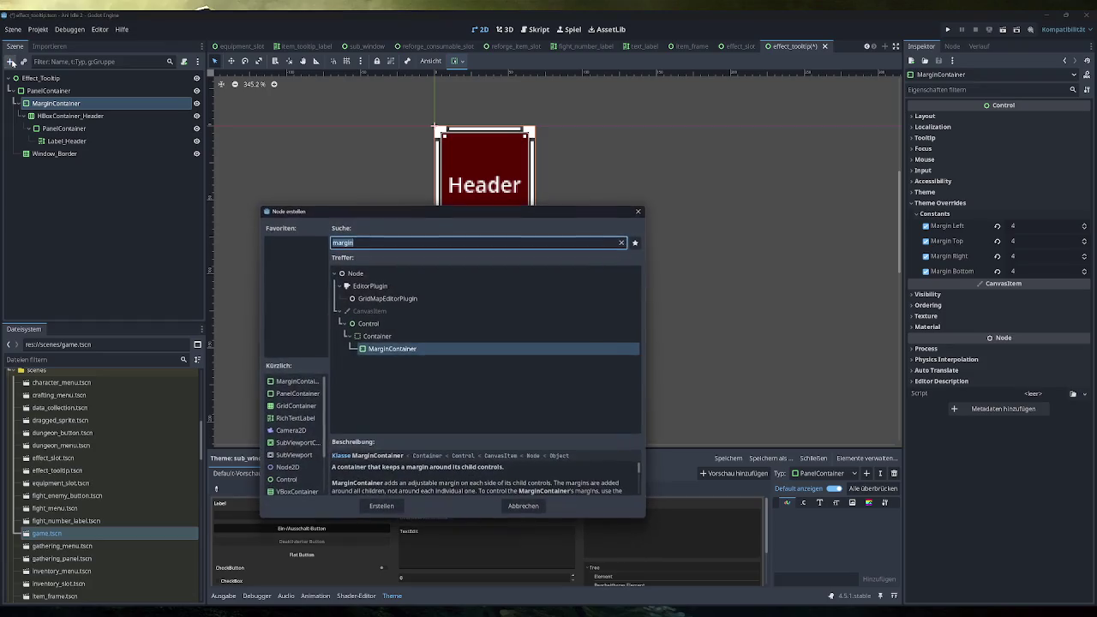
Step: Create a VBoxContainer under the MarginContainer and move HBoxContainer_Header into it
{"action": "type", "text": "vb"}
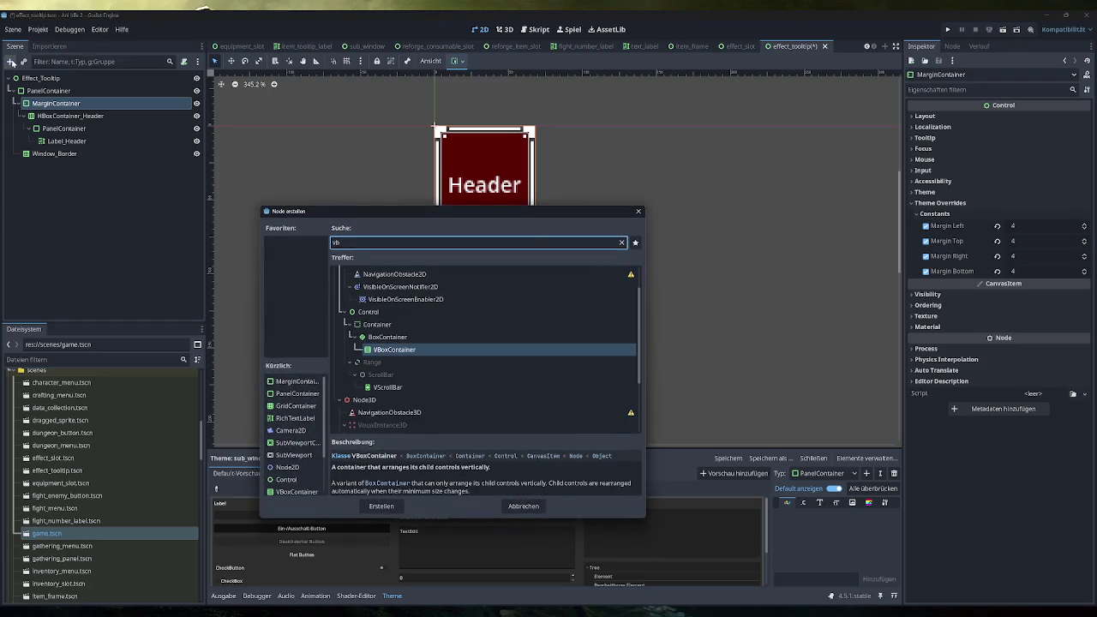
{"action": "key", "text": "Return"}
{"action": "left_click_drag", "start_coordinate": [65, 154], "coordinate": [69, 116]}
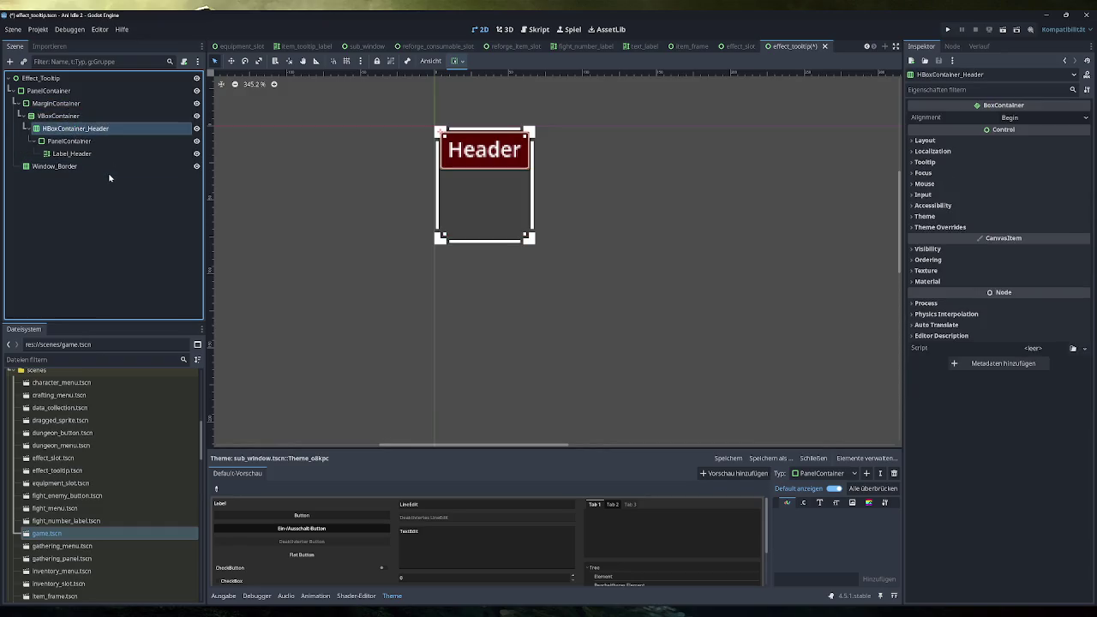
{"action": "left_click", "coordinate": [57, 103]}
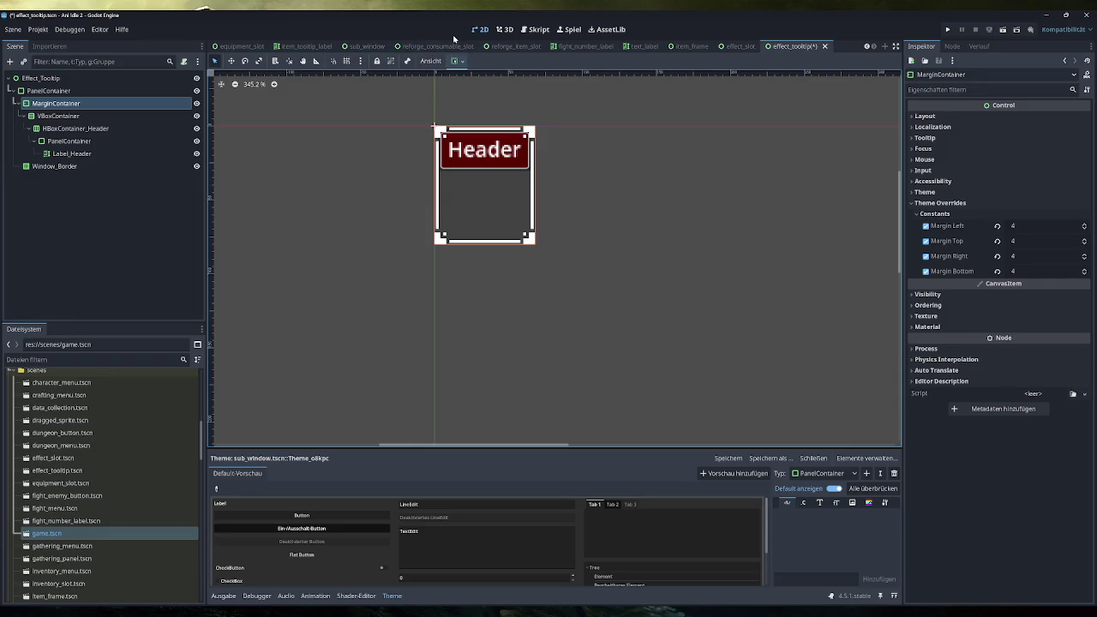
{"action": "left_click", "coordinate": [367, 46]}
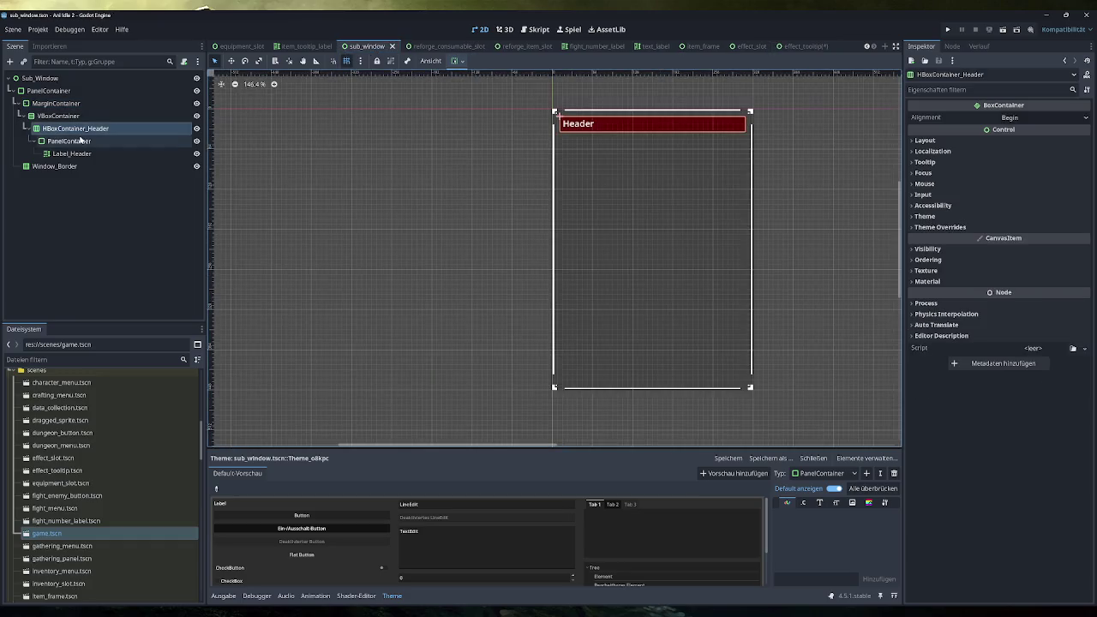
Step: Set the MarginContainer's Margin Left, Top, Right and Bottom constant overrides to 12 each
{"action": "left_click", "coordinate": [57, 103]}
{"action": "left_click", "coordinate": [795, 47]}
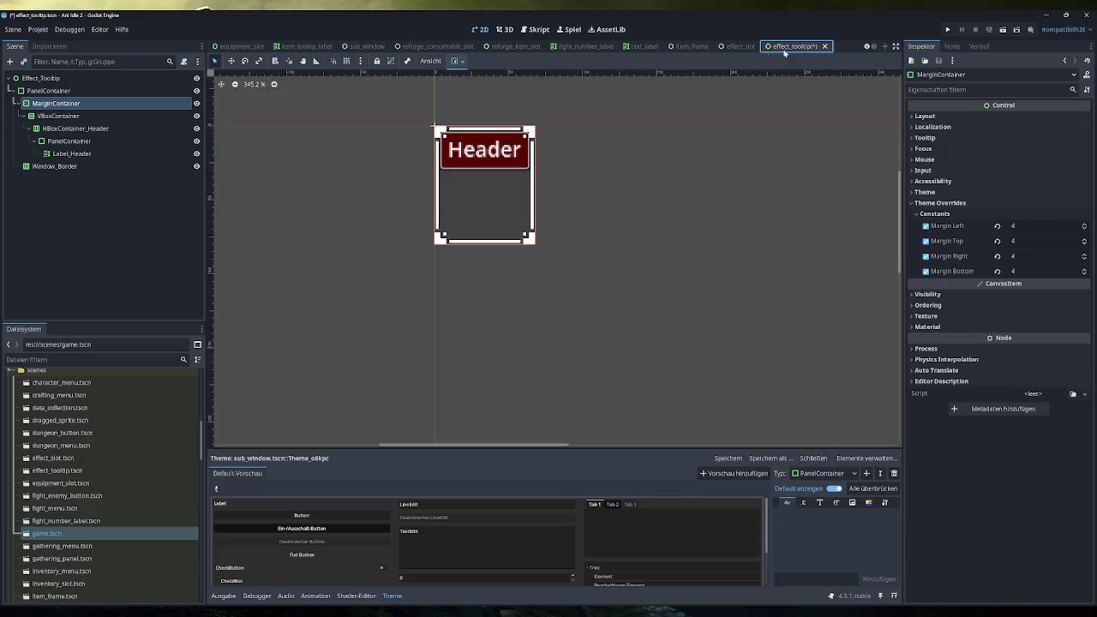
{"action": "left_click", "coordinate": [1039, 227]}
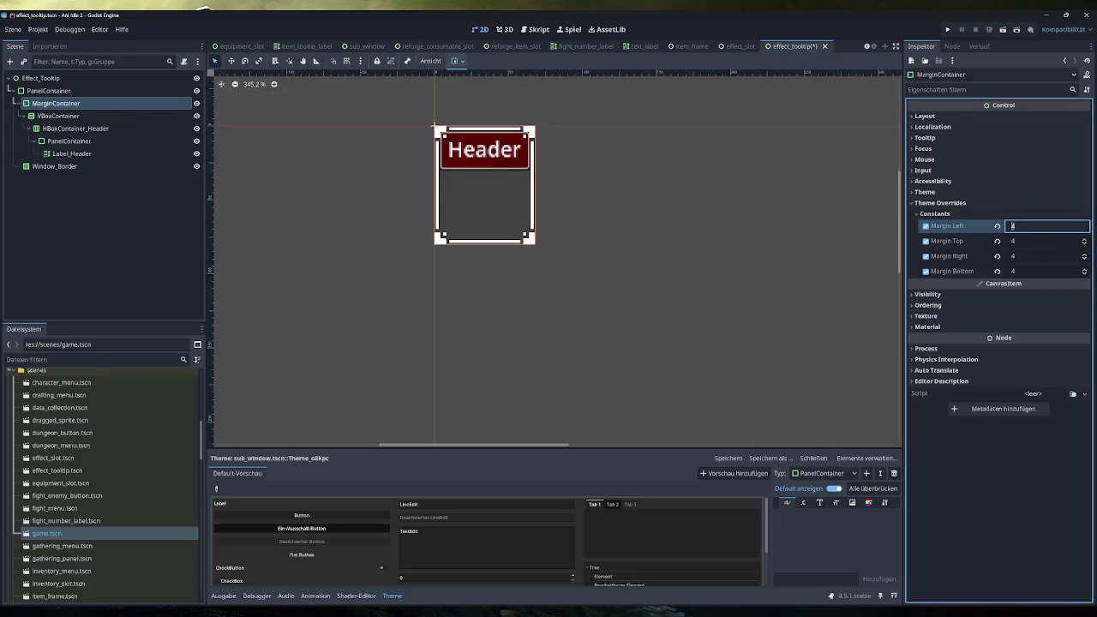
{"action": "type", "text": "12"}
{"action": "key", "text": "Tab"}
{"action": "type", "text": "12"}
{"action": "key", "text": "Tab"}
{"action": "type", "text": "12"}
{"action": "key", "text": "Tab"}
{"action": "type", "text": "12"}
{"action": "key", "text": "Tab"}
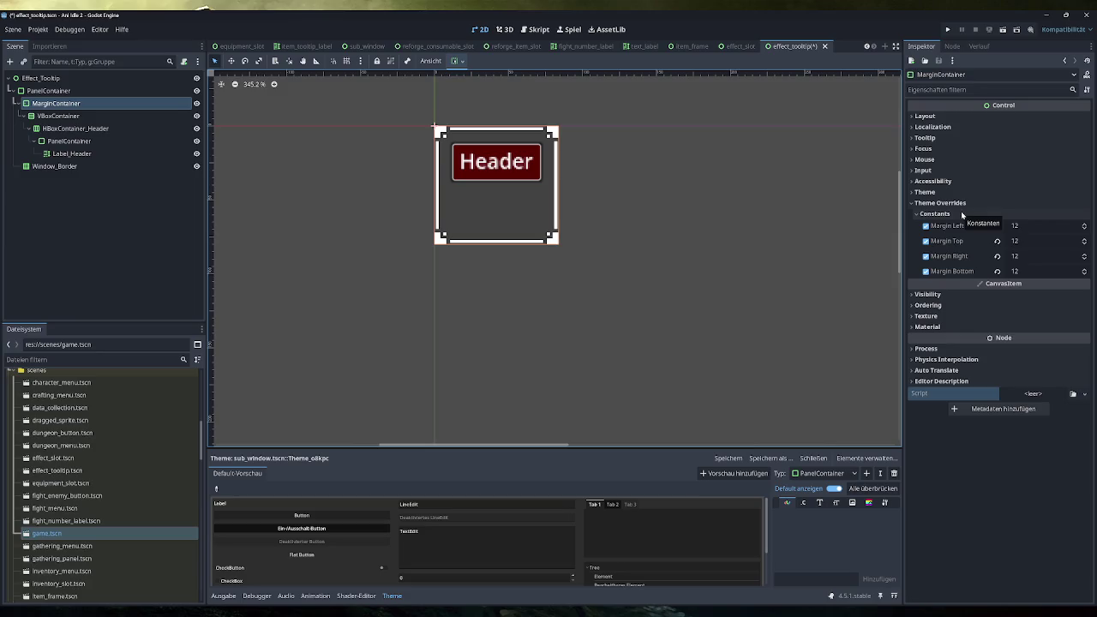
{"action": "left_click", "coordinate": [963, 117]}
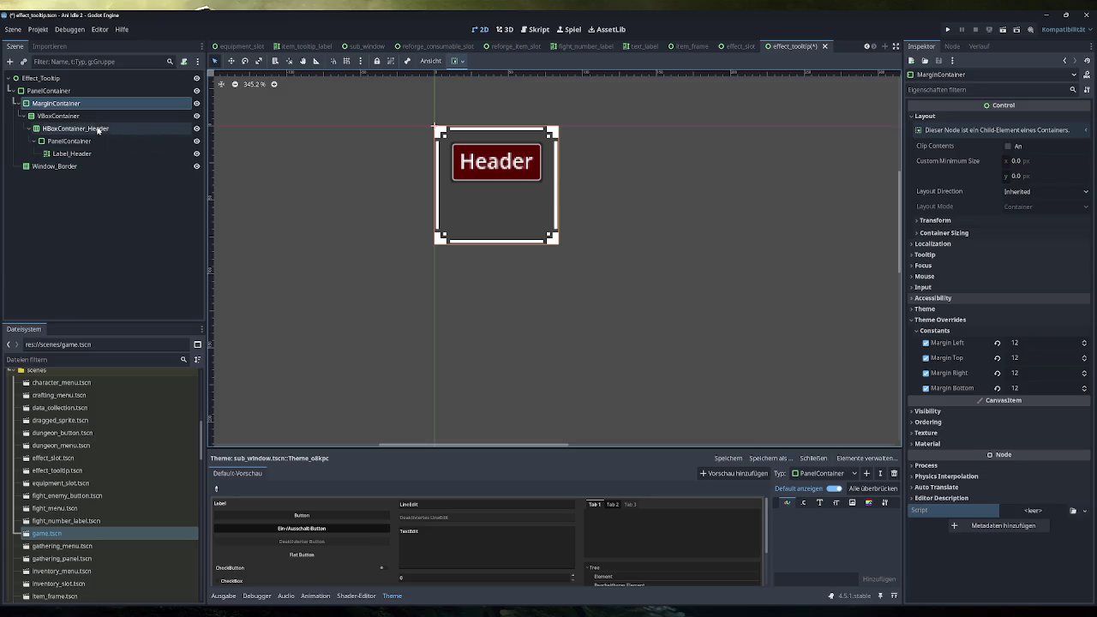
{"action": "left_click", "coordinate": [60, 91]}
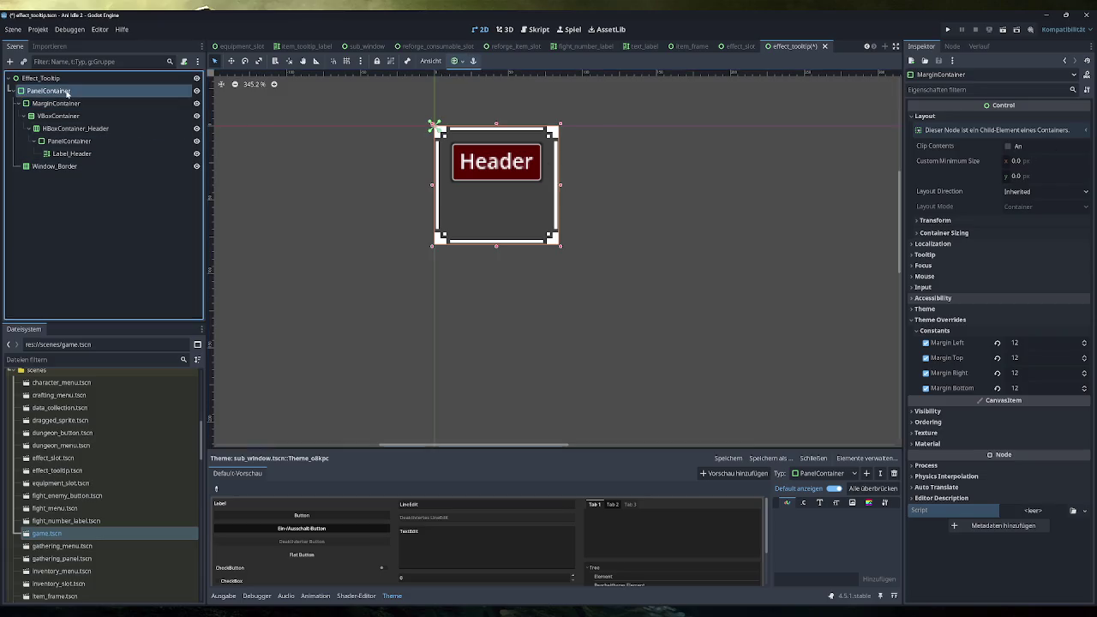
Step: Set the PanelContainer's minimum width to 100, then to 120 px
{"action": "left_click", "coordinate": [1024, 175]}
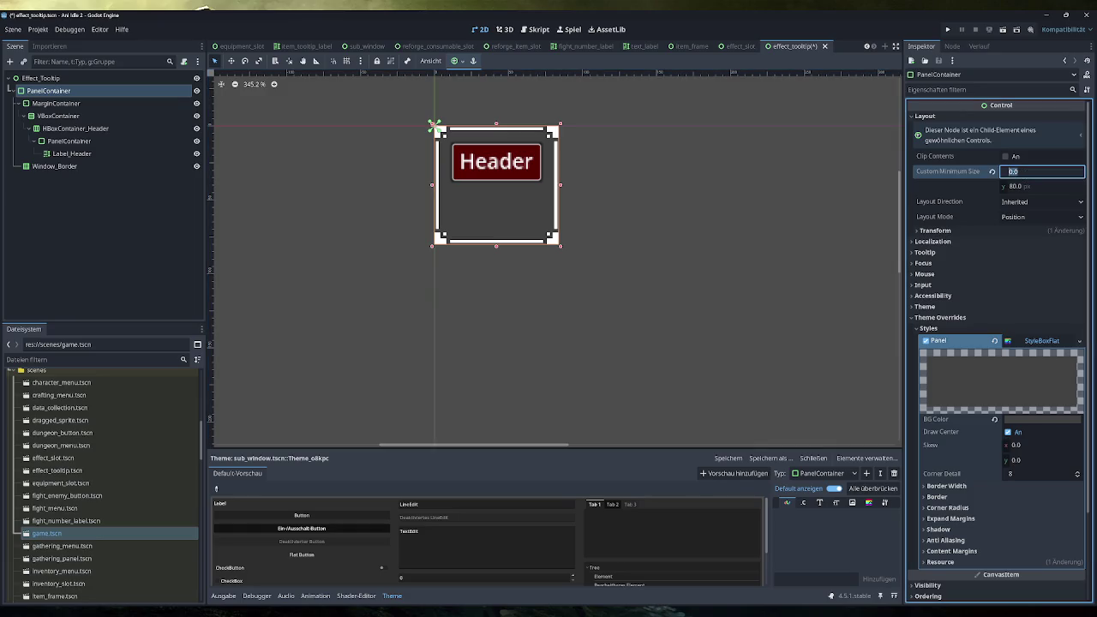
{"action": "type", "text": "100"}
{"action": "key", "text": "Return"}
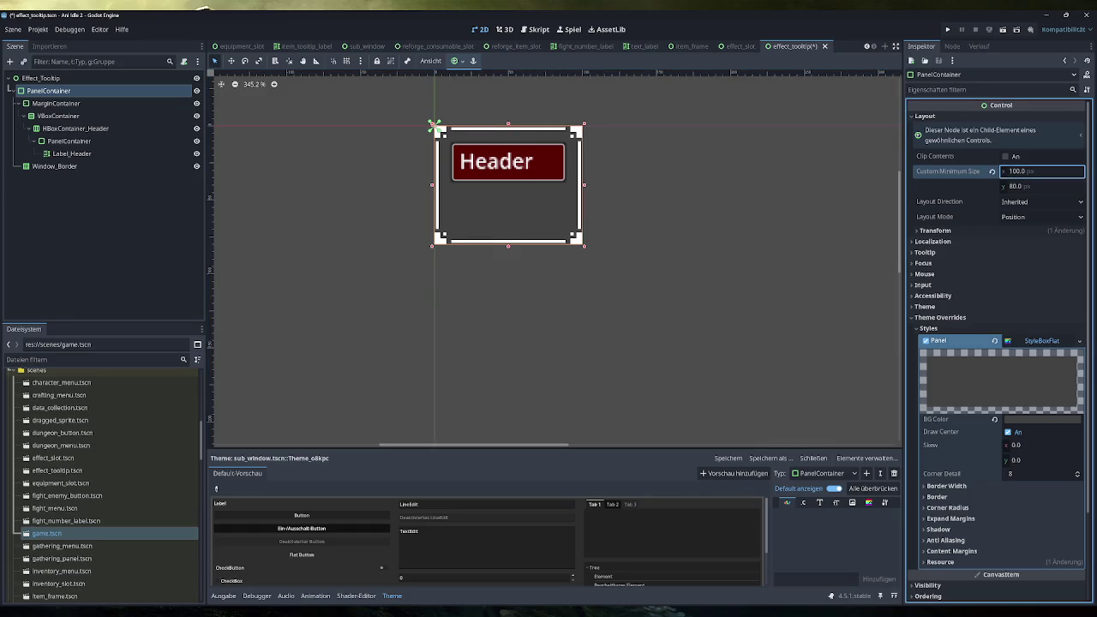
{"action": "left_click", "coordinate": [1046, 171]}
{"action": "type", "text": "120"}
{"action": "key", "text": "Return"}
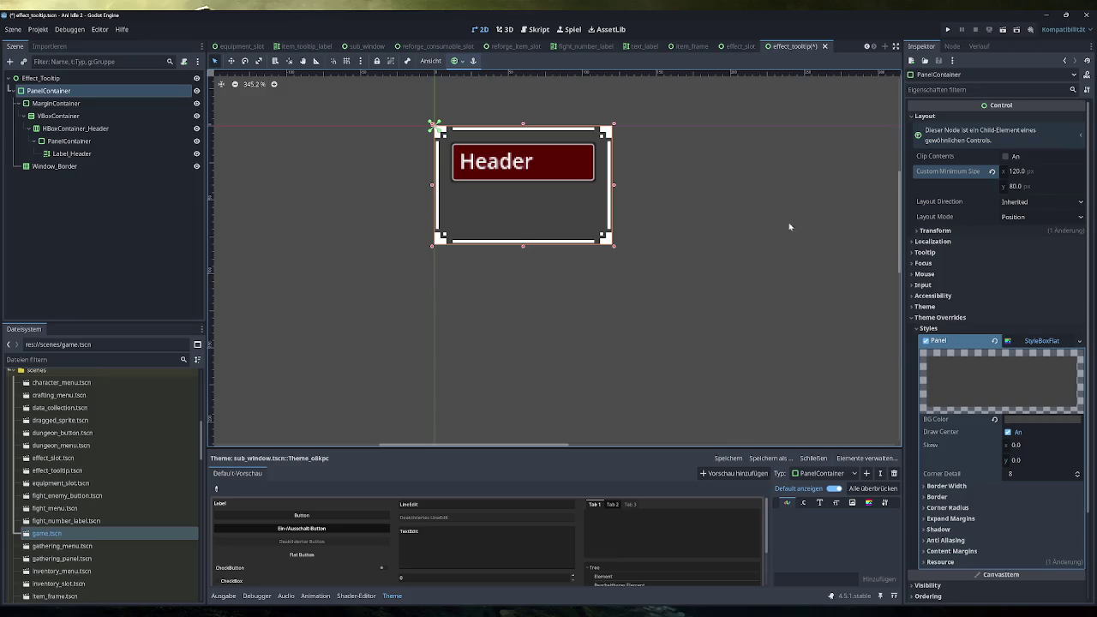
Step: Enable the VBoxContainer's Separation constant override at 4
{"action": "left_click", "coordinate": [72, 153]}
{"action": "left_click", "coordinate": [28, 128]}
{"action": "left_click", "coordinate": [58, 116]}
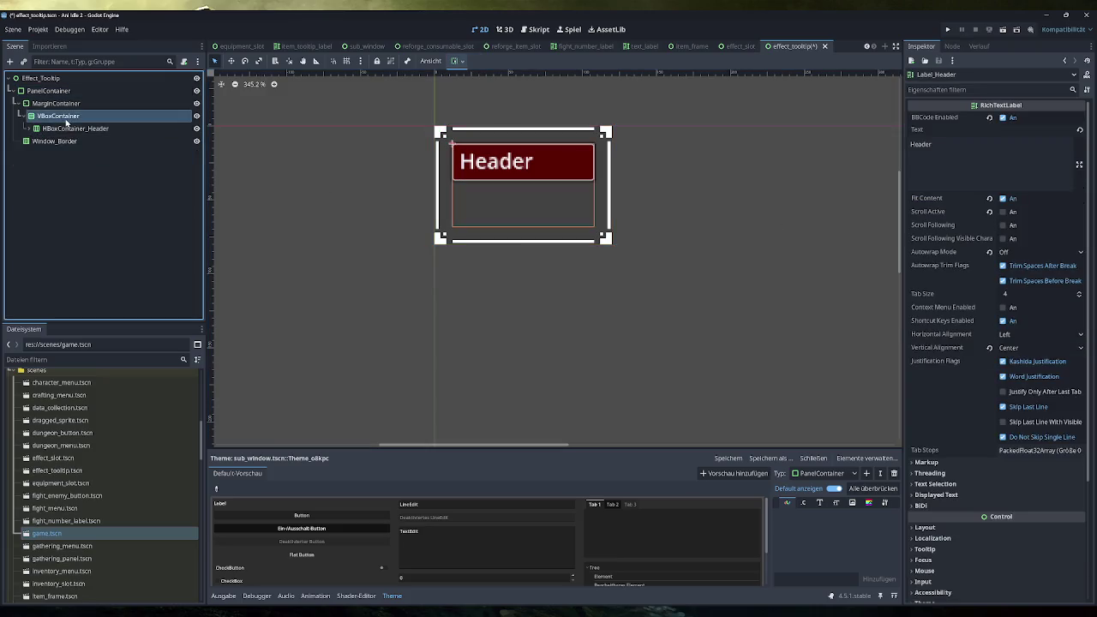
{"action": "left_click", "coordinate": [83, 129]}
{"action": "left_click", "coordinate": [77, 115]}
{"action": "left_click", "coordinate": [73, 129]}
{"action": "left_click", "coordinate": [79, 117]}
{"action": "left_click", "coordinate": [939, 228]}
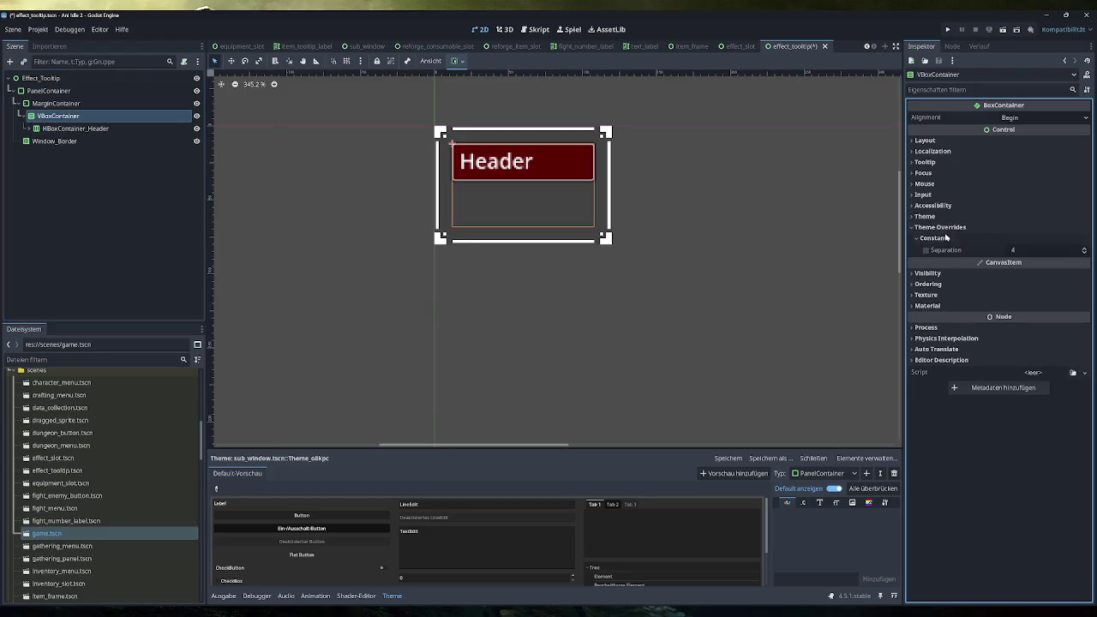
{"action": "left_click", "coordinate": [1085, 252]}
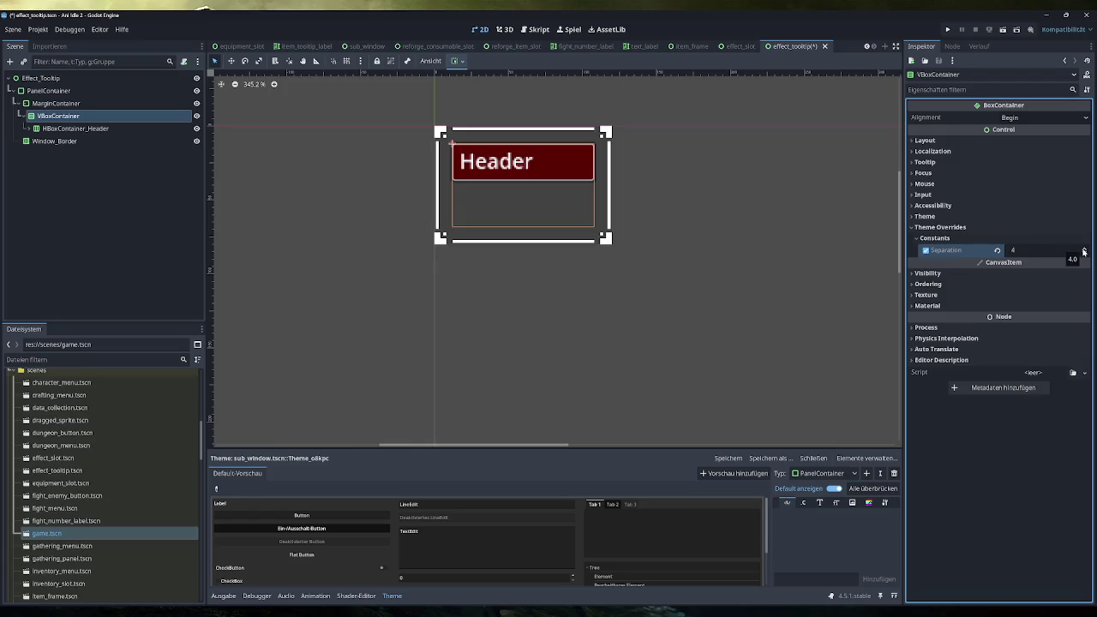
{"action": "left_click", "coordinate": [75, 127]}
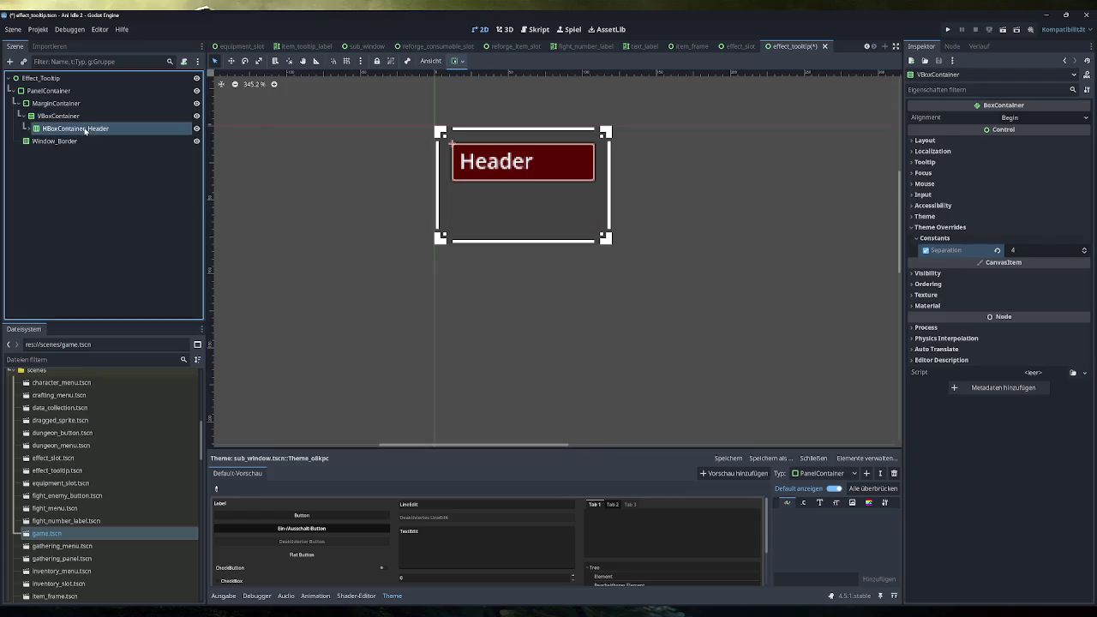
{"action": "left_click", "coordinate": [58, 115]}
{"action": "left_click", "coordinate": [9, 61]}
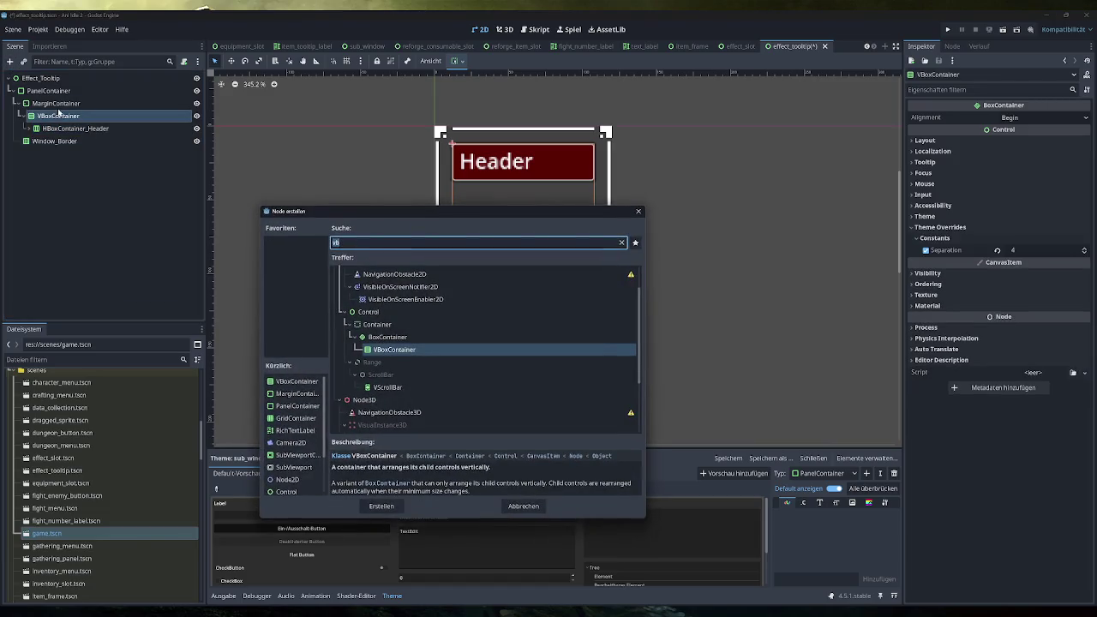
{"action": "type", "text": "rich"}
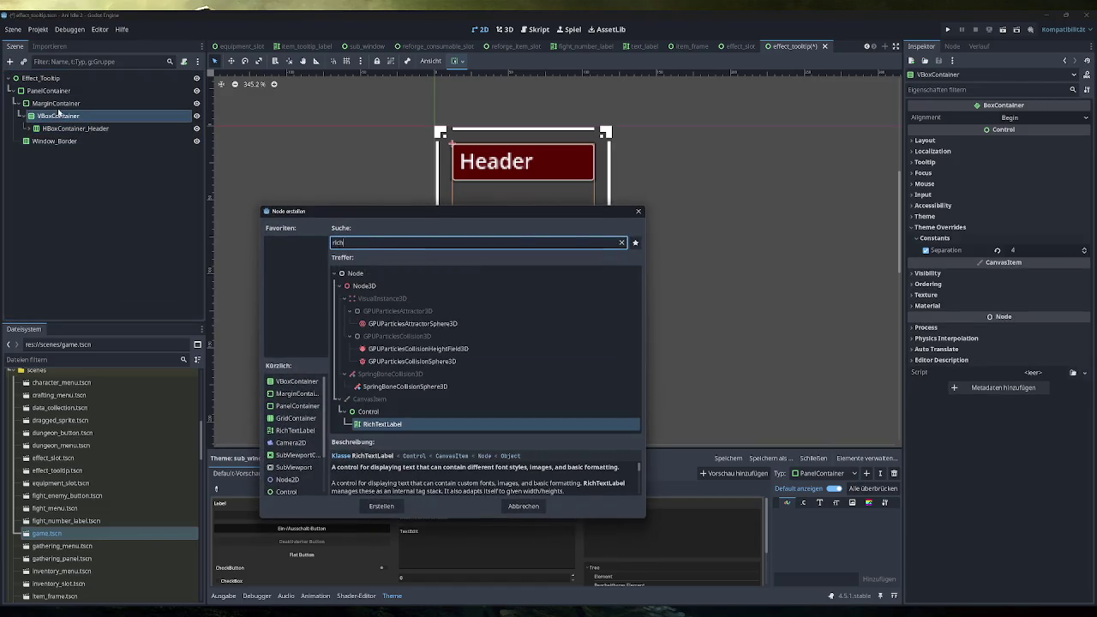
{"action": "key", "text": "Return"}
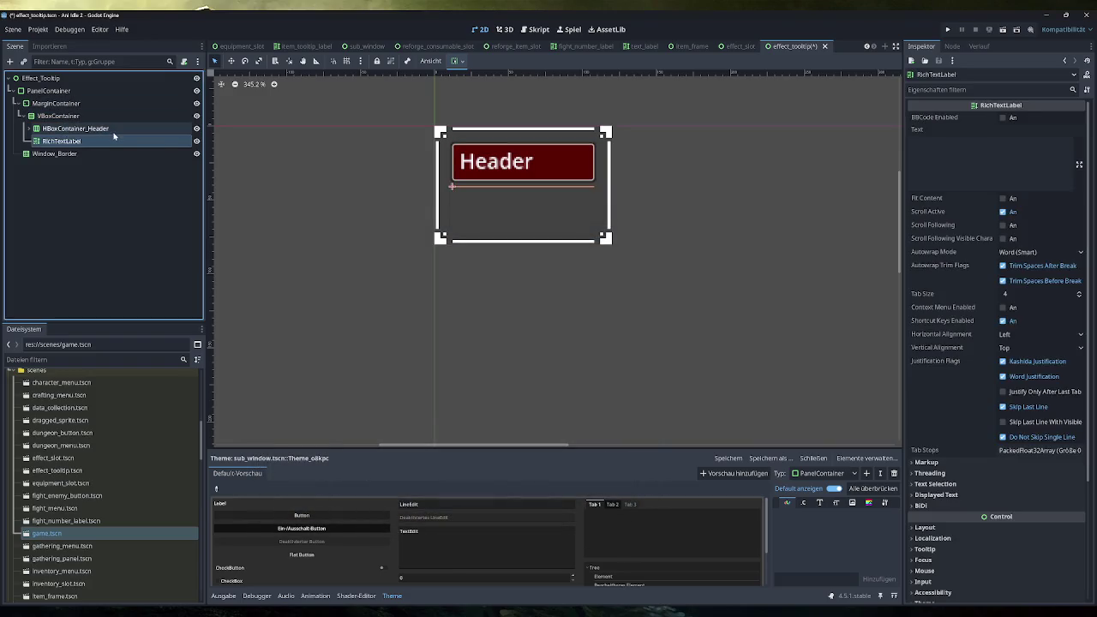
{"action": "key", "text": "F2"}
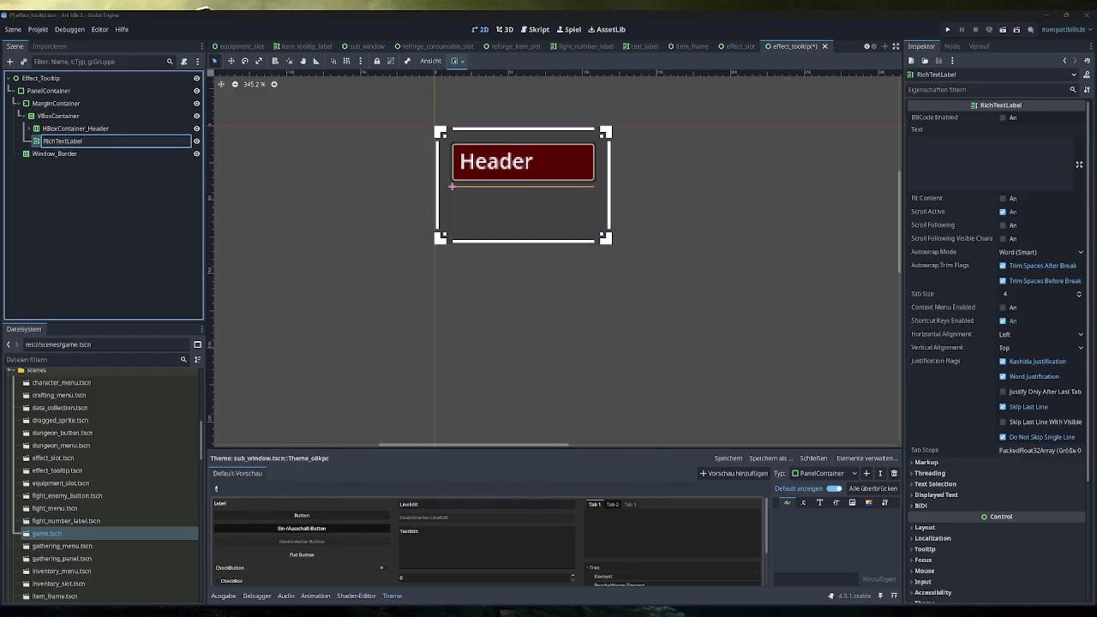
{"action": "key", "text": "Return"}
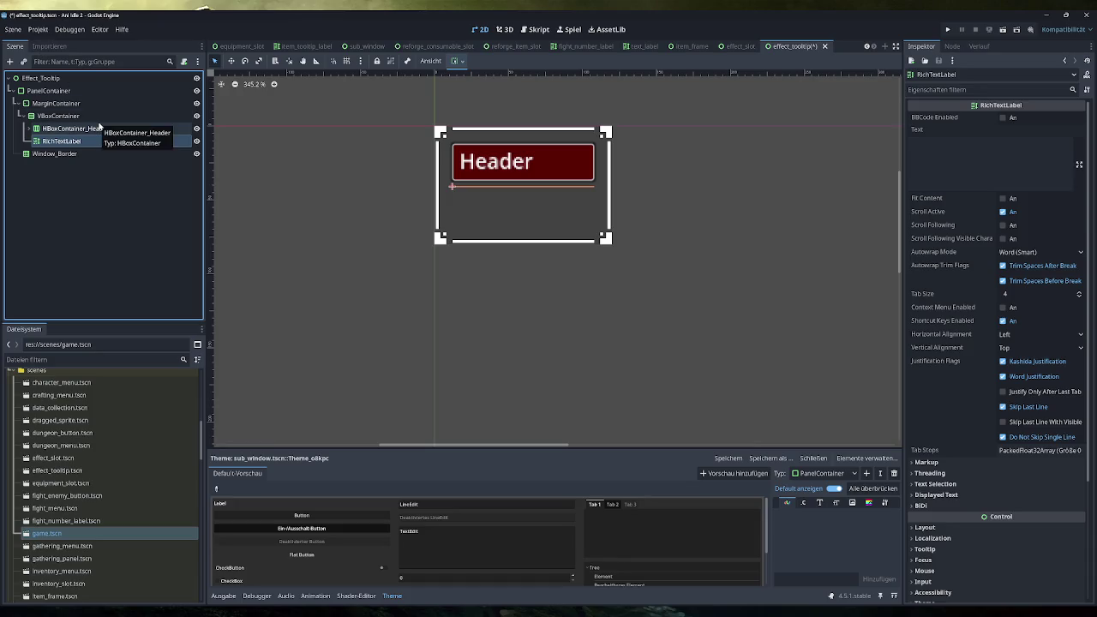
{"action": "left_click", "coordinate": [990, 163]}
Step: Enter 'Ich bin eine Beschreibung', enable BBCode and Fit Content, disable Scroll Active, autowrap off
{"action": "type", "text": "Ich bin eine Beschreibung"}
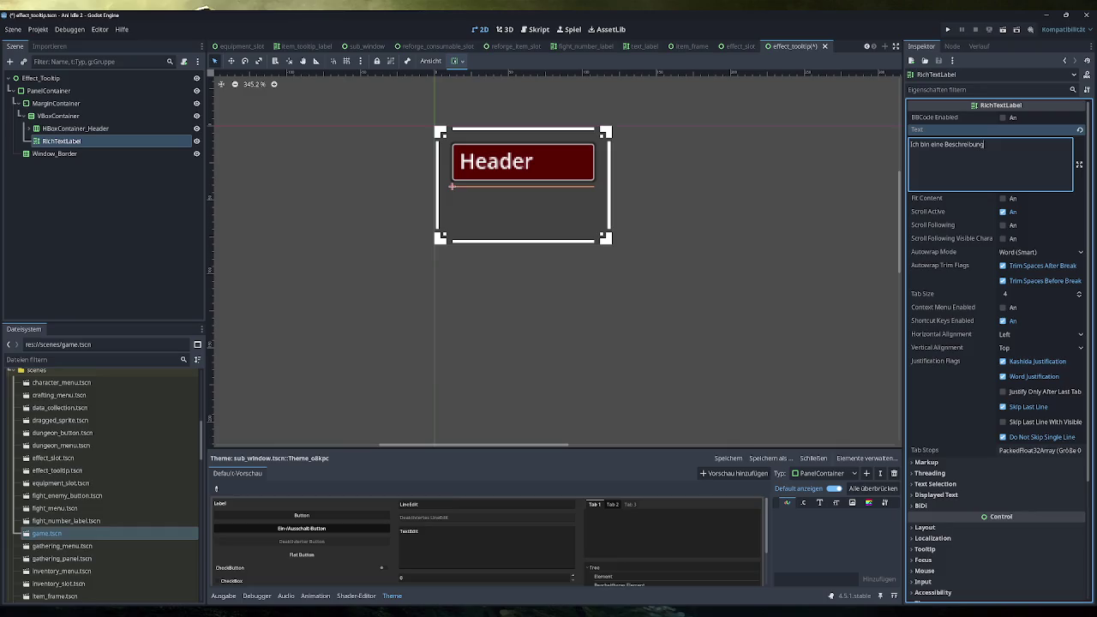
{"action": "left_click", "coordinate": [1008, 119]}
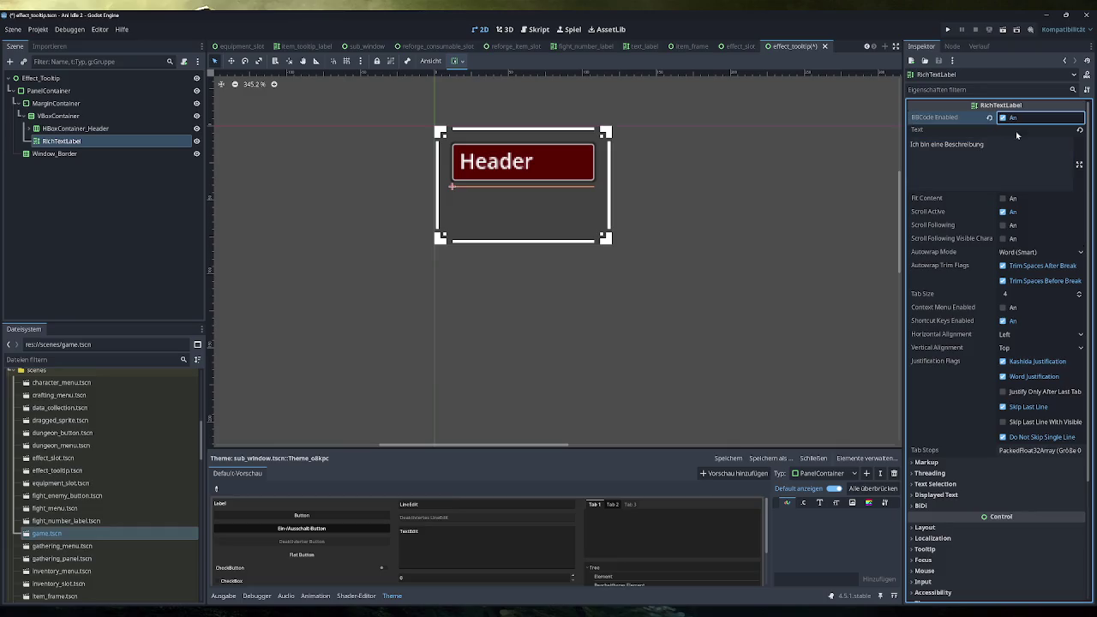
{"action": "left_click", "coordinate": [1012, 199]}
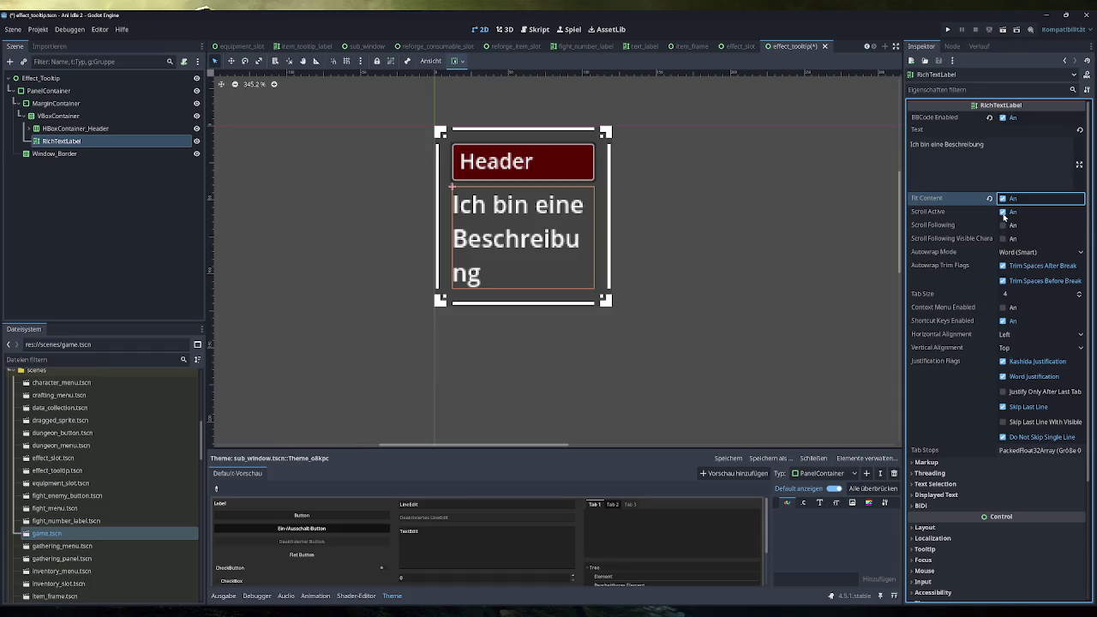
{"action": "left_click", "coordinate": [1004, 213]}
{"action": "left_click", "coordinate": [1037, 254]}
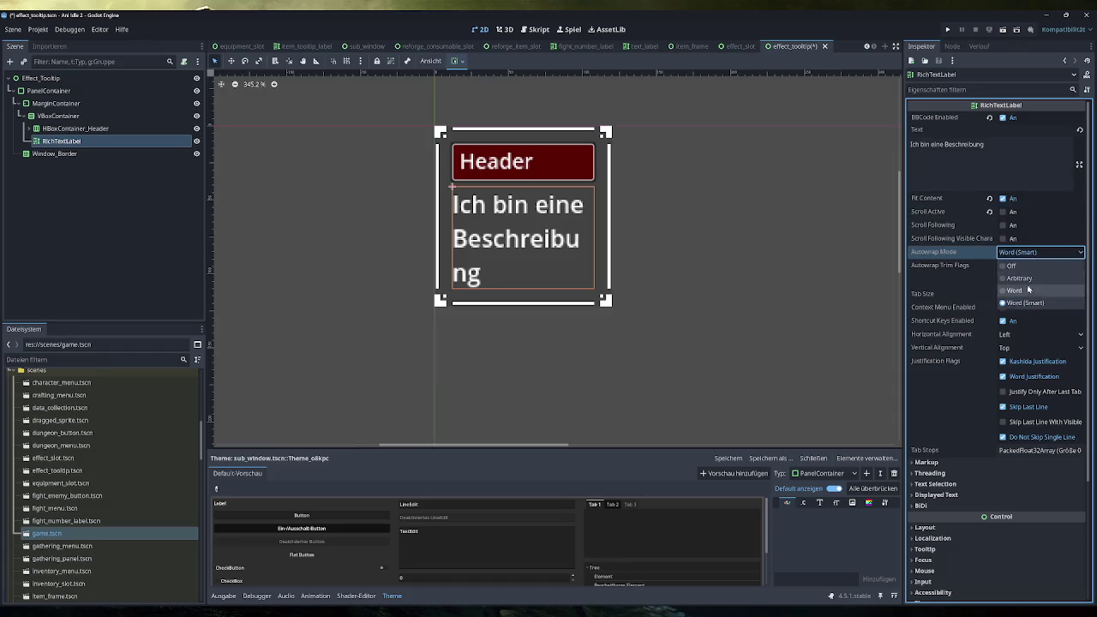
{"action": "left_click", "coordinate": [1014, 266]}
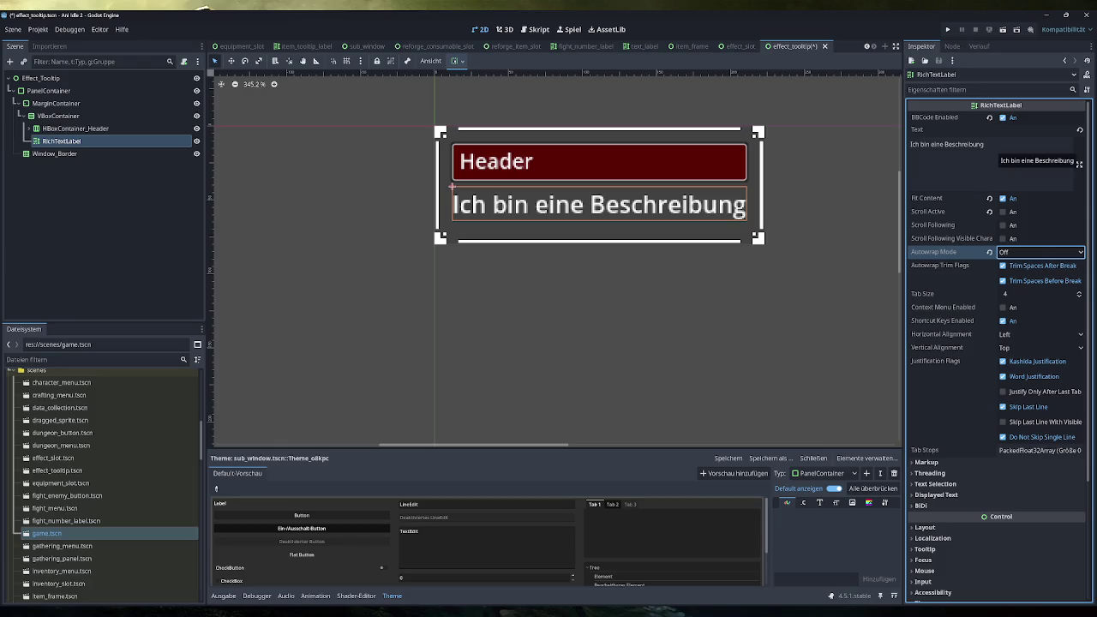
Step: Append filler text and try Word and Arbitrary wrapping, settling on Word (Smart)
{"action": "left_click", "coordinate": [993, 152]}
{"action": "type", "text": "aksdjnaskjdbask da aiujhdiaushd"}
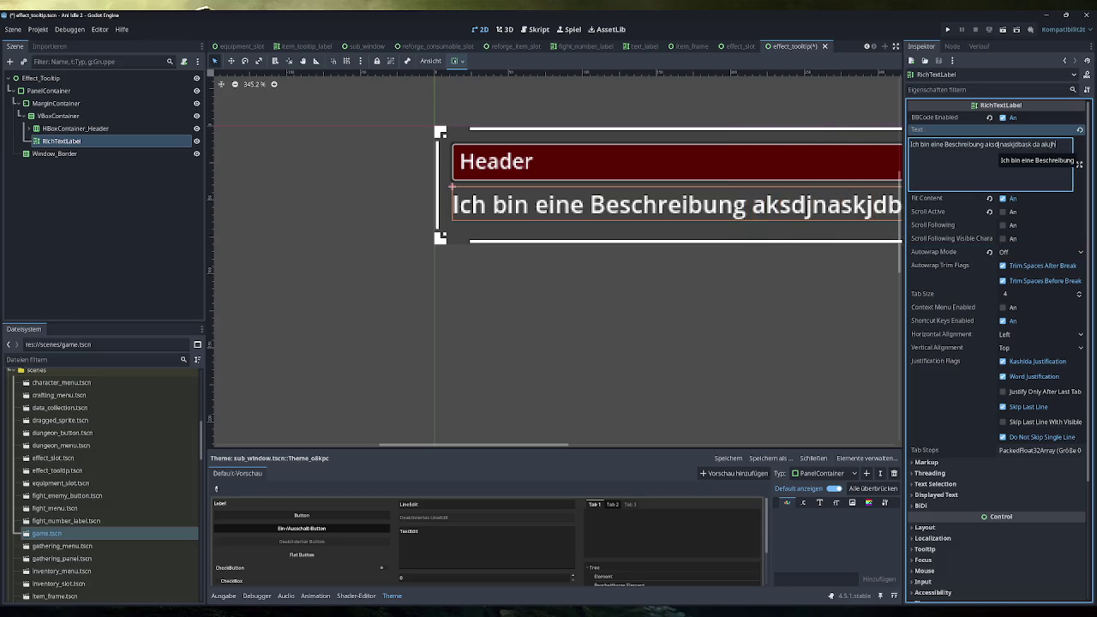
{"action": "type", "text": " iauhsdiuasd iuas"}
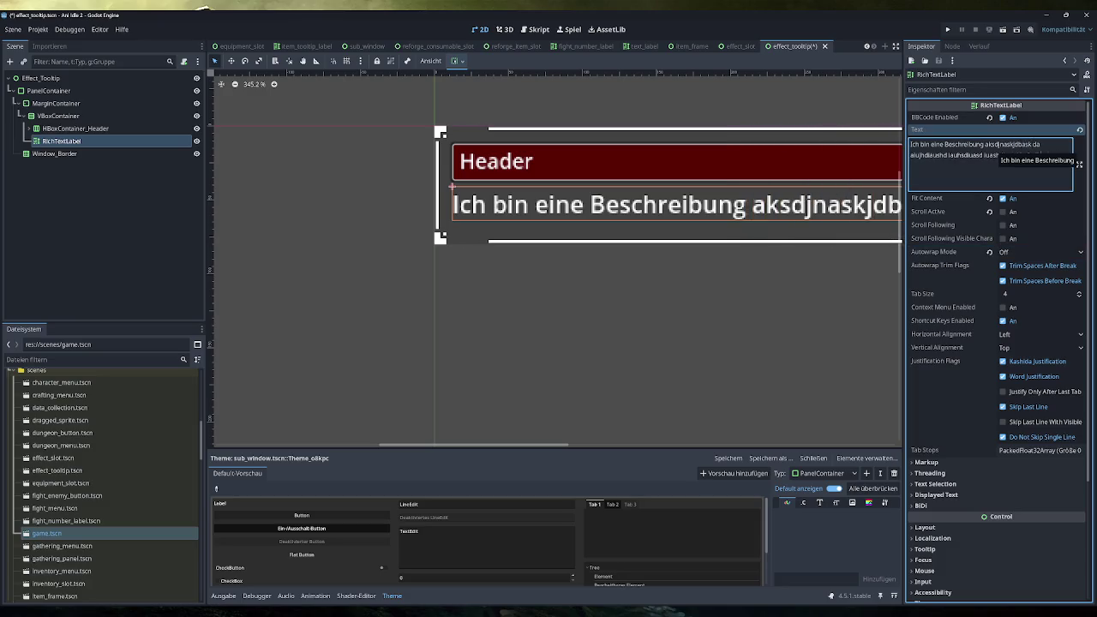
{"action": "type", "text": "hdiuasd ha9sdhao"}
{"action": "left_click", "coordinate": [1043, 252]}
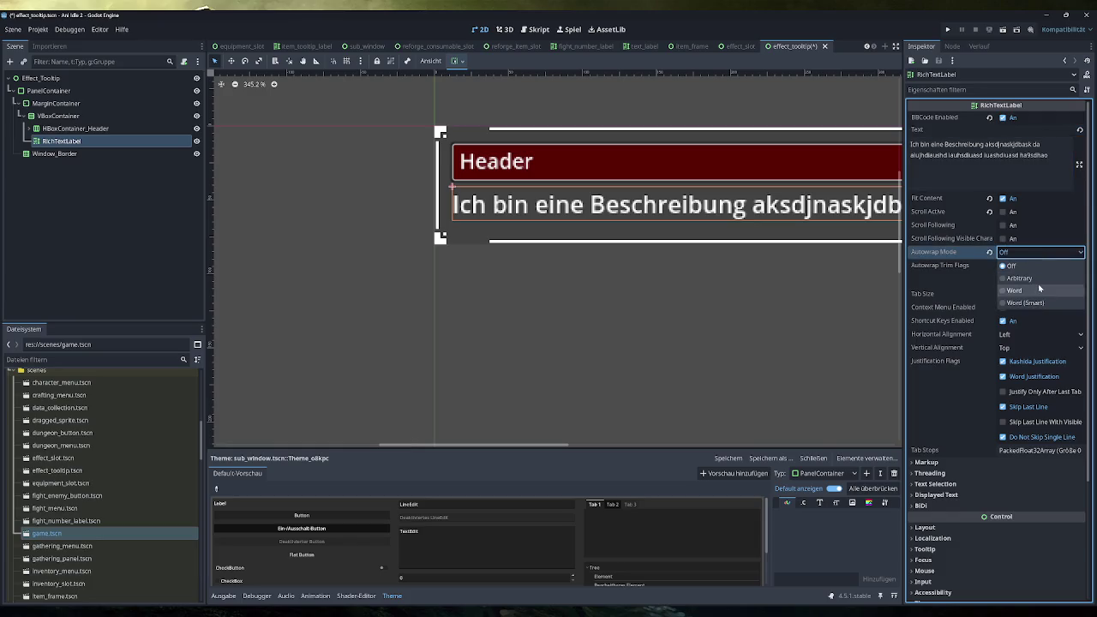
{"action": "left_click", "coordinate": [1030, 302]}
{"action": "left_click", "coordinate": [1025, 252]}
{"action": "left_click", "coordinate": [1029, 289]}
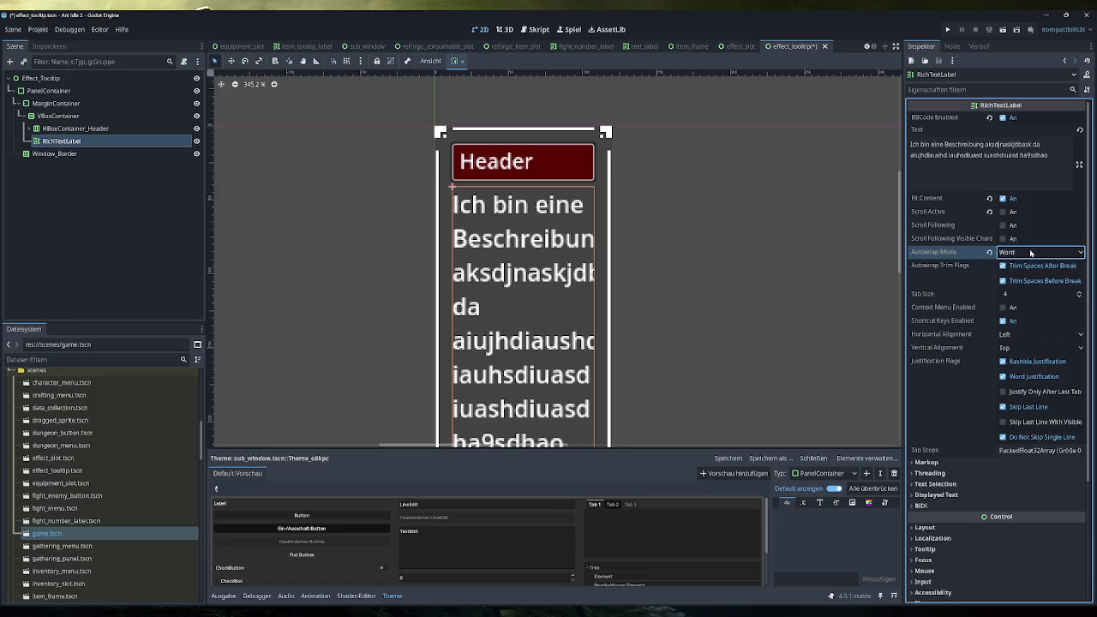
{"action": "left_click", "coordinate": [1032, 253]}
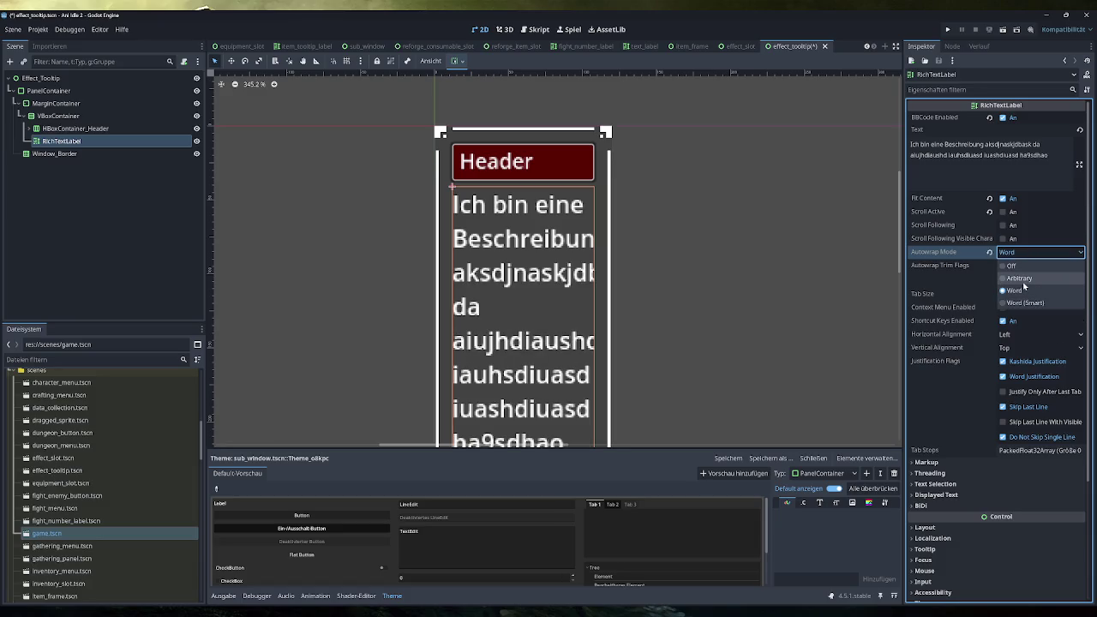
{"action": "left_click", "coordinate": [1026, 282]}
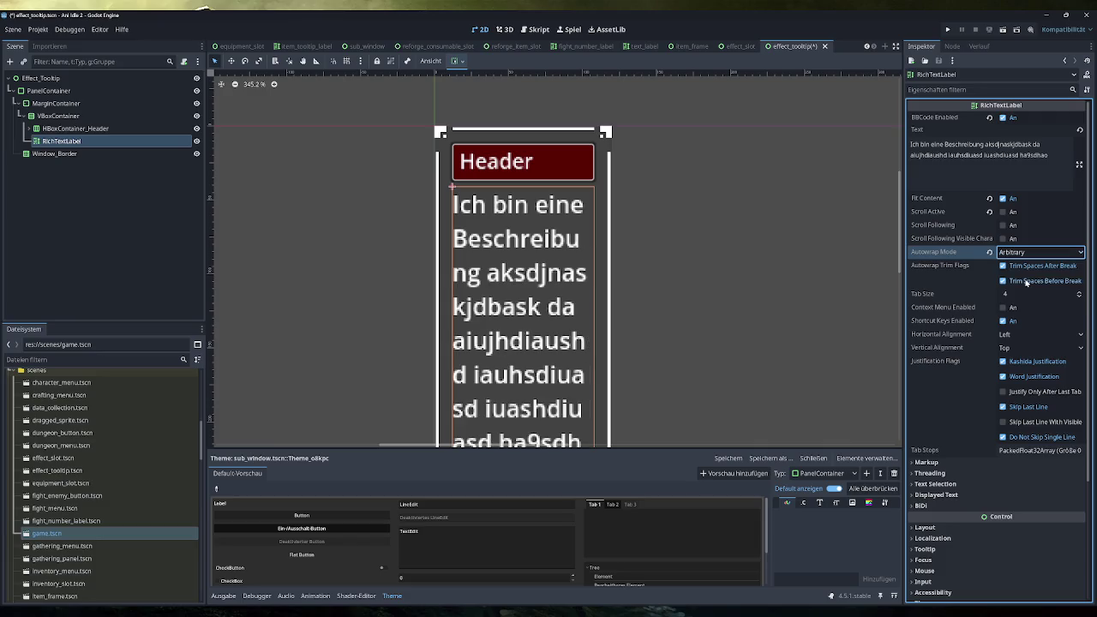
{"action": "left_click", "coordinate": [1033, 253]}
{"action": "left_click", "coordinate": [1029, 303]}
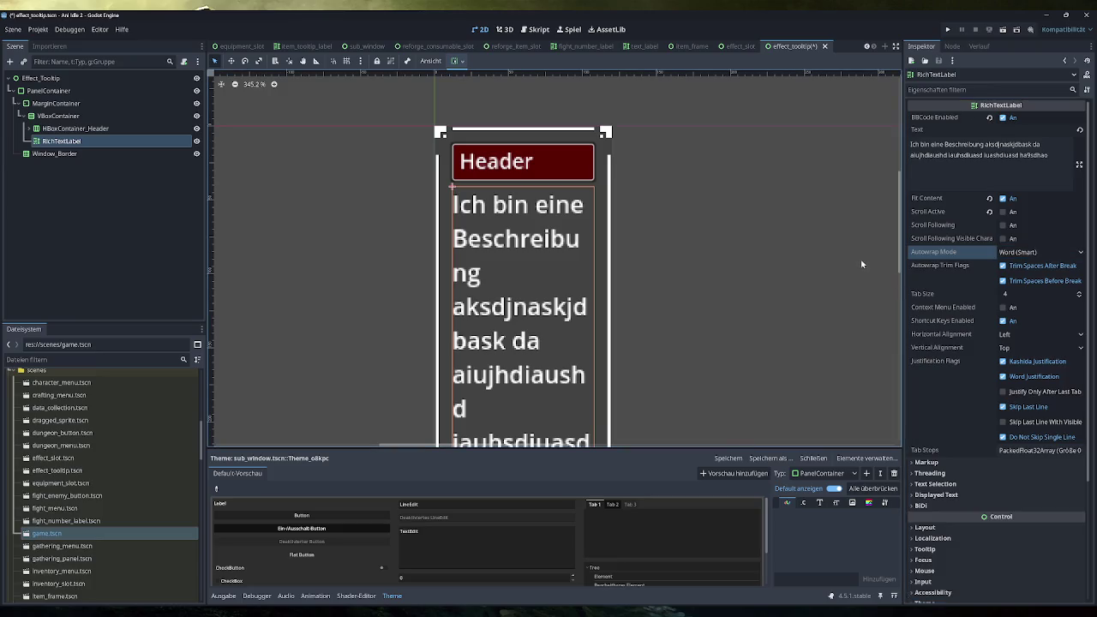
{"action": "left_click", "coordinate": [85, 103]}
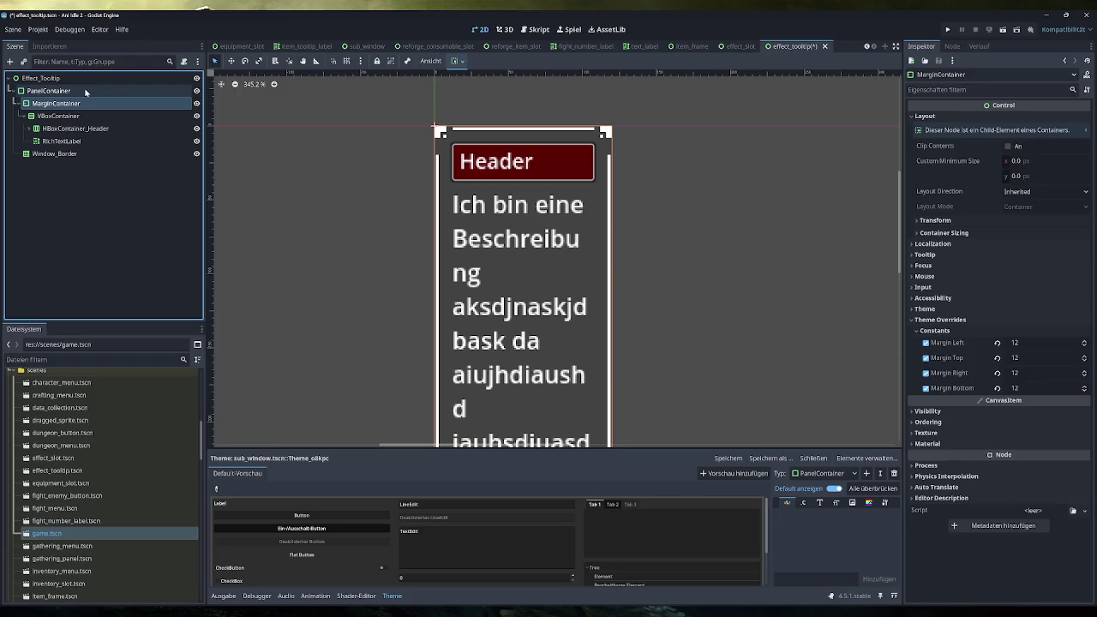
Step: Set the PanelContainer's Custom Minimum Size x to 200 px so the description wraps wider
{"action": "left_click", "coordinate": [84, 90]}
{"action": "left_click_drag", "start_coordinate": [1021, 172], "coordinate": [1062, 172]}
{"action": "left_click", "coordinate": [1042, 172]}
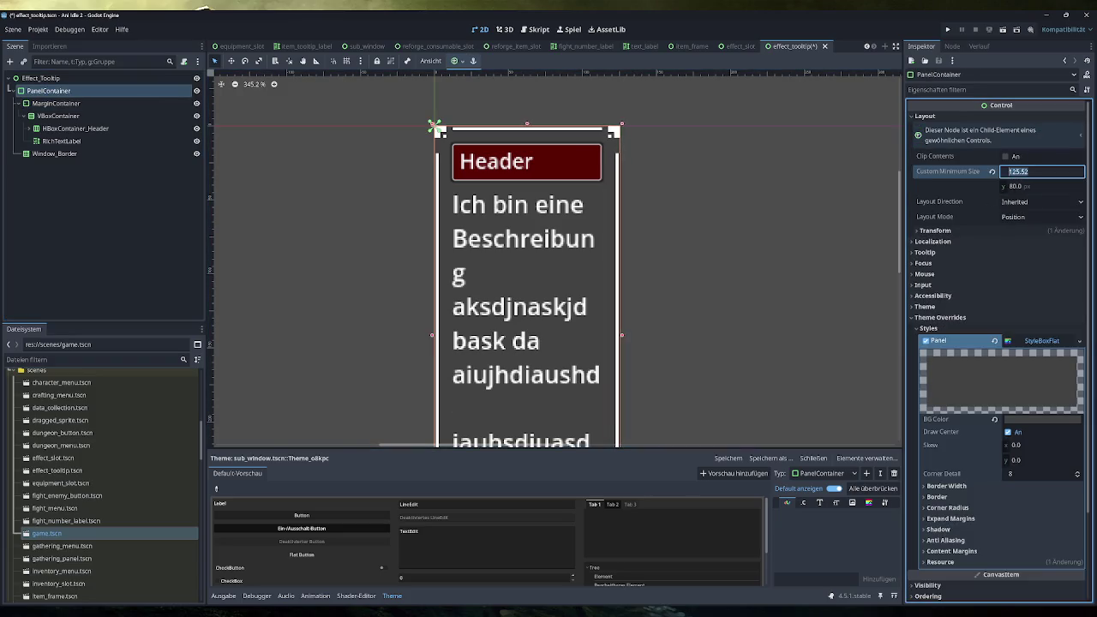
{"action": "type", "text": "200"}
{"action": "key", "text": "Return"}
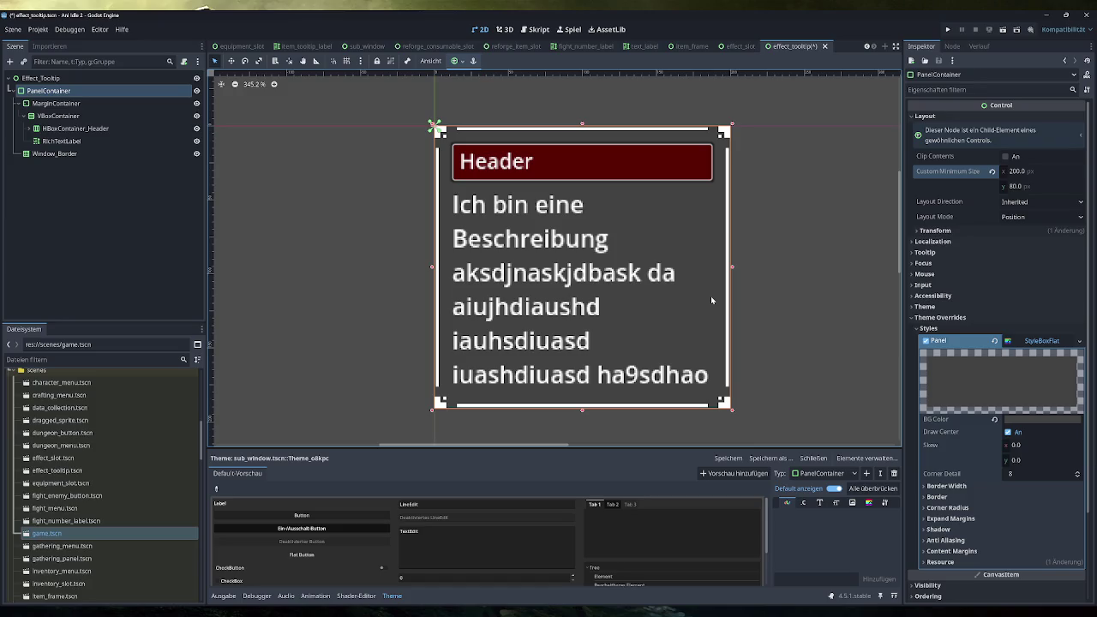
{"action": "left_click", "coordinate": [43, 129]}
Step: Rename the scene's root node to 'Tooltip' and save the scene
{"action": "left_click", "coordinate": [29, 129]}
{"action": "double_click", "coordinate": [40, 78]}
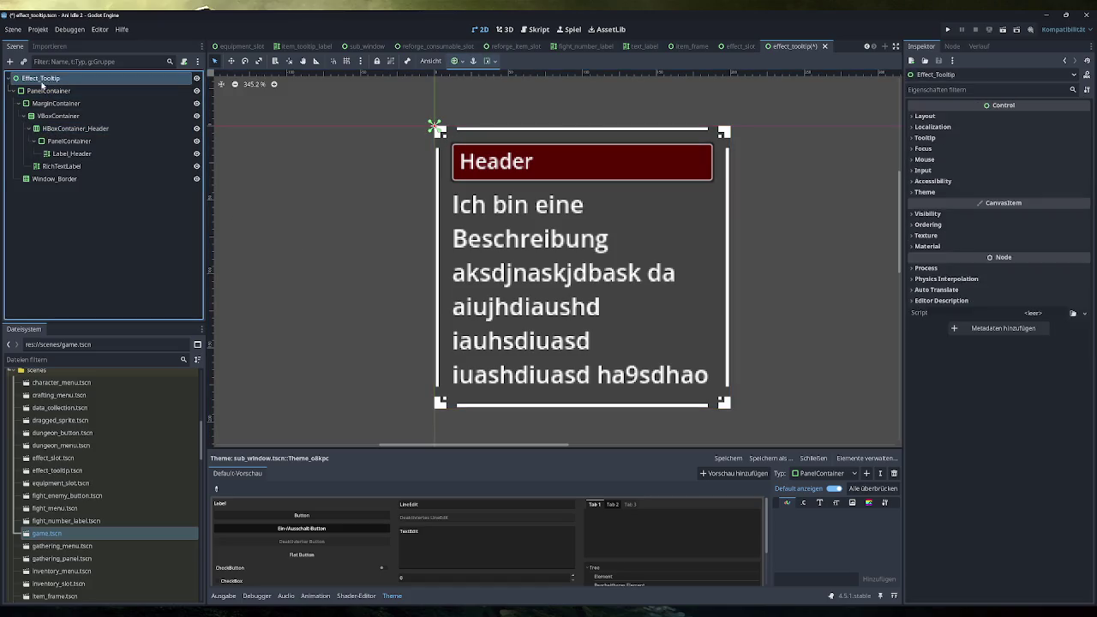
{"action": "type", "text": "Tooltip"}
{"action": "key", "text": "Return"}
{"action": "key", "text": "ctrl+s"}
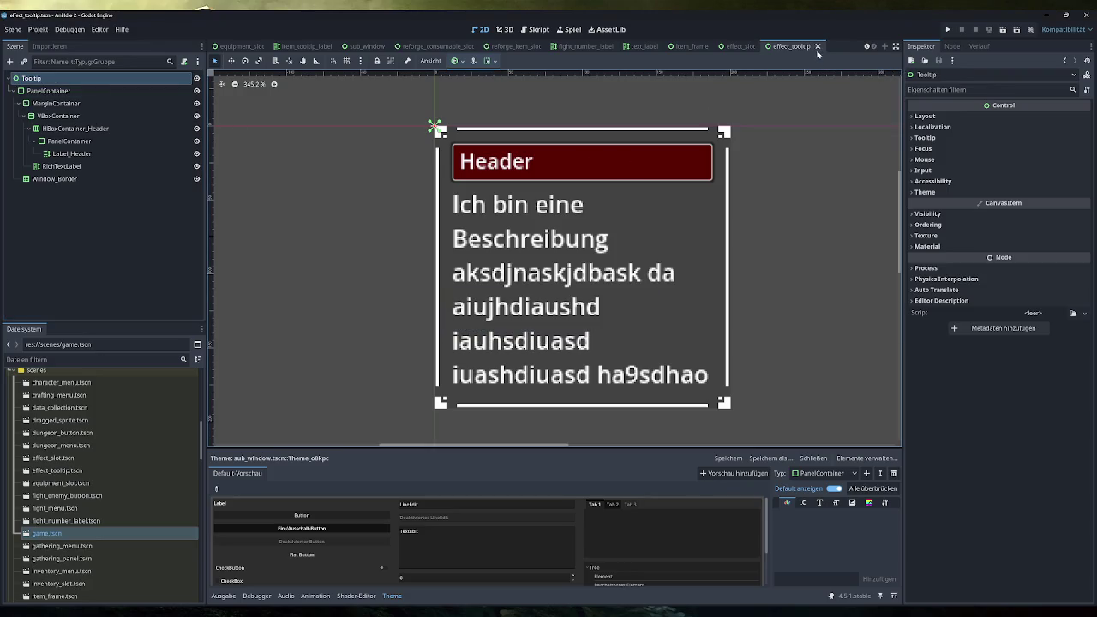
Step: Close the scene and rename effect_tooltip.tscn to tooltip.tscn in the FileSystem dock
{"action": "left_click", "coordinate": [739, 45]}
{"action": "scroll", "coordinate": [72, 519], "scroll_direction": "up", "scroll_amount": 2}
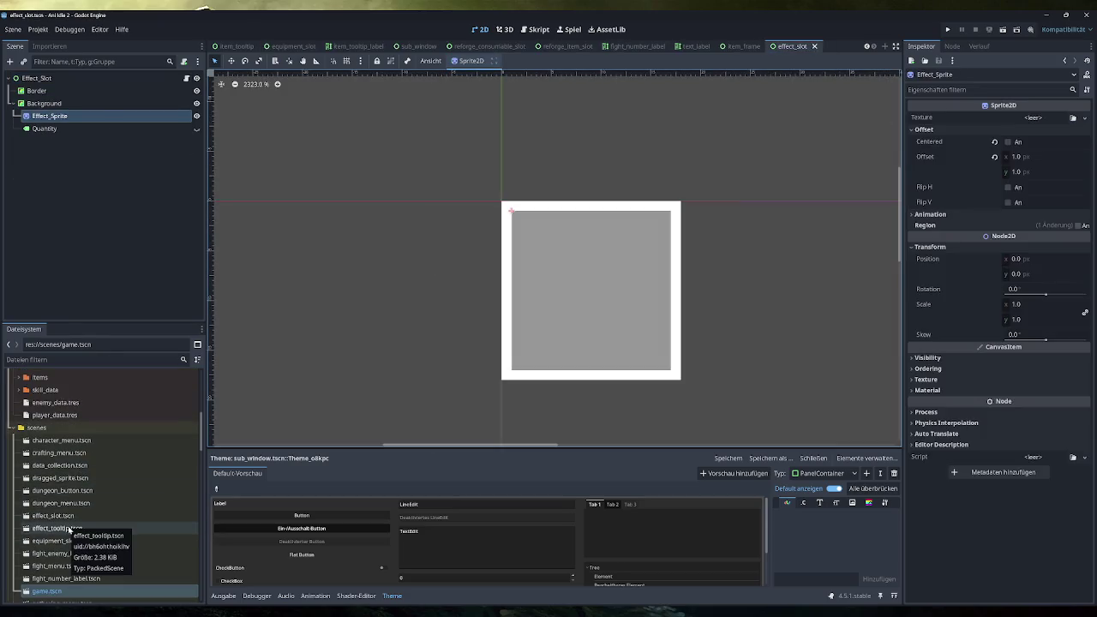
{"action": "left_click", "coordinate": [69, 529]}
{"action": "right_click", "coordinate": [56, 532]}
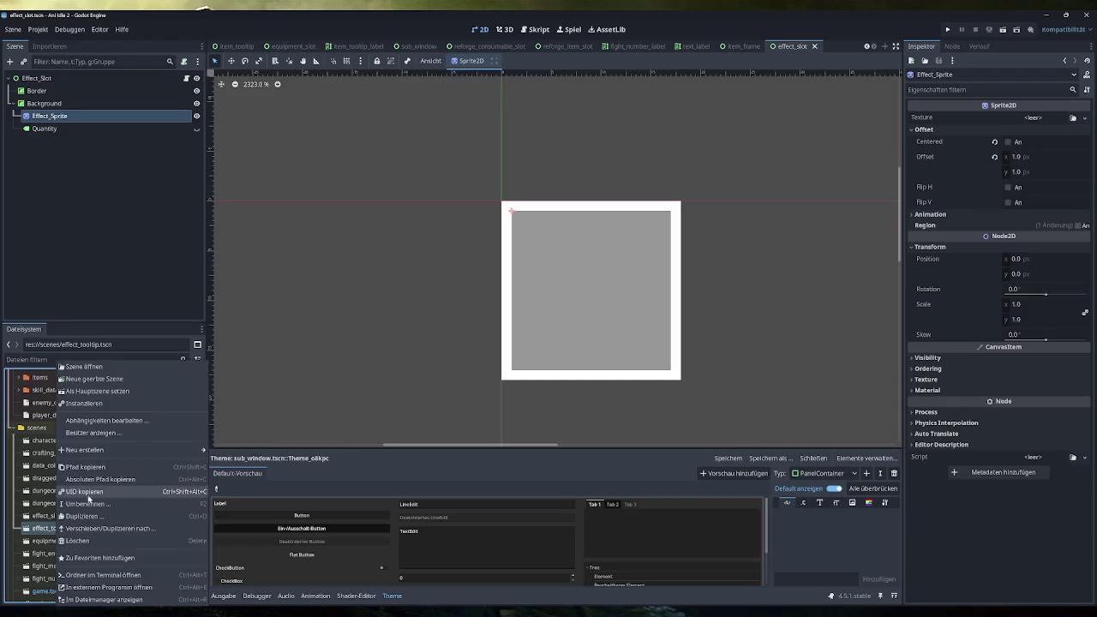
{"action": "left_click", "coordinate": [120, 490]}
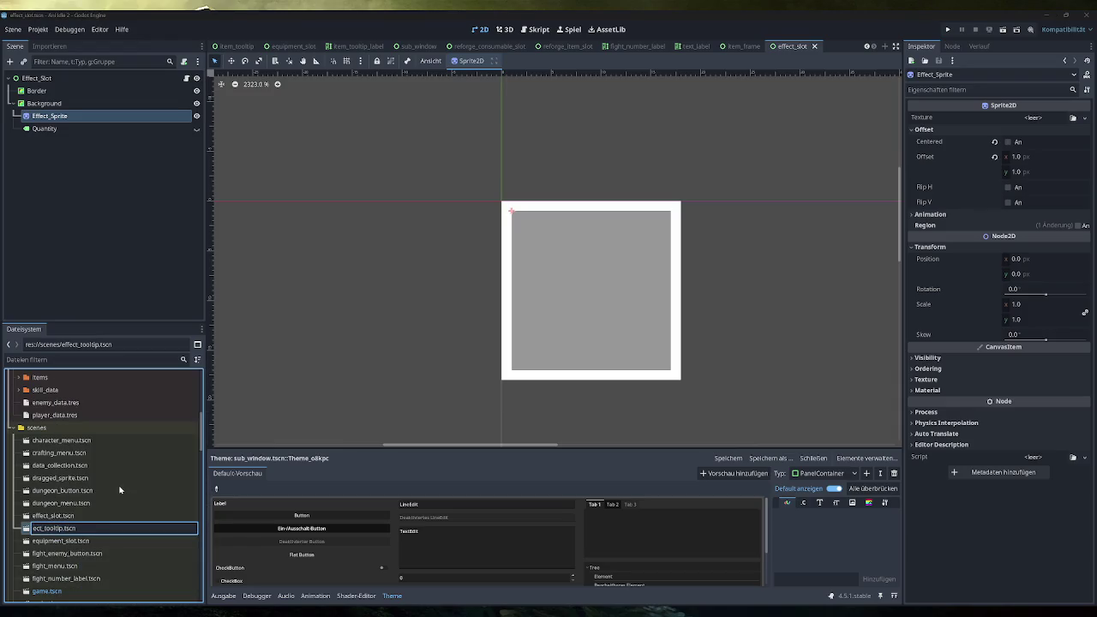
{"action": "key", "text": "Return"}
Step: Reopen tooltip.tscn and center the tooltip in the viewport
{"action": "scroll", "coordinate": [120, 480], "scroll_direction": "down", "scroll_amount": 5}
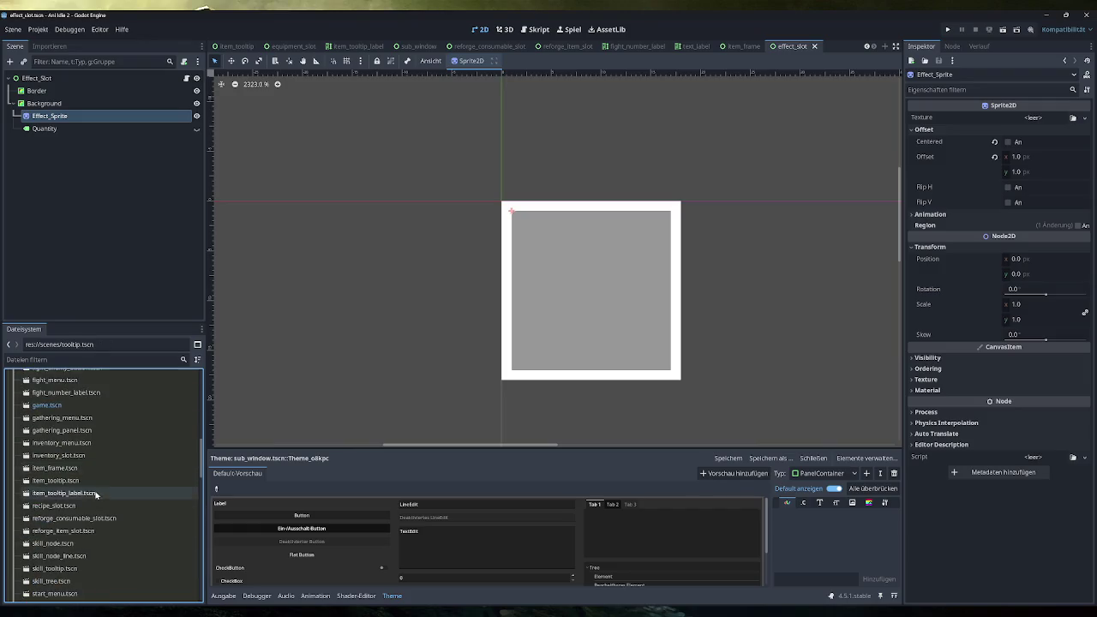
{"action": "left_click", "coordinate": [68, 545]}
{"action": "double_click", "coordinate": [68, 545]}
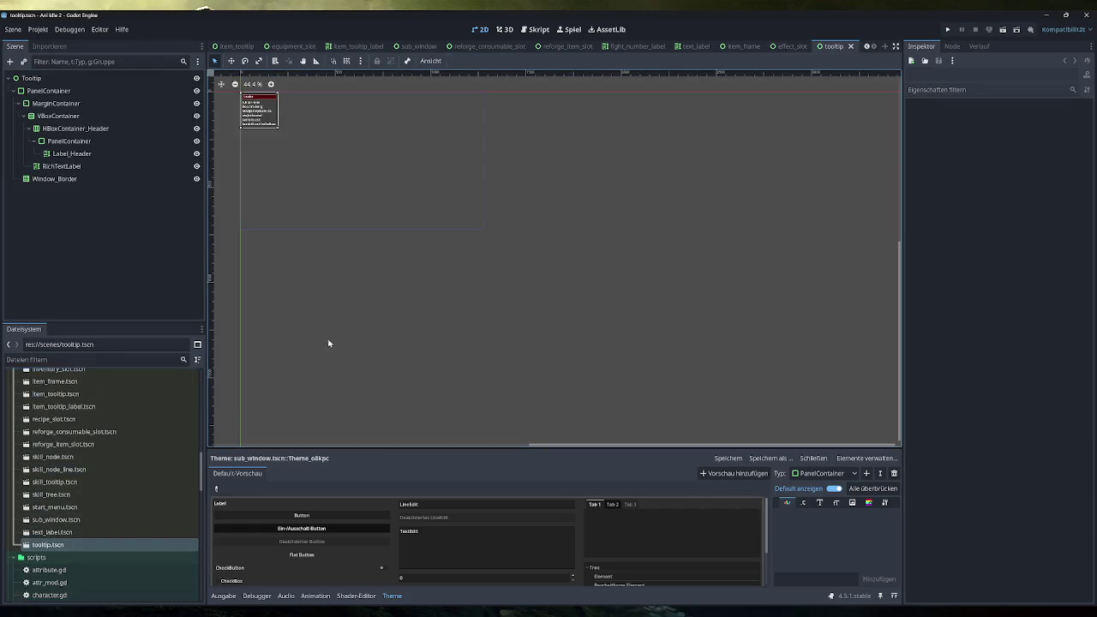
{"action": "left_click_drag", "start_coordinate": [359, 123], "coordinate": [586, 325]}
{"action": "scroll", "coordinate": [487, 307], "scroll_direction": "up", "scroll_amount": 8}
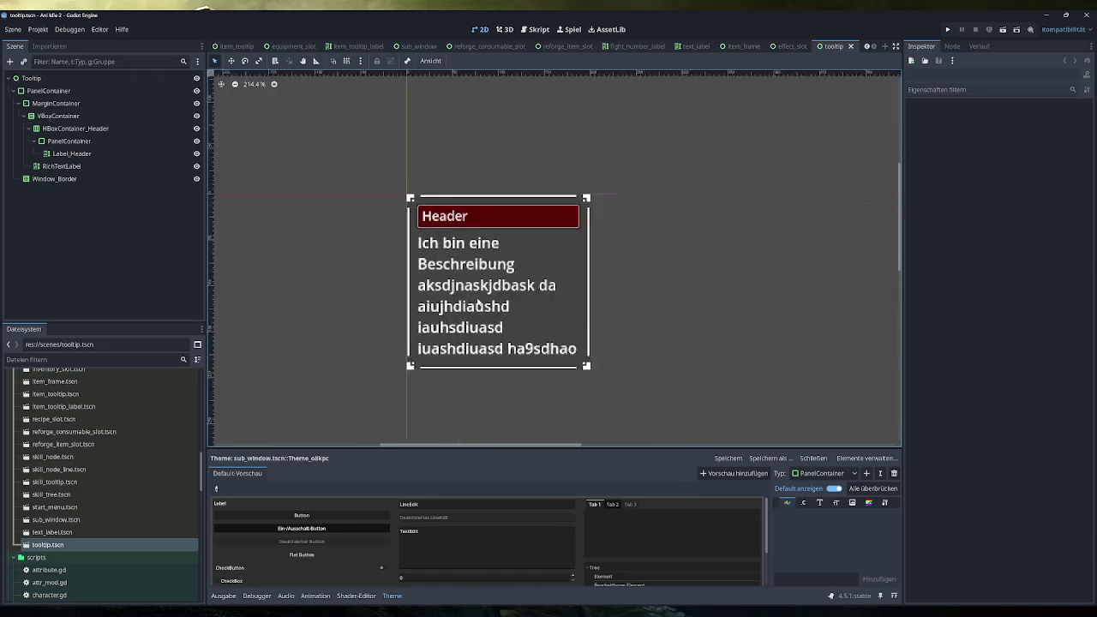
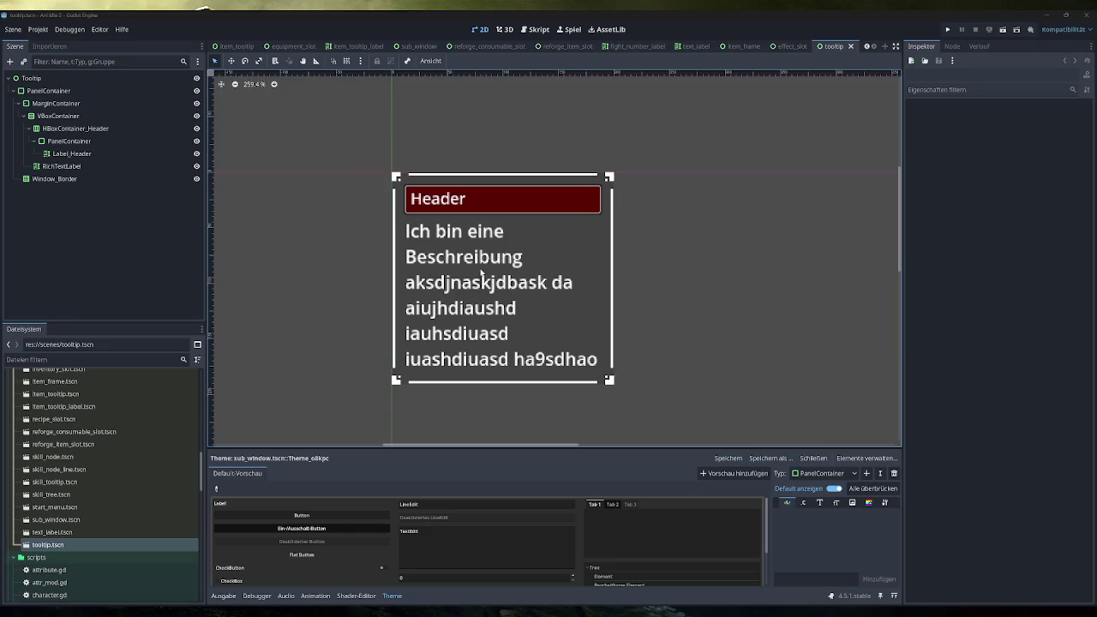
Step: Attach a new script saved as res://scripts/tooltip.gd to the Tooltip root node
{"action": "scroll", "coordinate": [600, 261], "scroll_direction": "down", "scroll_amount": 3}
{"action": "mouse_move", "coordinate": [649, 228]}
{"action": "left_mouse_down"}
{"action": "mouse_move", "coordinate": [603, 171]}
{"action": "mouse_move", "coordinate": [602, 206]}
{"action": "left_mouse_up"}
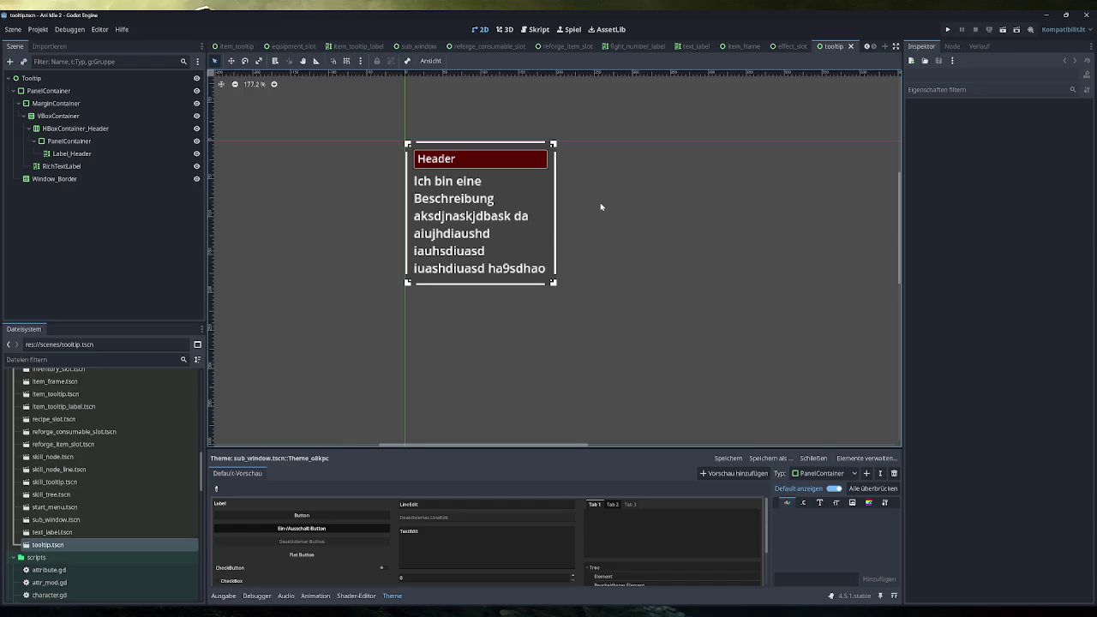
{"action": "right_click", "coordinate": [104, 79]}
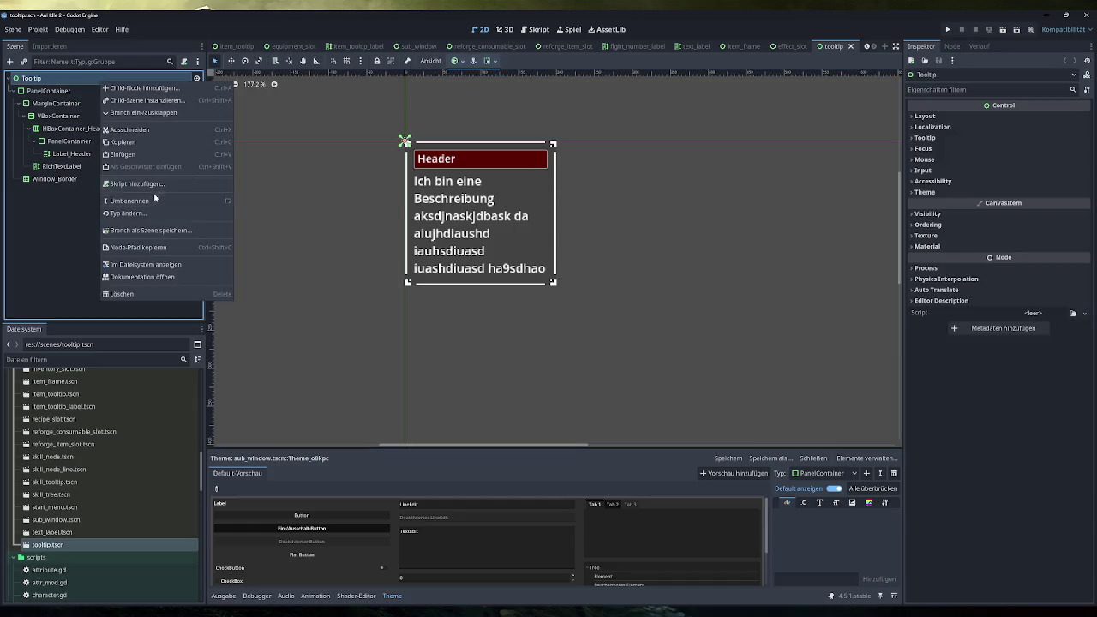
{"action": "left_click", "coordinate": [161, 185]}
{"action": "left_click", "coordinate": [531, 293]}
{"action": "key", "text": "BackSpace"}
{"action": "key", "text": "BackSpace"}
{"action": "key", "text": "BackSpace"}
{"action": "type", "text": "ripts"}
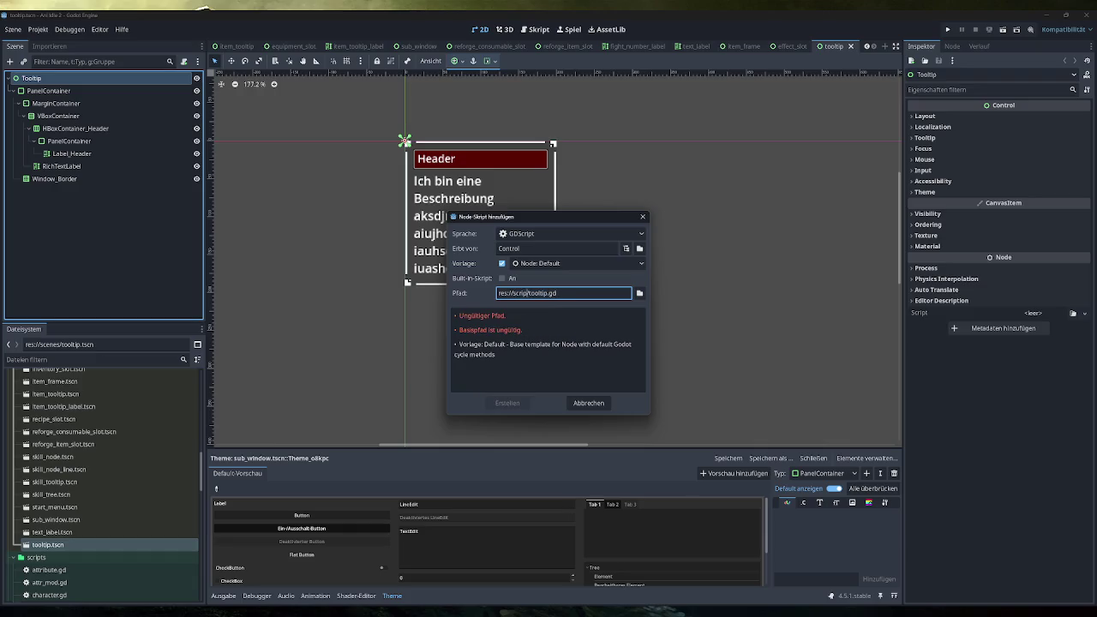
{"action": "key", "text": "Return"}
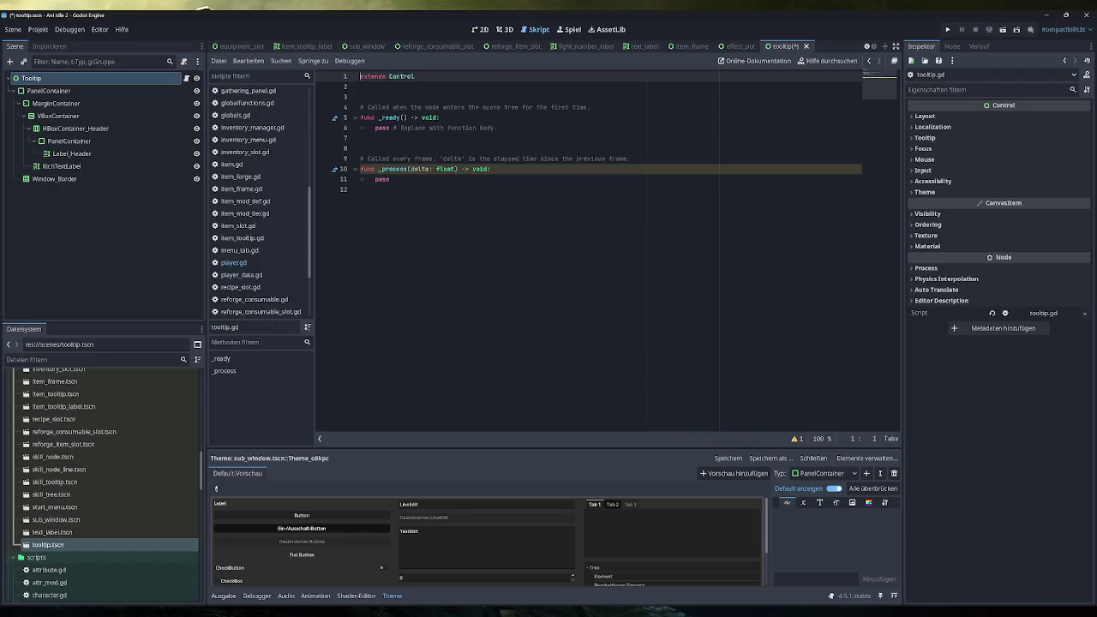
{"action": "left_click", "coordinate": [360, 97]}
Step: Delete the template _ready and _process functions from tooltip.gd
{"action": "key", "text": "BackSpace"}
{"action": "left_click", "coordinate": [360, 128]}
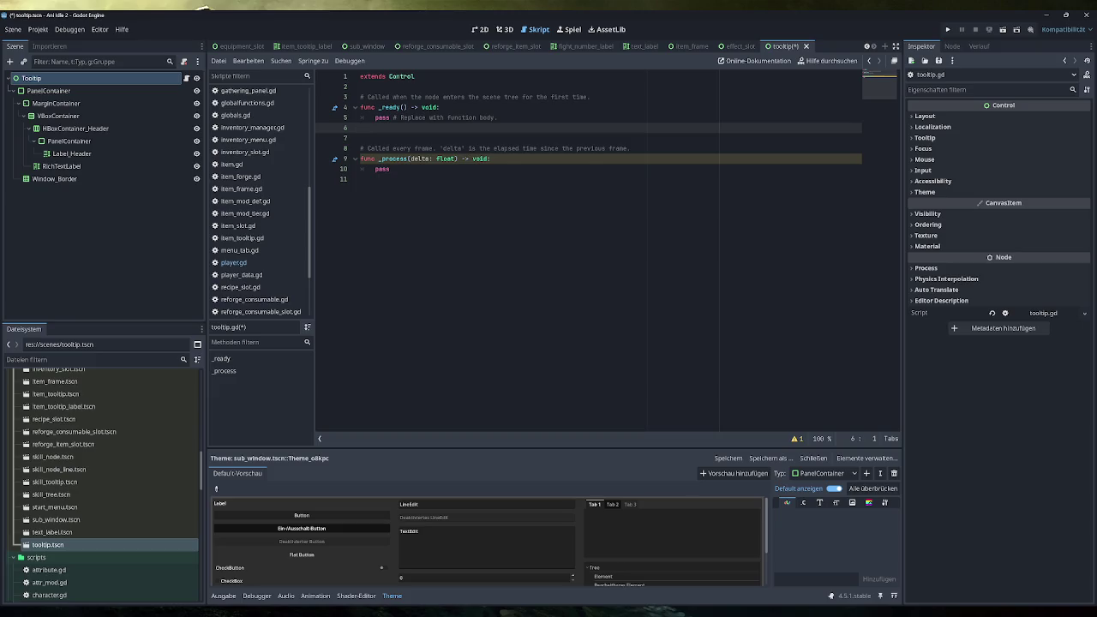
{"action": "left_click_drag", "start_coordinate": [360, 128], "coordinate": [356, 97]}
{"action": "key", "text": "BackSpace"}
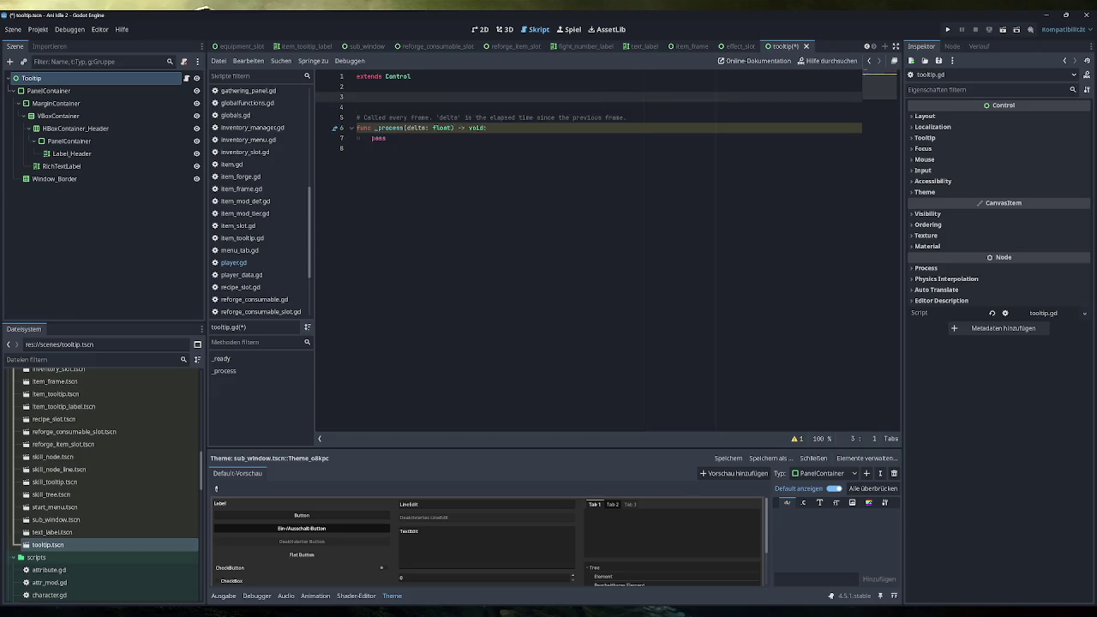
{"action": "key", "text": "shift+ctrl+End"}
{"action": "key", "text": "BackSpace"}
{"action": "key", "text": "BackSpace"}
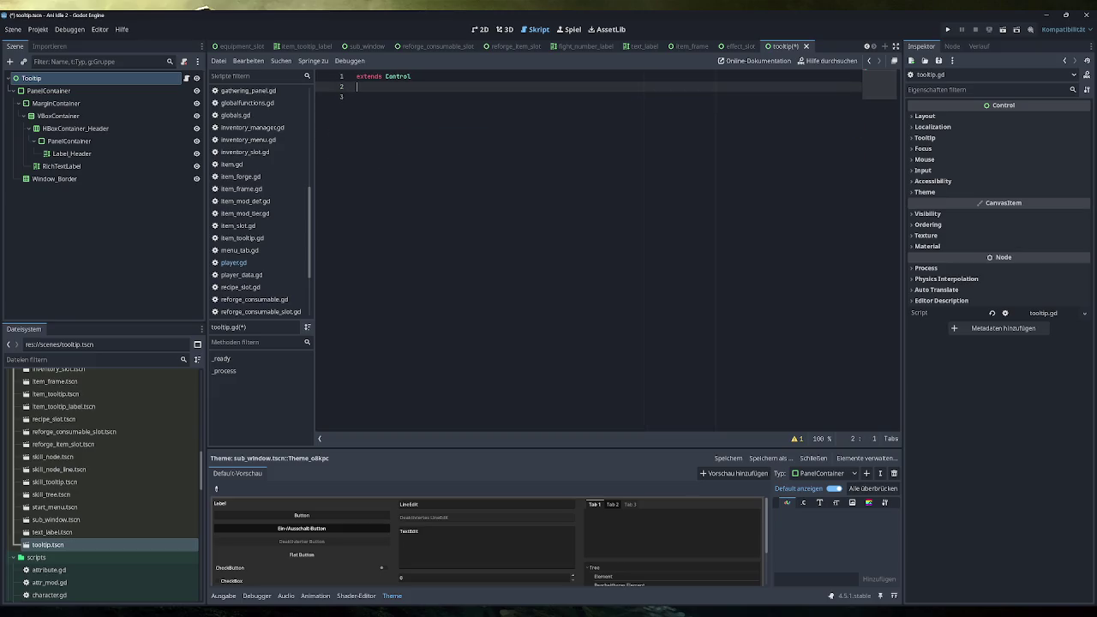
Step: Declare class_name Tooltip and begin a func update_UI() -> void: line
{"action": "type", "text": "class_N"}
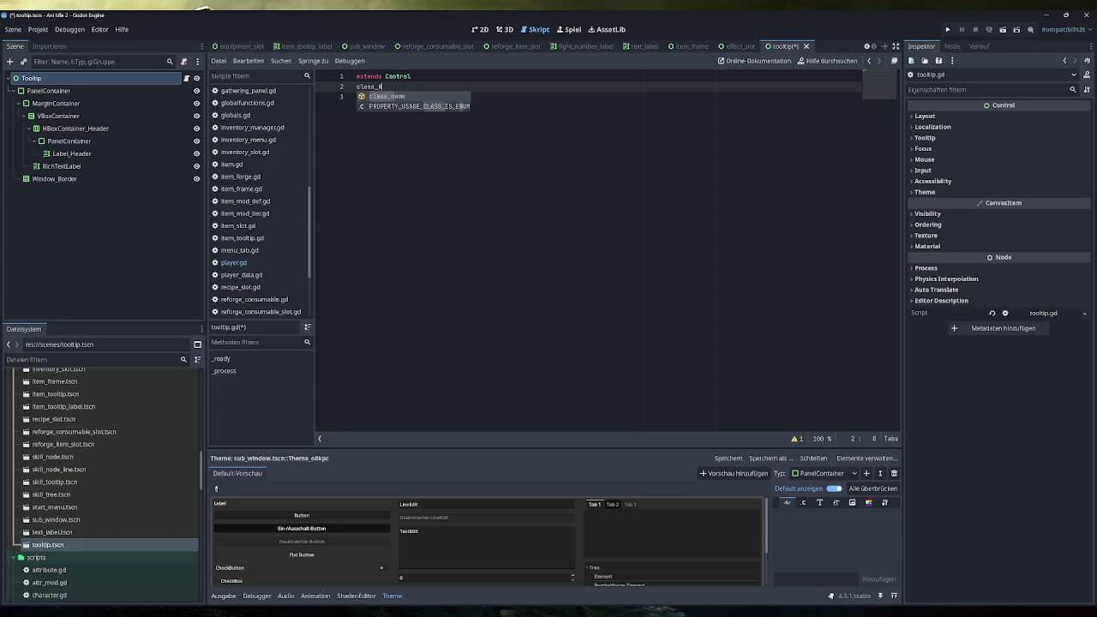
{"action": "type", "text": "ame Tooltip"}
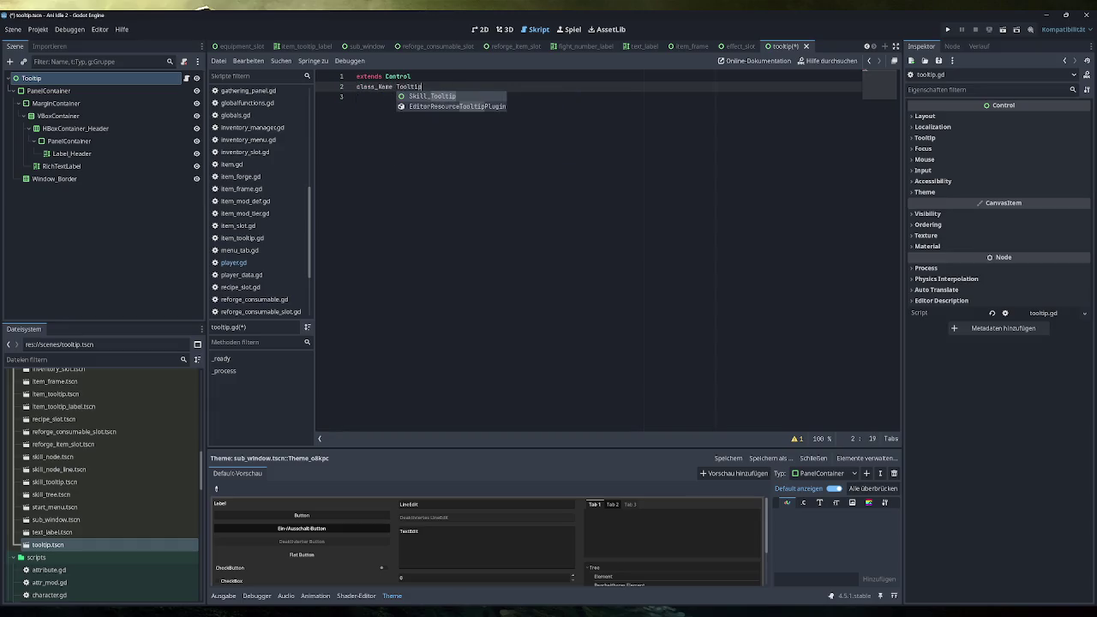
{"action": "key", "text": "BackSpace"}
{"action": "type", "text": "n"}
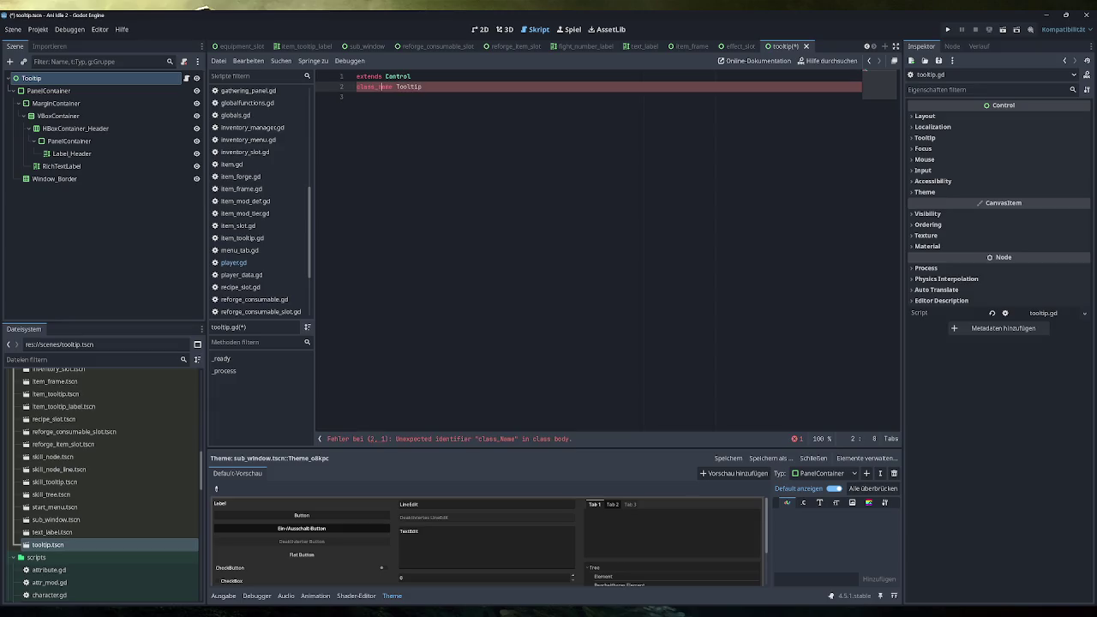
{"action": "key", "text": "Down"}
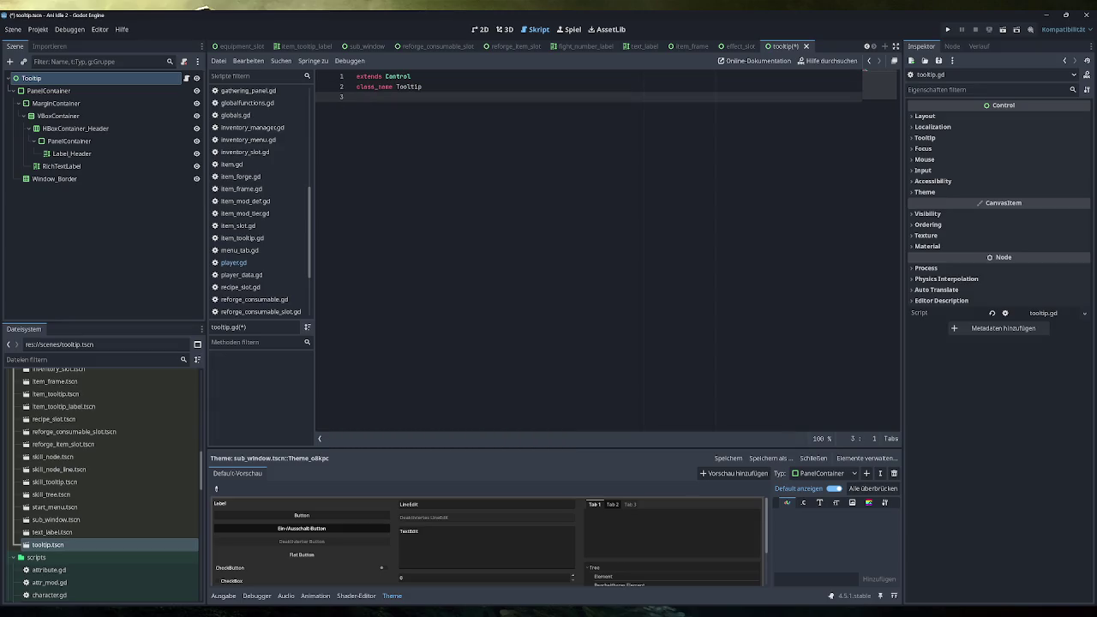
{"action": "key", "text": "Return"}
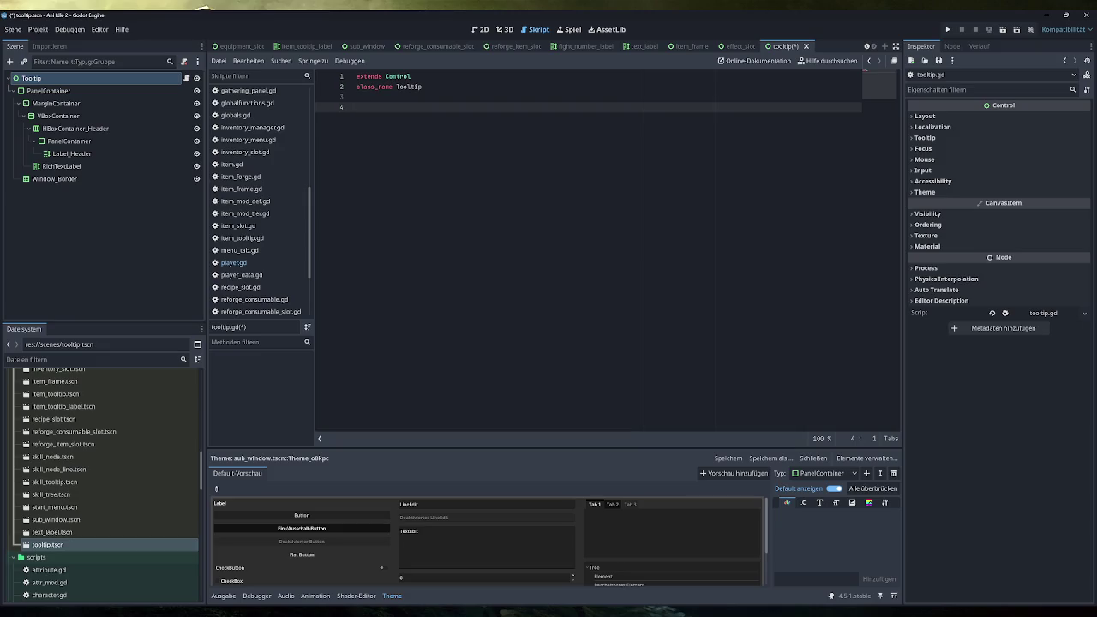
{"action": "type", "text": "func update_"}
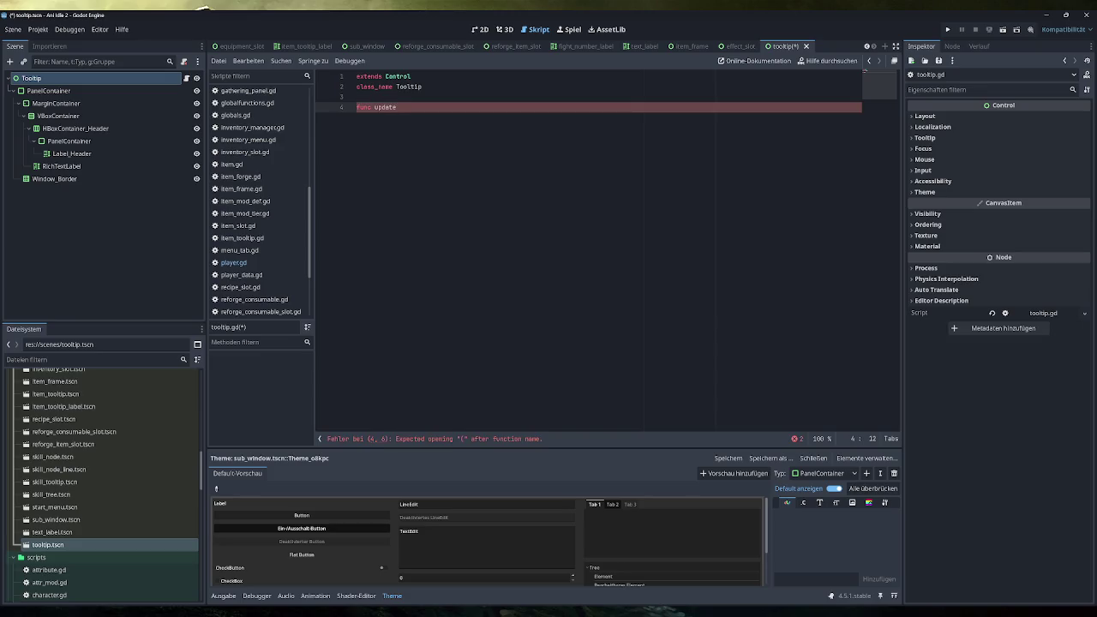
{"action": "type", "text": "UI()"}
{"action": "type", "text": " -> void:"}
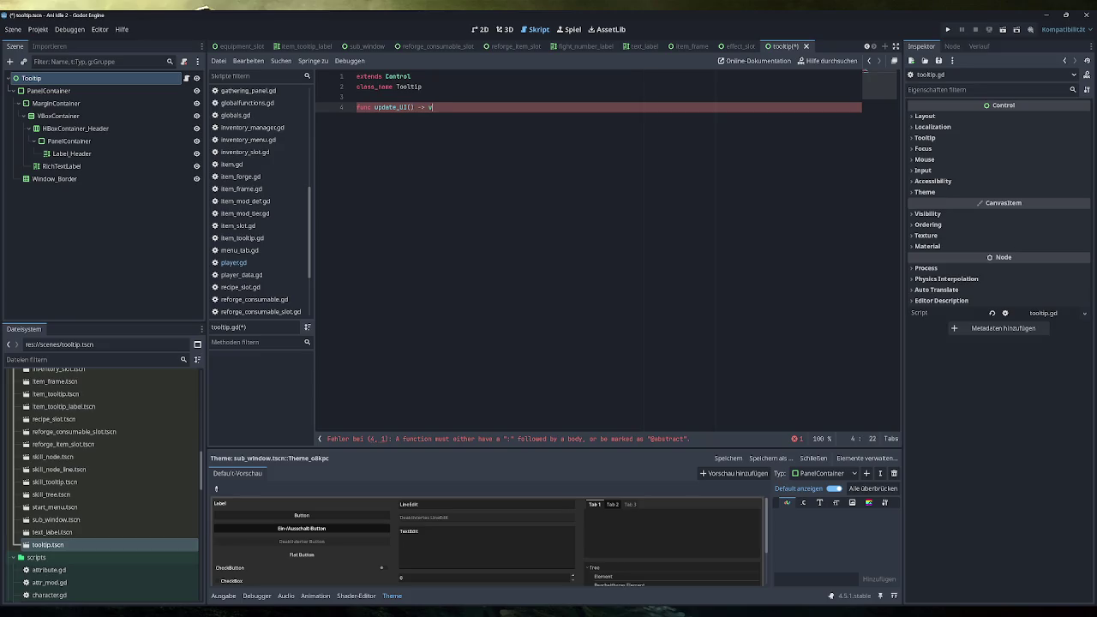
{"action": "key", "text": "Return"}
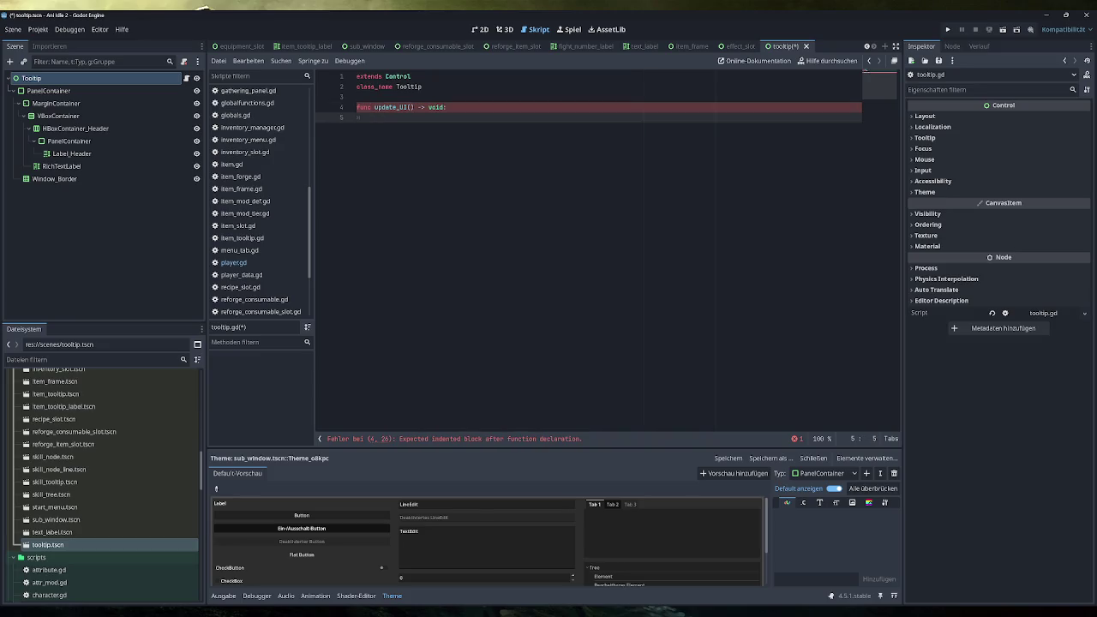
{"action": "key", "text": "Up"}
{"action": "key", "text": "Up"}
{"action": "key", "text": "Return"}
{"action": "key", "text": "Return"}
{"action": "key", "text": "Up"}
{"action": "type", "text": "@export "}
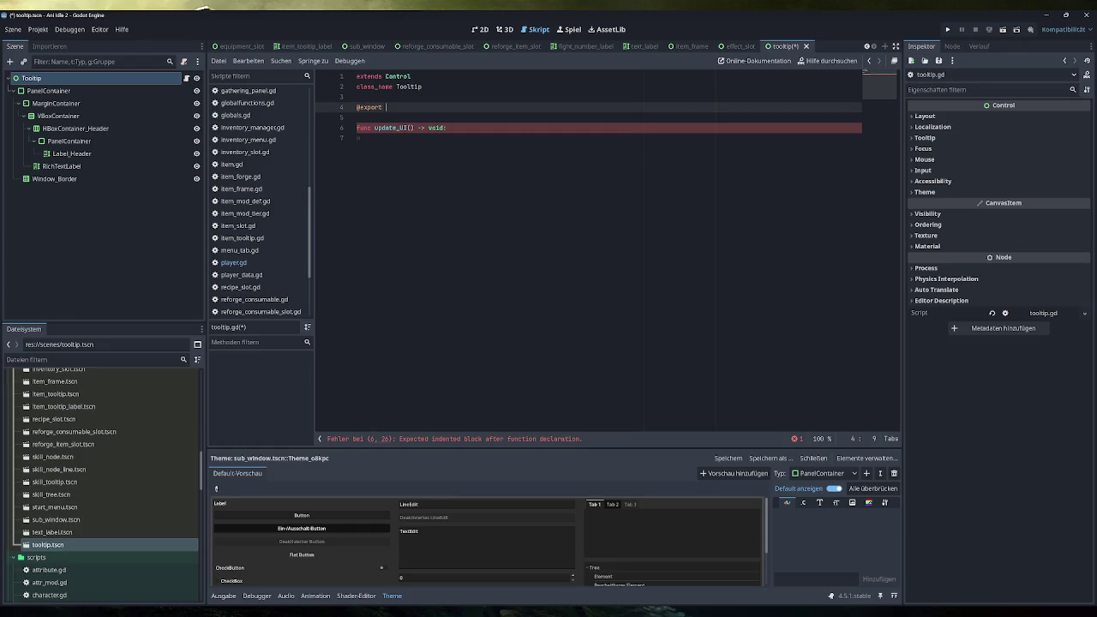
{"action": "type", "text": "var header: "}
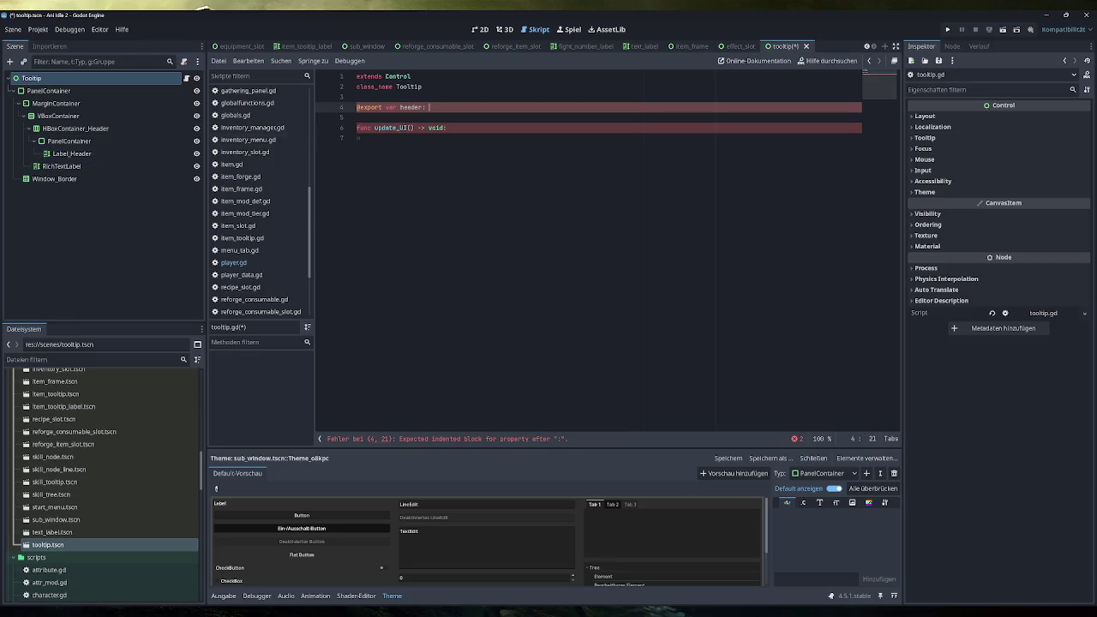
{"action": "type", "text": "Richtex"}
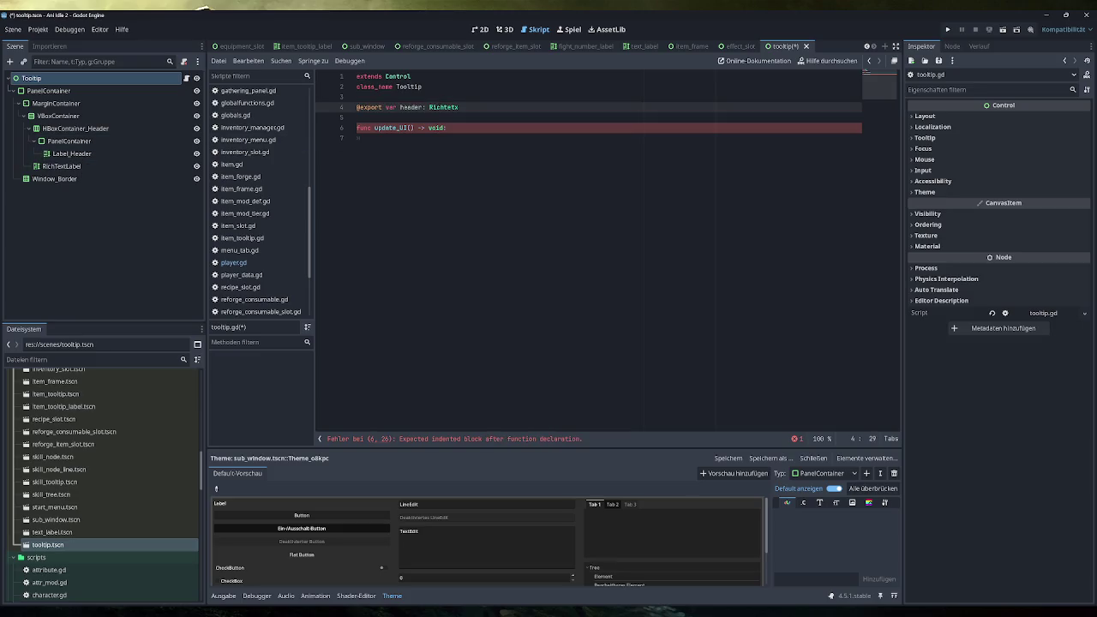
{"action": "key", "text": "Down"}
{"action": "key", "text": "Return"}
Step: Duplicate that line as an exported description RichTextLabel variable and save the script
{"action": "key", "text": "ctrl+shift+Left"}
{"action": "key", "text": "shift+Home"}
{"action": "key", "text": "End"}
{"action": "type", "text": ","}
{"action": "key", "text": "Return"}
{"action": "key", "text": "BackSpace"}
{"action": "key", "text": "BackSpace"}
{"action": "key", "text": "ctrl+shift+d"}
{"action": "double_click", "coordinate": [411, 117]}
{"action": "type", "text": "description"}
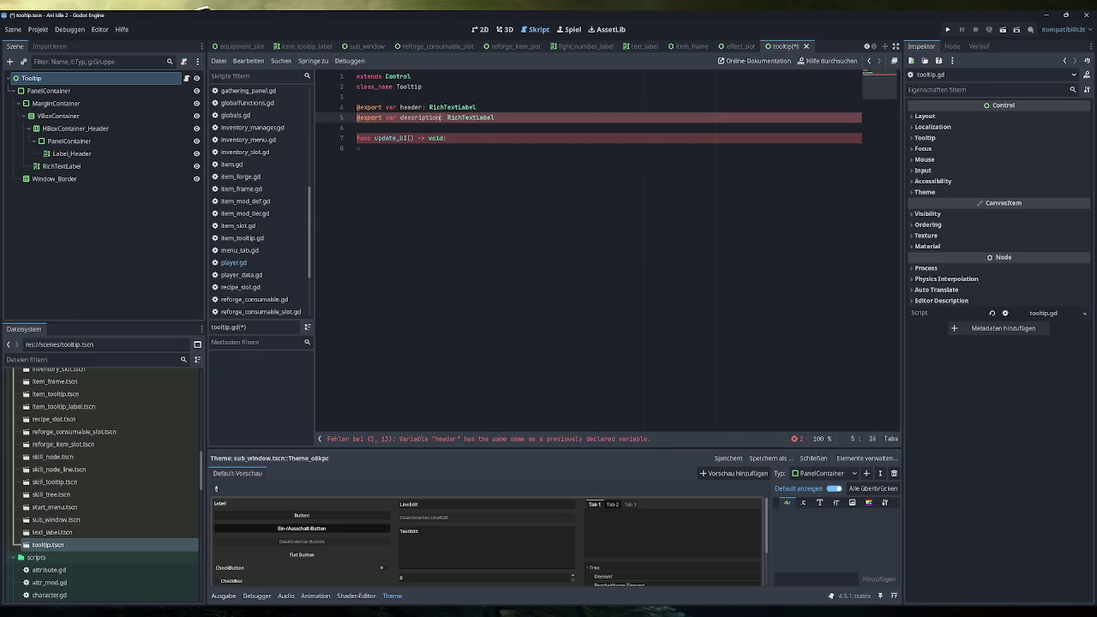
{"action": "key", "text": "End"}
{"action": "key", "text": "ctrl+s"}
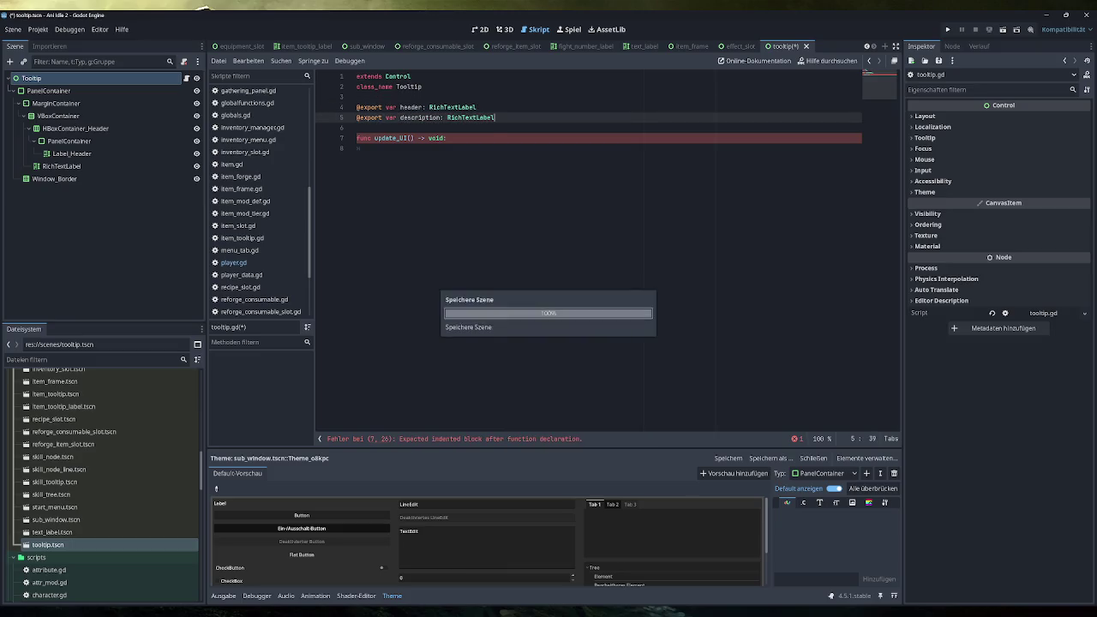
Step: Rename the tooltip's RichTextLabel node to RichTextLabel_Description in the Scene dock
{"action": "double_click", "coordinate": [96, 167]}
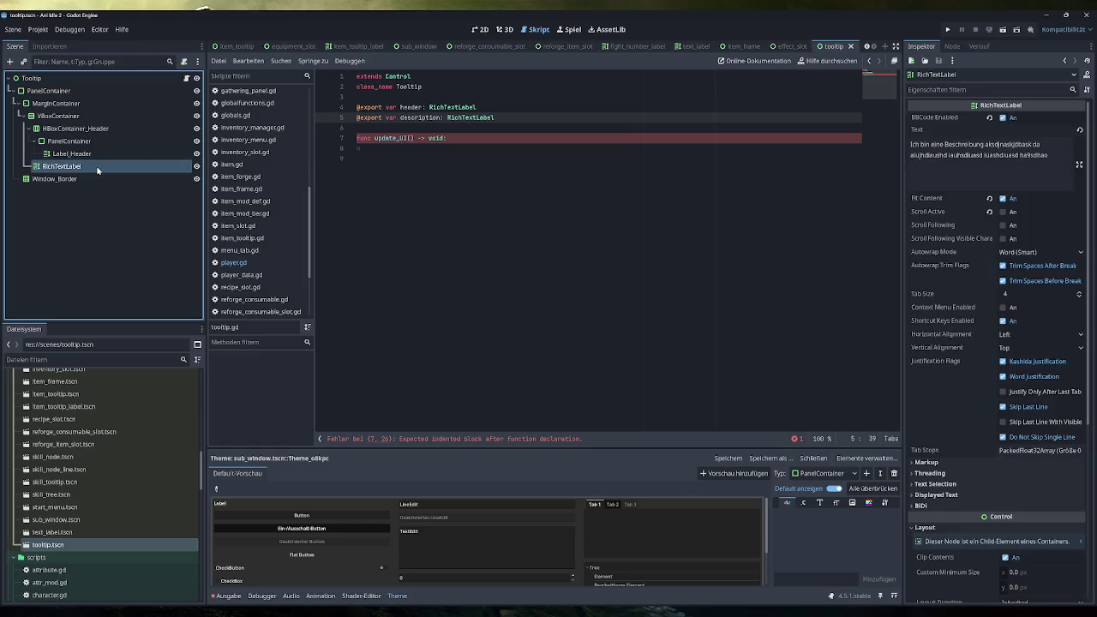
{"action": "type", "text": "_Description"}
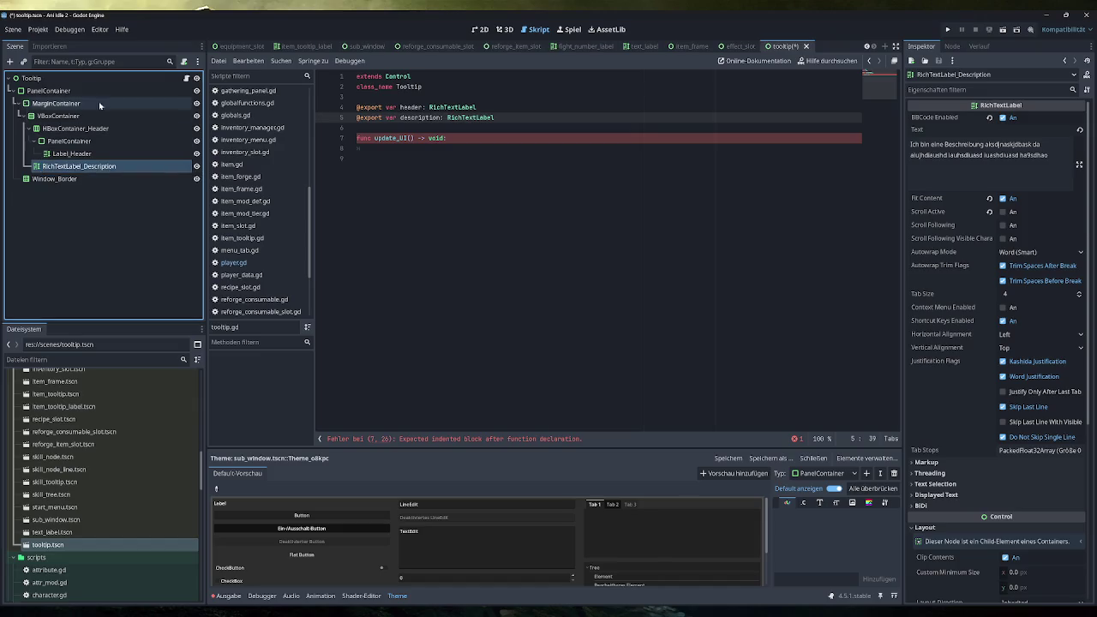
{"action": "left_click", "coordinate": [371, 148]}
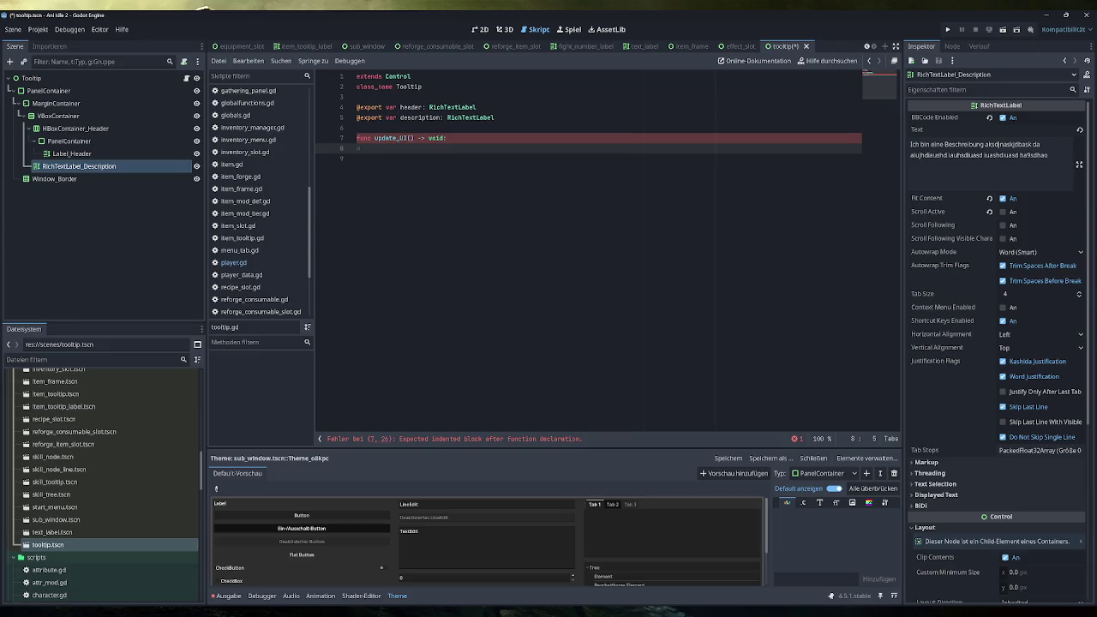
Step: Give update_UI the parameters headertext: String and description: String
{"action": "left_click", "coordinate": [456, 107]}
{"action": "left_click", "coordinate": [410, 138]}
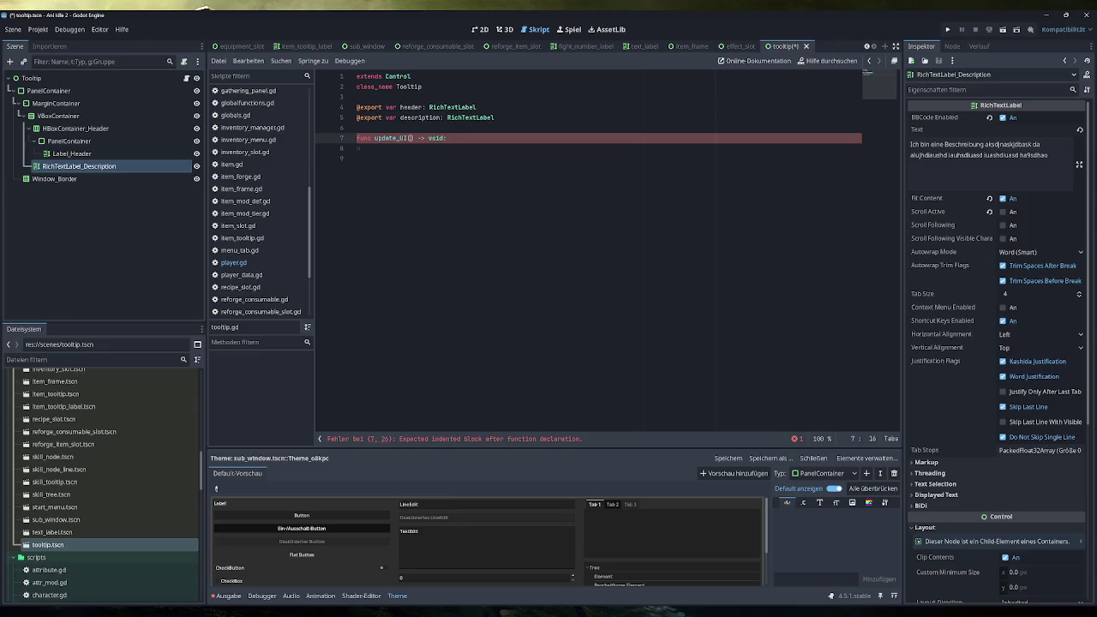
{"action": "type", "text": "headertext"}
{"action": "type", "text": ": String, "}
{"action": "type", "text": "descr"}
{"action": "type", "text": "ipt"}
{"action": "type", "text": "ion: String"}
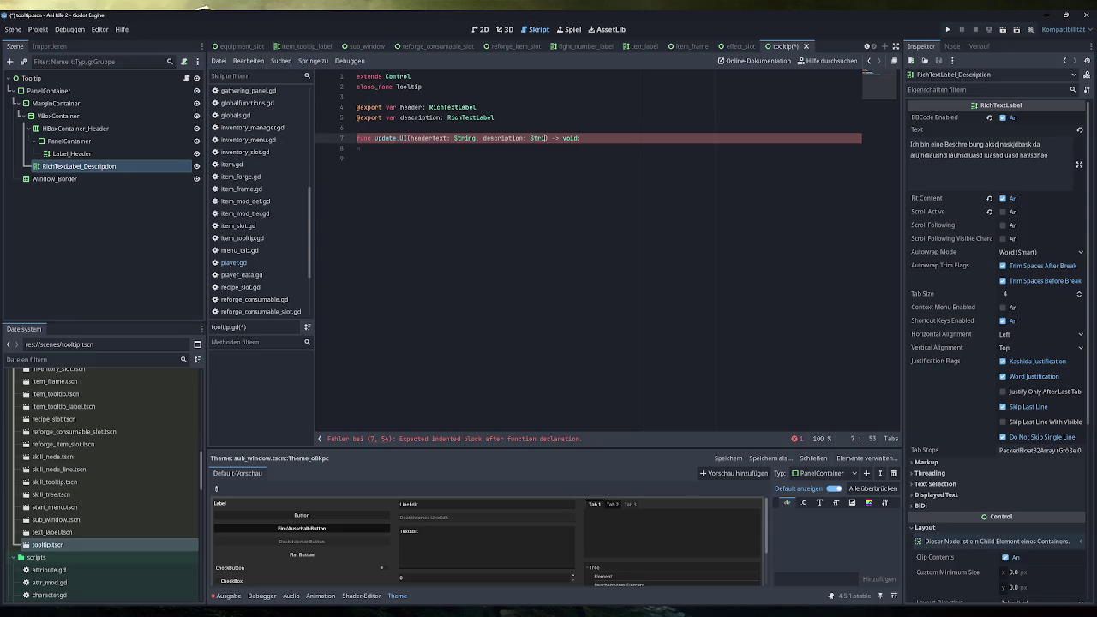
{"action": "left_click", "coordinate": [372, 148]}
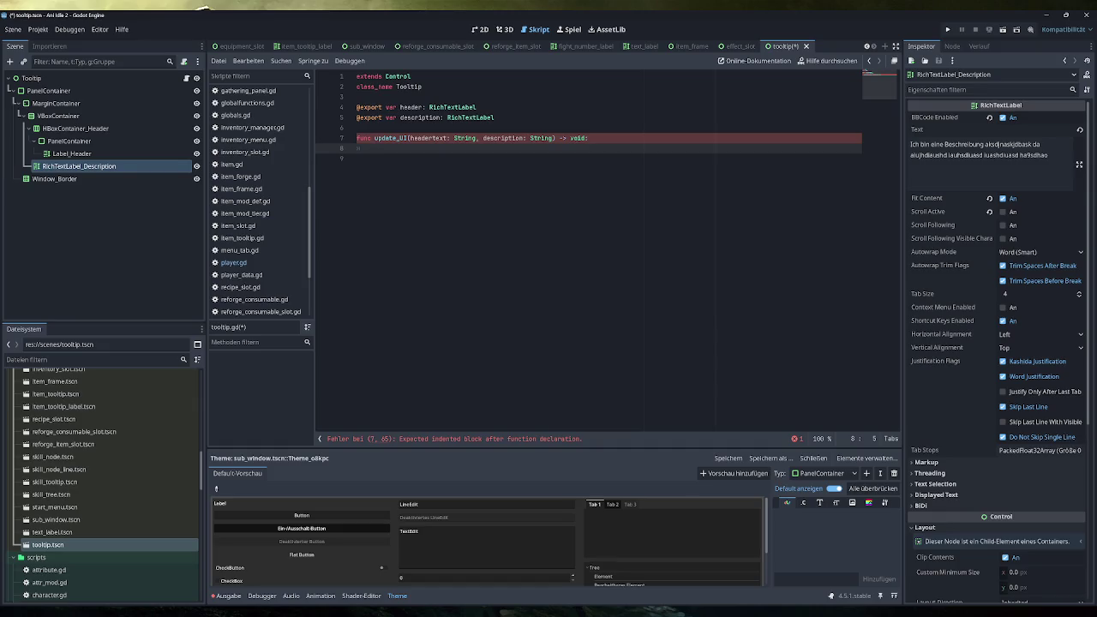
Step: Change update_UI's return type from void to Tooltip and begin a header.text assignment
{"action": "double_click", "coordinate": [578, 138]}
{"action": "type", "text": "Tooltip"}
{"action": "left_click", "coordinate": [357, 128]}
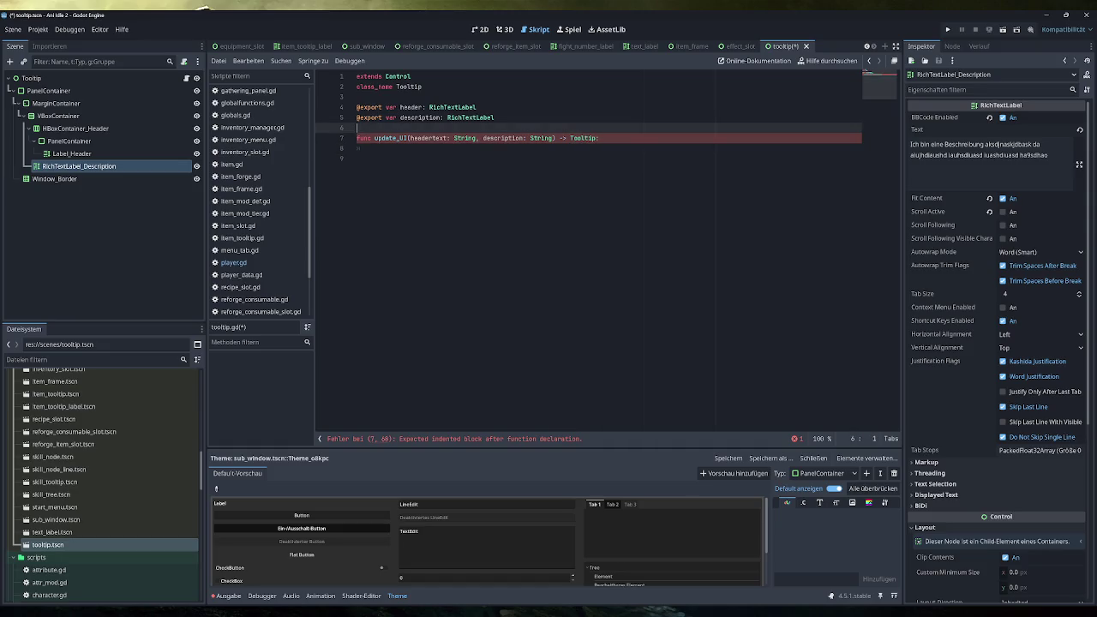
{"action": "left_click", "coordinate": [371, 148]}
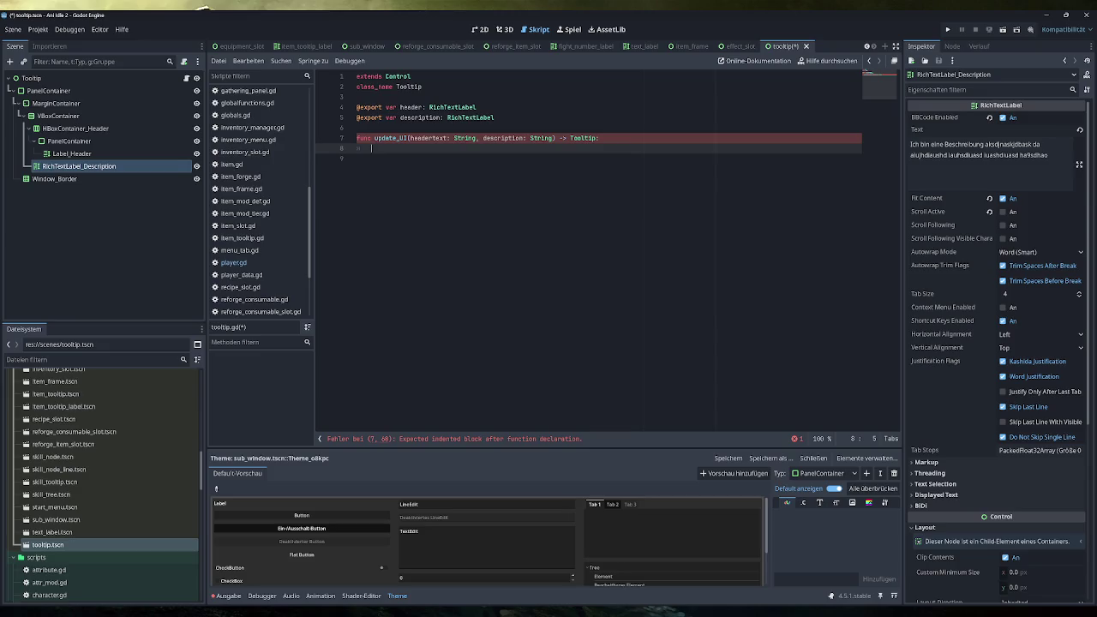
{"action": "type", "text": "header.text "}
{"action": "type", "text": "= header"}
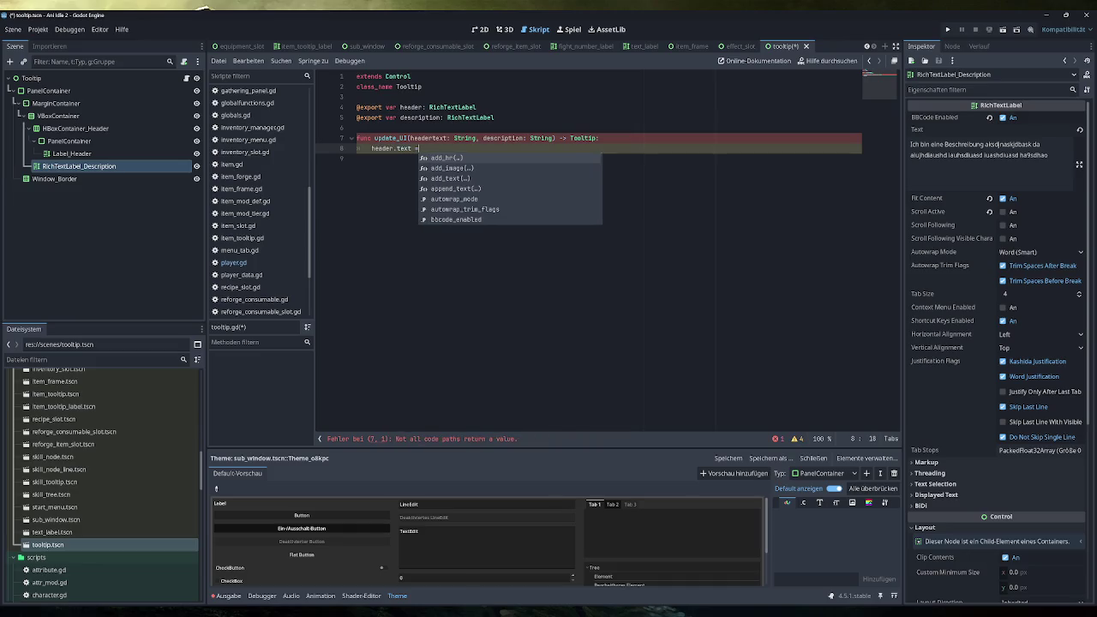
Step: Finish the header.text assignment and rename the description parameter to description_text
{"action": "key", "text": "Down"}
{"action": "key", "text": "Return"}
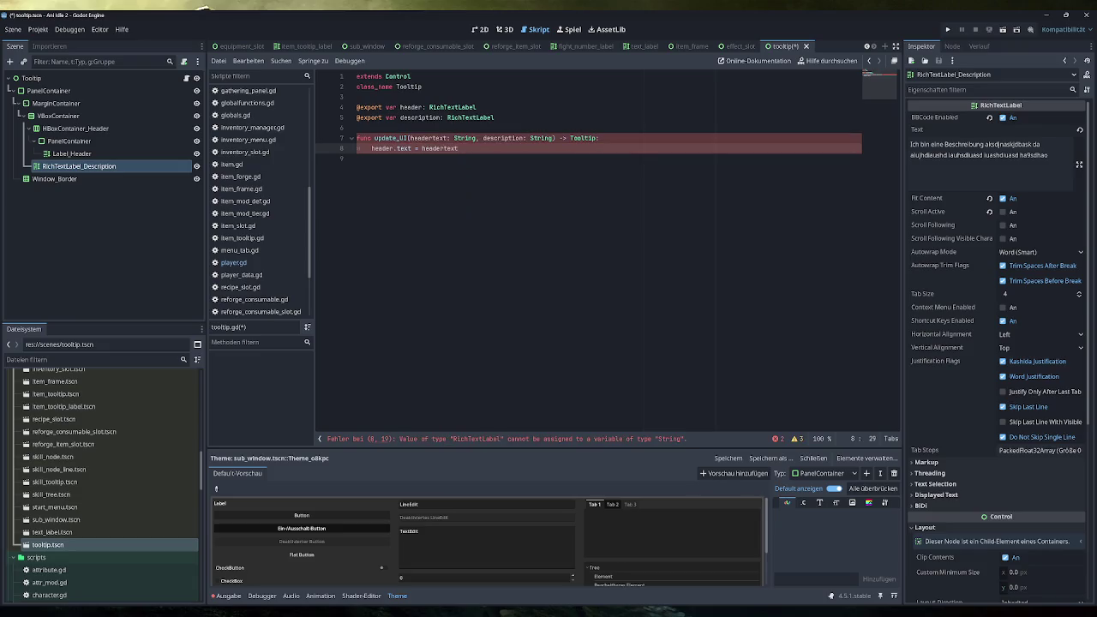
{"action": "key", "text": "Return"}
{"action": "type", "text": "description"}
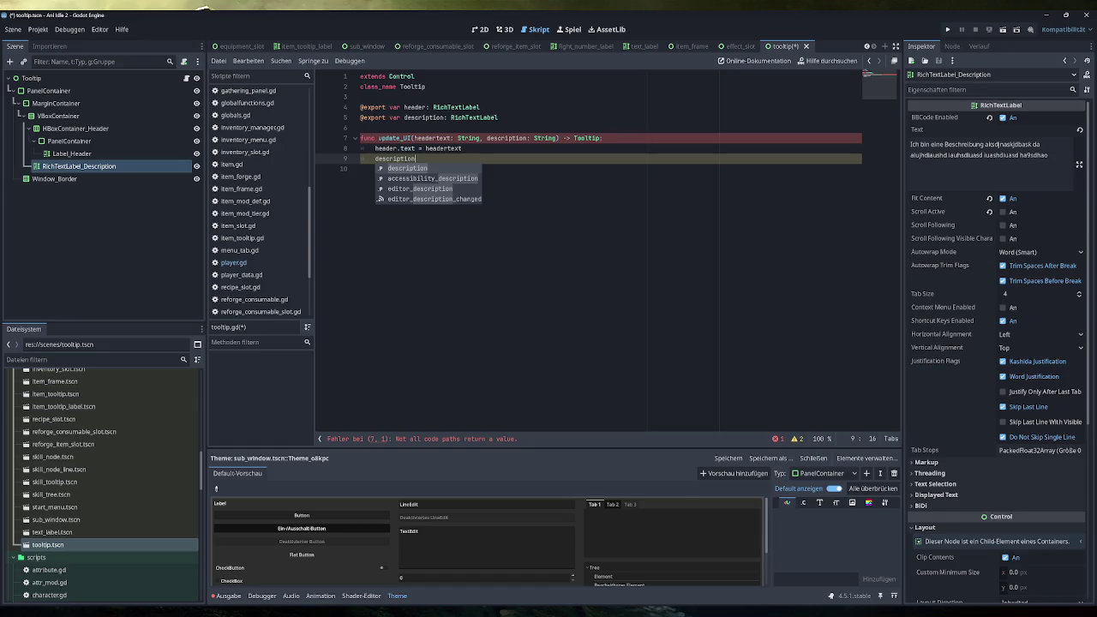
{"action": "left_click", "coordinate": [501, 138]}
{"action": "key", "text": "ctrl+shift+Right"}
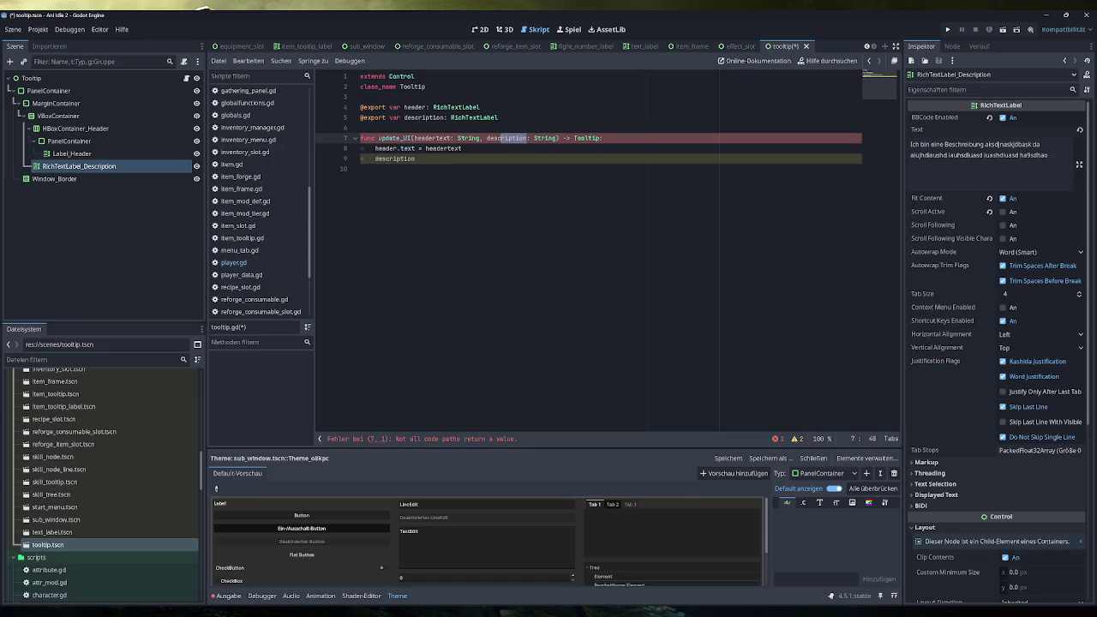
{"action": "left_click", "coordinate": [516, 138]}
{"action": "type", "text": "_txt"}
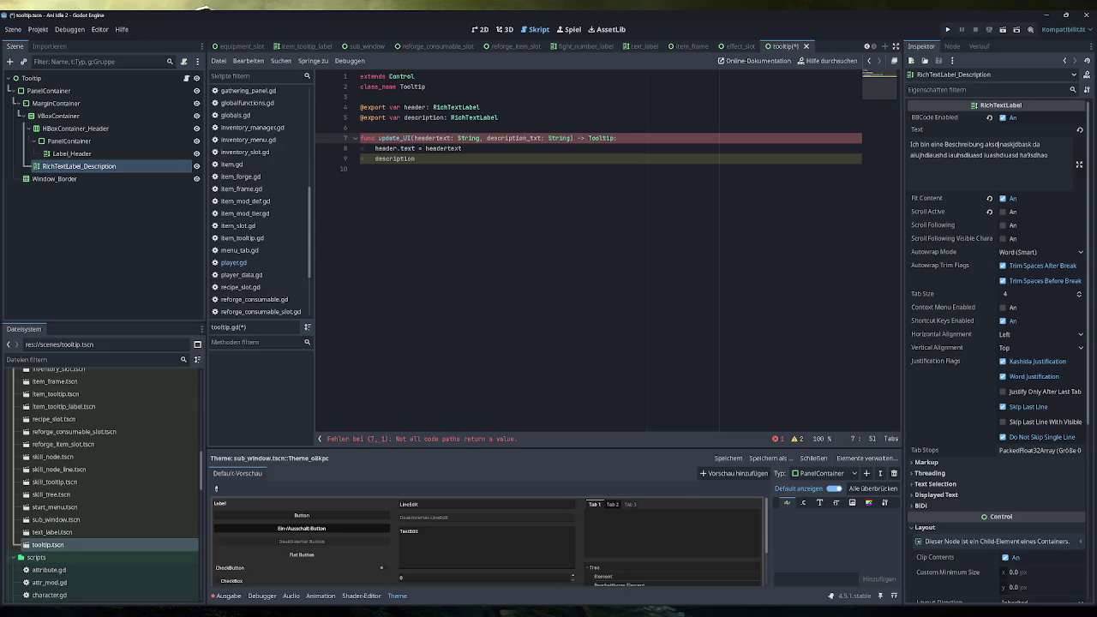
{"action": "type", "text": "e"}
{"action": "type", "text": "_"}
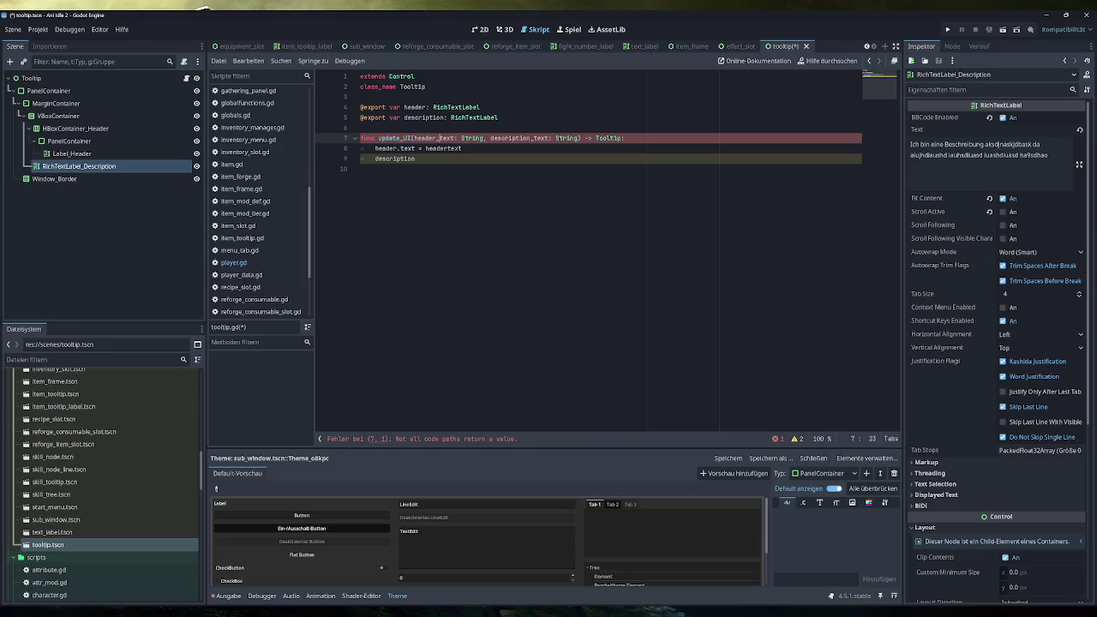
Step: Rename headertext to header_text, assign description.text = description_text, add 'return self', and save
{"action": "double_click", "coordinate": [443, 149]}
{"action": "type", "text": "header_text"}
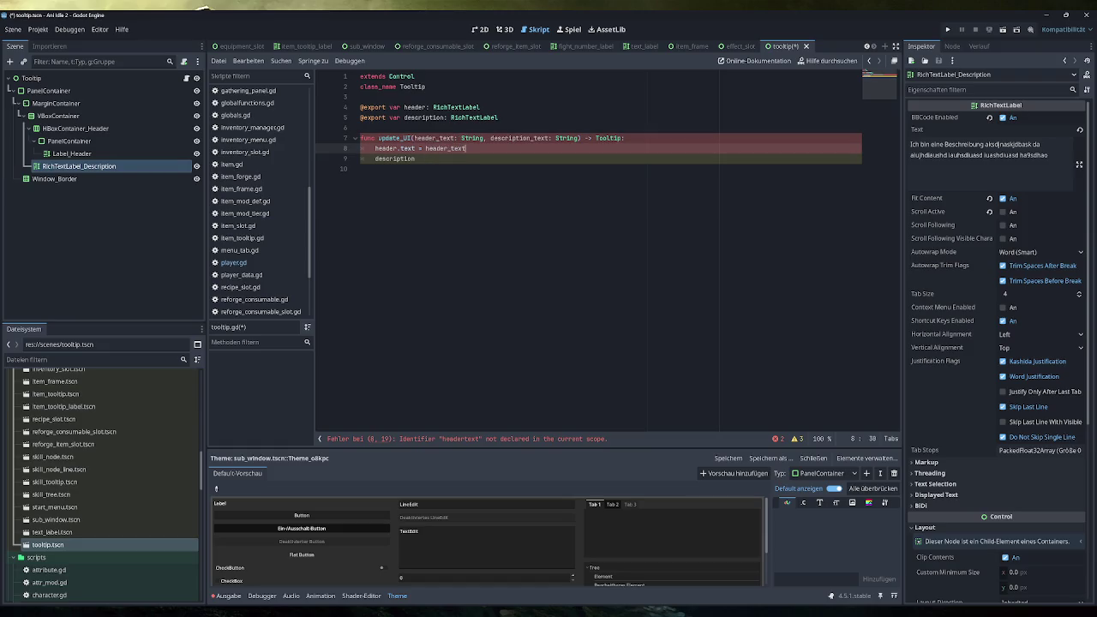
{"action": "key", "text": "Down"}
{"action": "type", "text": ".text ="}
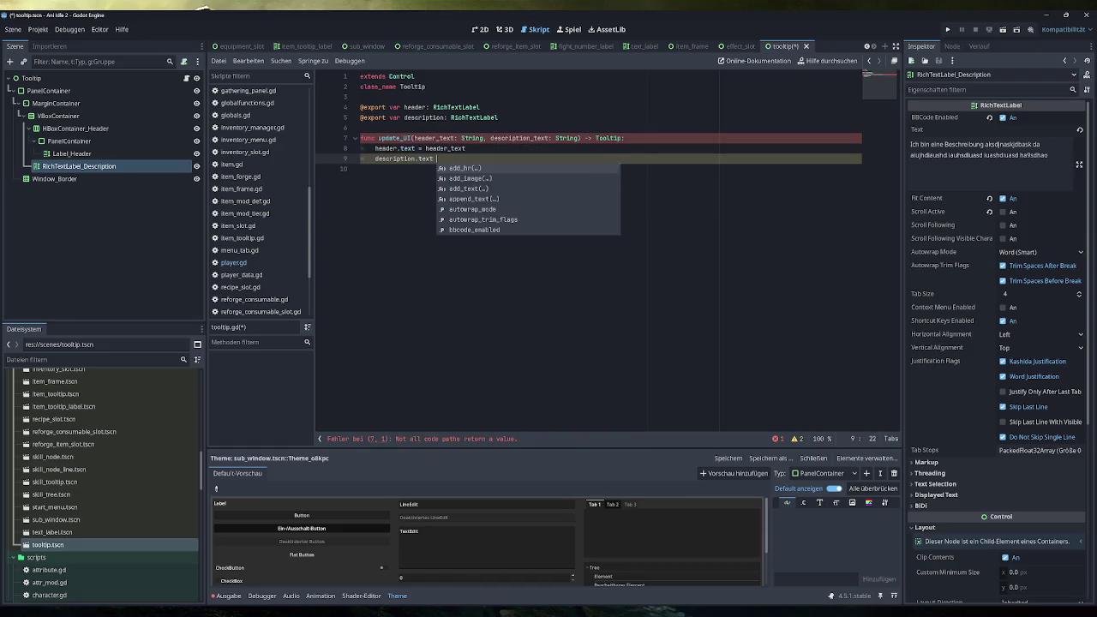
{"action": "key", "text": "Down"}
{"action": "key", "text": "Return"}
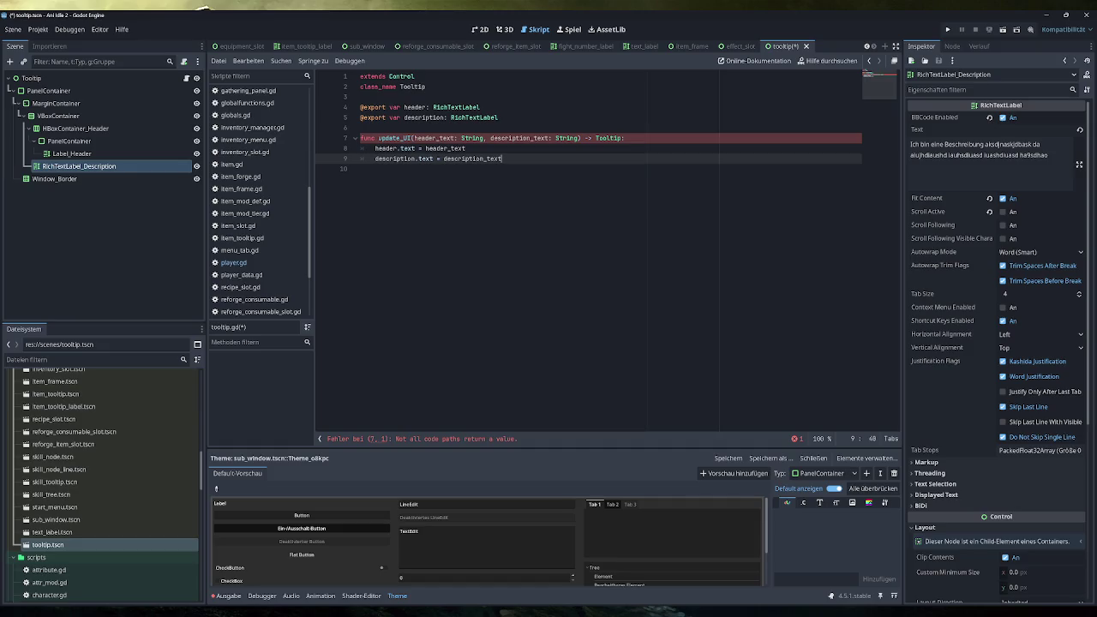
{"action": "key", "text": "Return"}
{"action": "type", "text": "return self"}
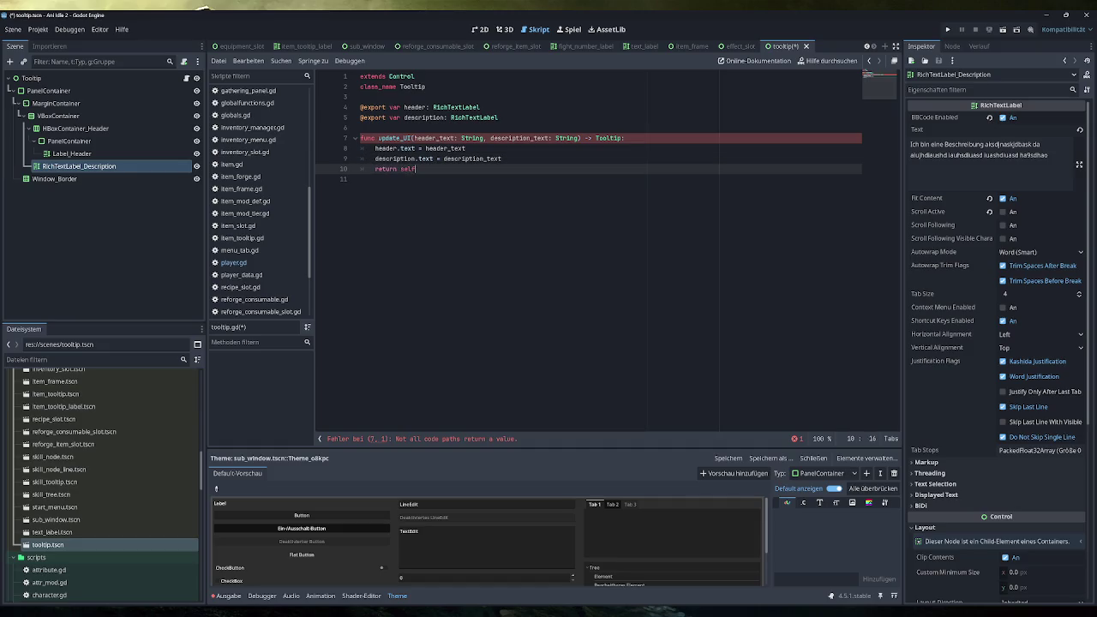
{"action": "left_click", "coordinate": [502, 158]}
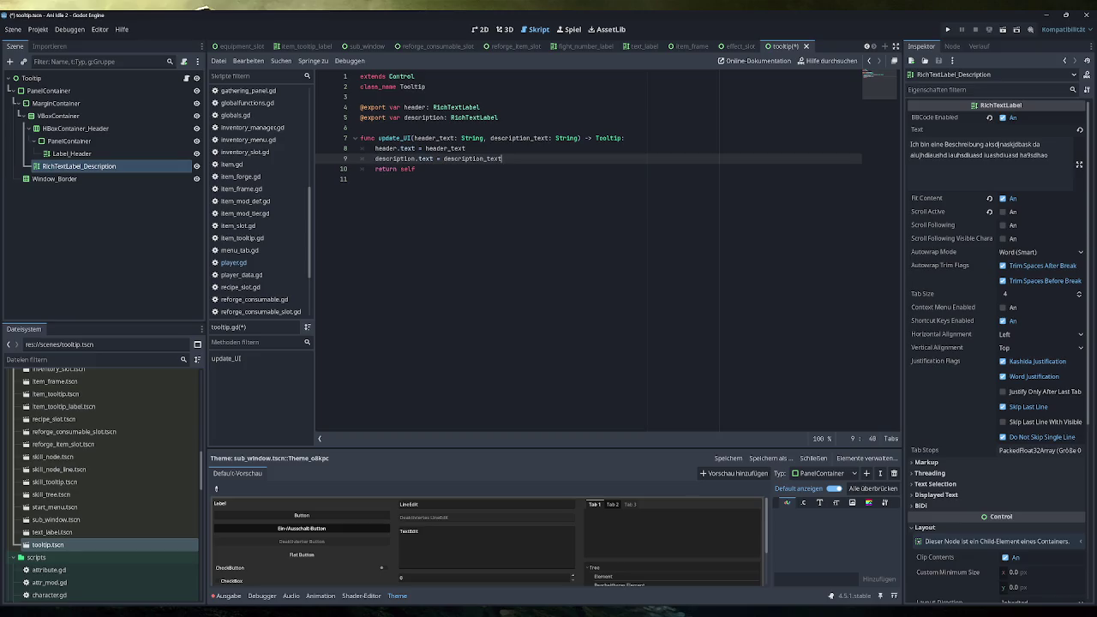
{"action": "key", "text": "ctrl+s"}
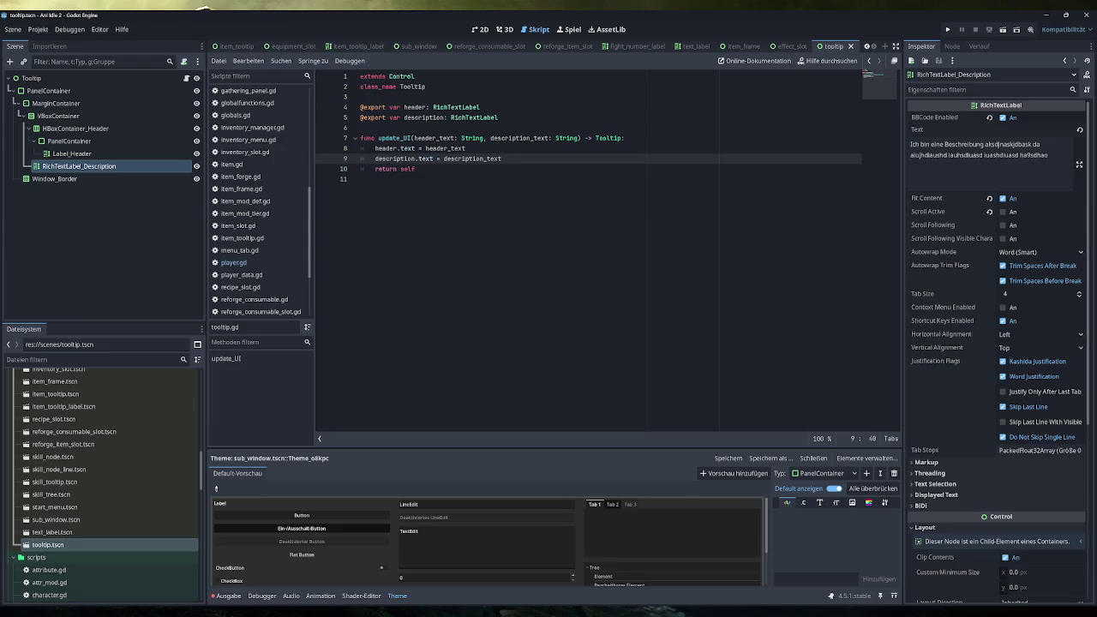
Step: Rename the update_UI function to create and save tooltip.gd
{"action": "left_click", "coordinate": [379, 138]}
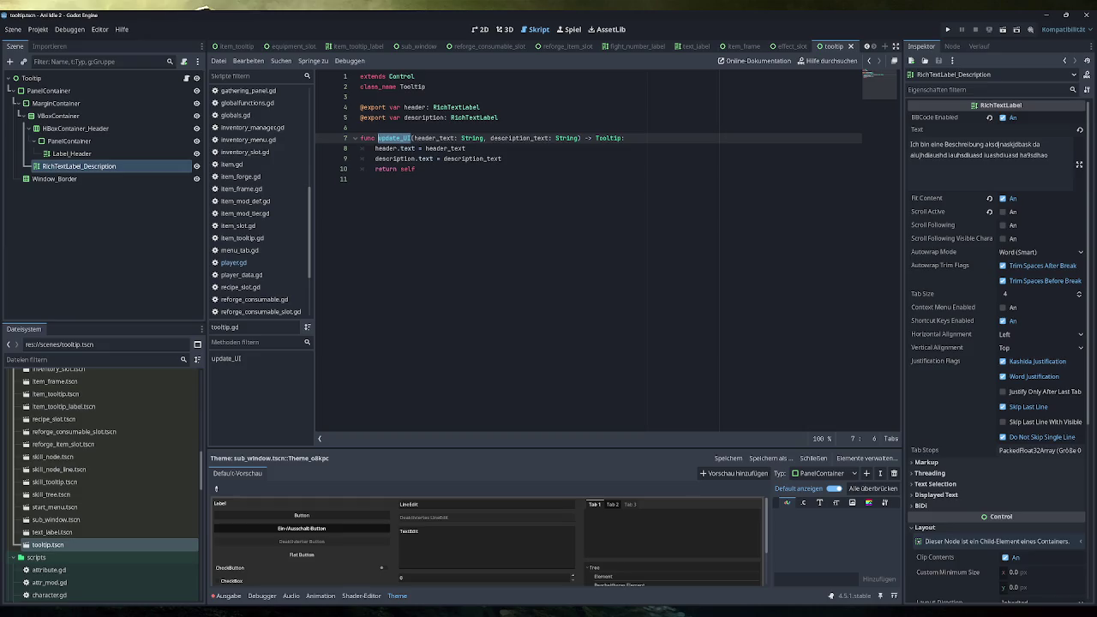
{"action": "type", "text": "create"}
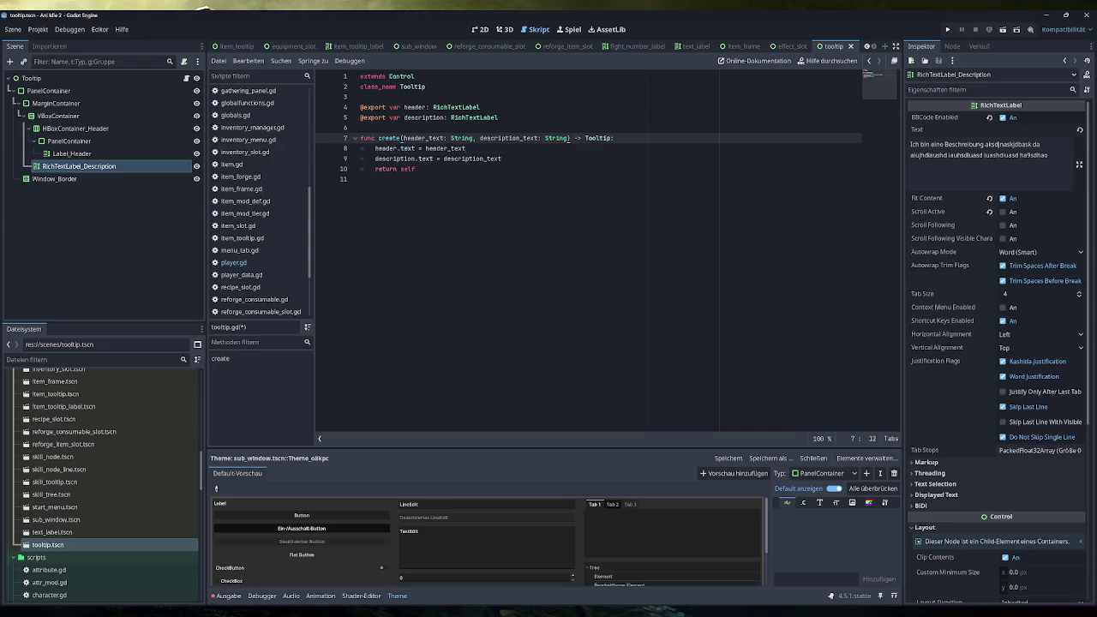
{"action": "left_click", "coordinate": [416, 169]}
{"action": "key", "text": "ctrl+s"}
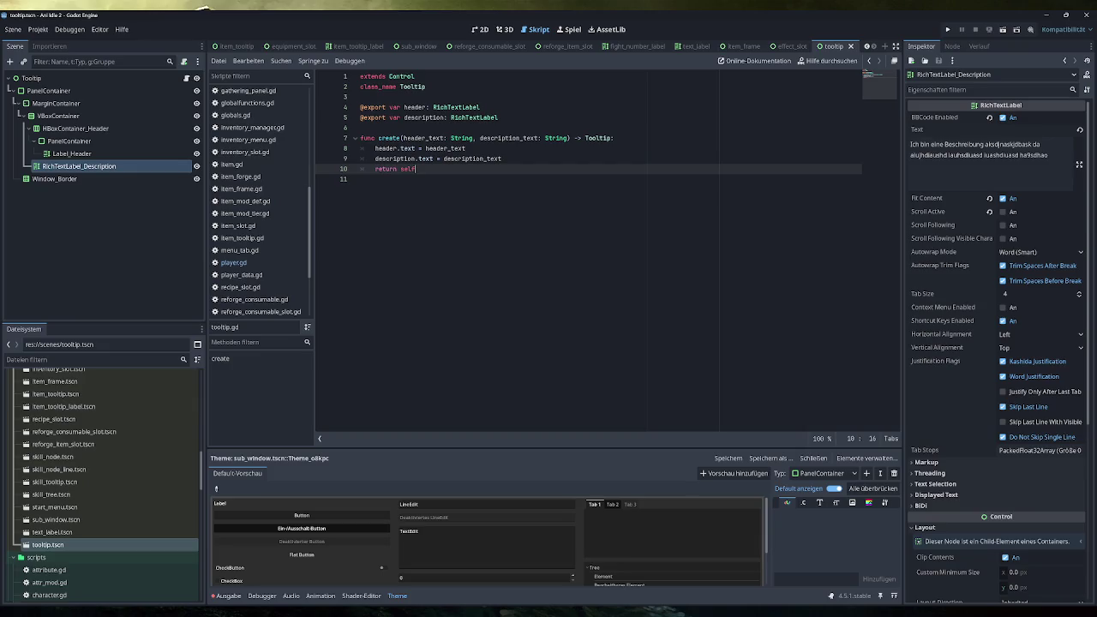
Step: Review game.gd, then return to tooltip.gd at the create function name
{"action": "scroll", "coordinate": [273, 214], "scroll_direction": "down", "scroll_amount": 1}
{"action": "scroll", "coordinate": [267, 223], "scroll_direction": "up", "scroll_amount": 2}
{"action": "scroll", "coordinate": [265, 229], "scroll_direction": "down", "scroll_amount": 3}
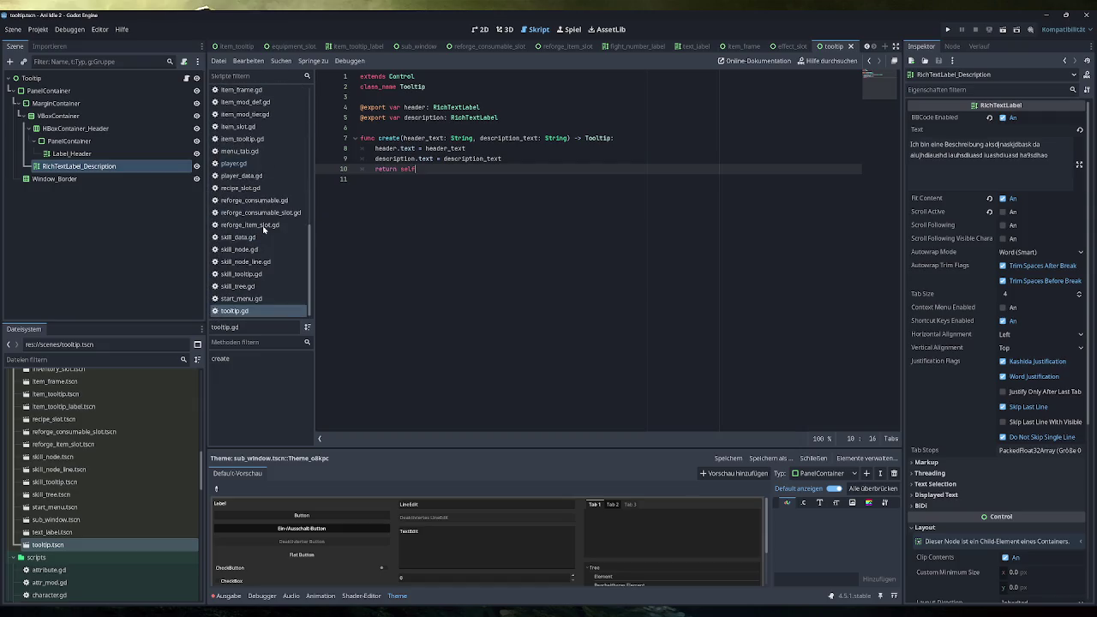
{"action": "key", "text": "alt+Left"}
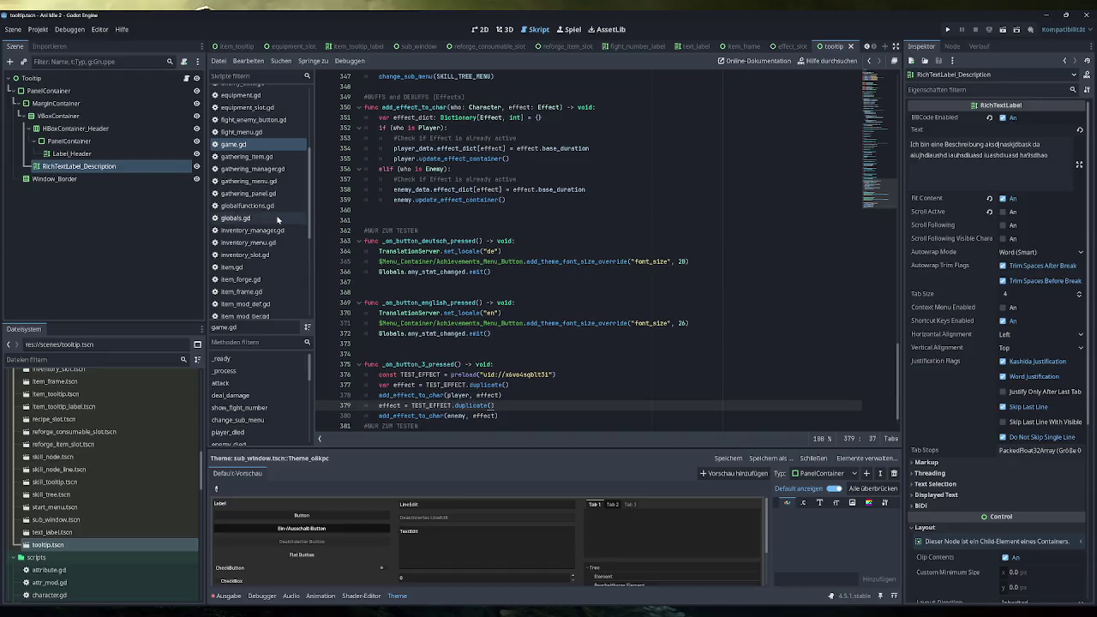
{"action": "scroll", "coordinate": [276, 221], "scroll_direction": "down", "scroll_amount": 4}
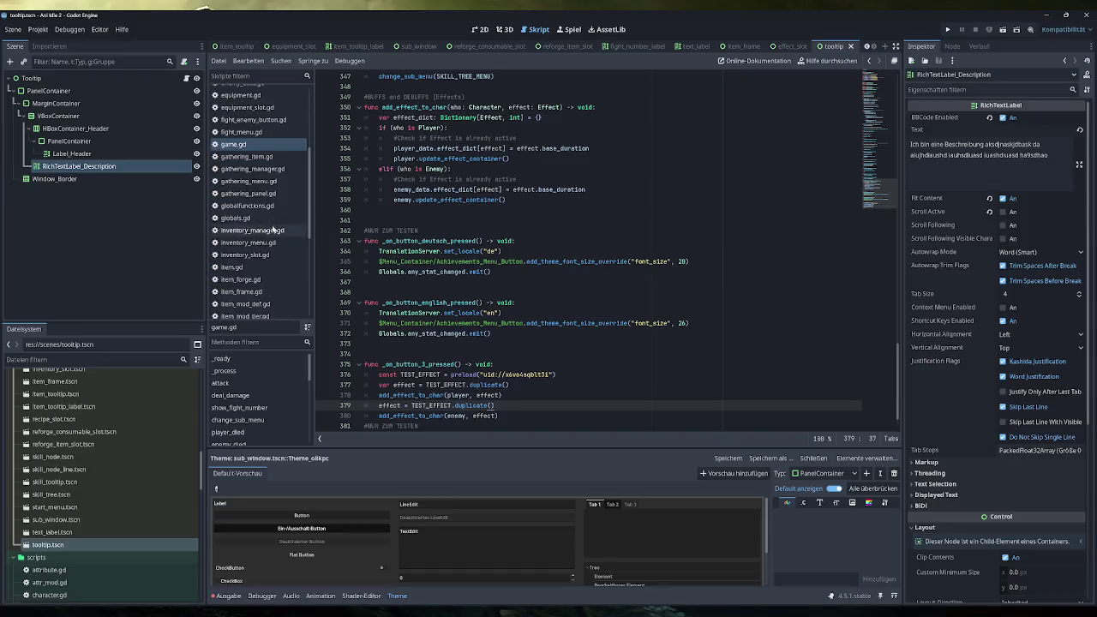
{"action": "scroll", "coordinate": [259, 257], "scroll_direction": "down", "scroll_amount": 2}
{"action": "left_click", "coordinate": [257, 311]}
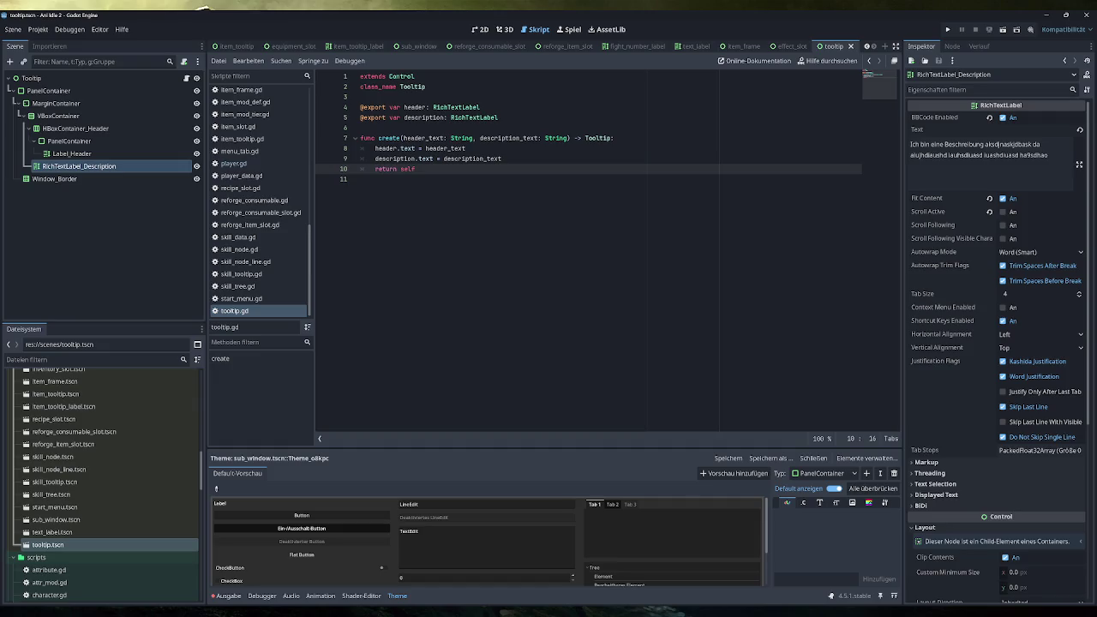
{"action": "double_click", "coordinate": [389, 138]}
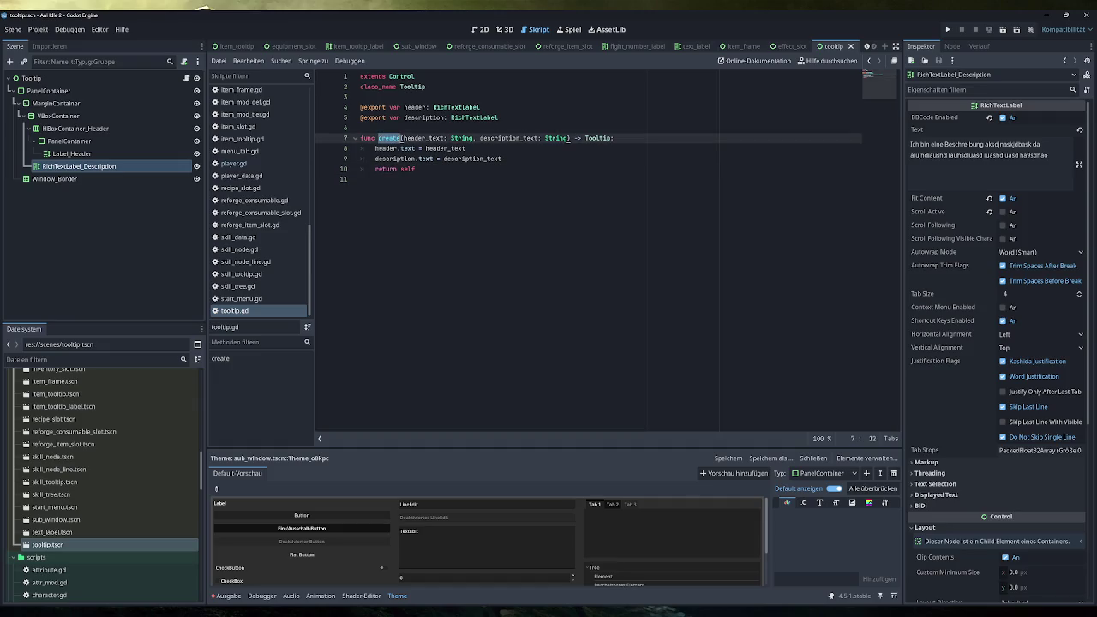
Step: Rename create to update, drop 'return self', return void, save, and open globalfunctions.gd
{"action": "type", "text": "update"}
{"action": "key", "text": "Down"}
{"action": "key", "text": "Down"}
{"action": "key", "text": "Down"}
{"action": "key", "text": "shift+Home"}
{"action": "key", "text": "shift+Home"}
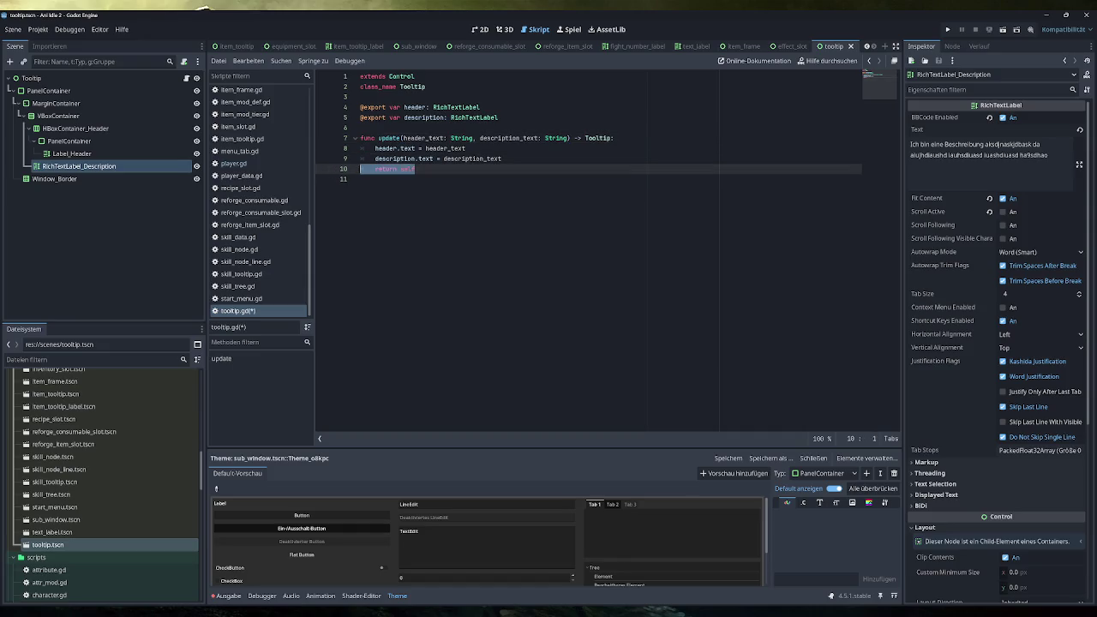
{"action": "key", "text": "BackSpace"}
{"action": "key", "text": "BackSpace"}
{"action": "left_click", "coordinate": [585, 139]}
{"action": "type", "text": "void"}
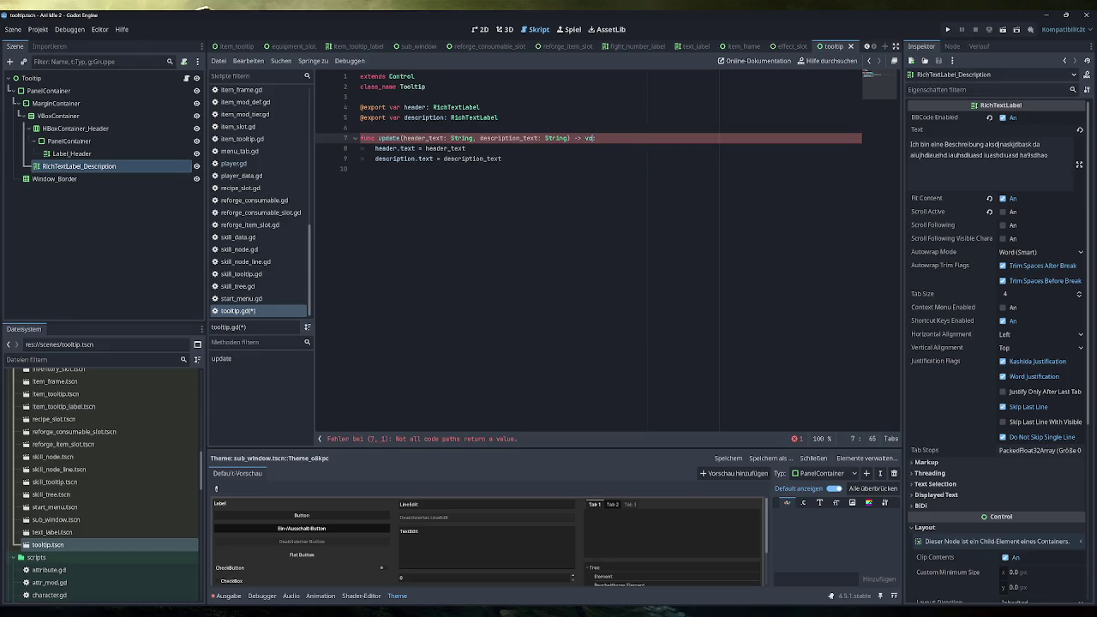
{"action": "key", "text": "Down"}
{"action": "key", "text": "Down"}
{"action": "key", "text": "ctrl+s"}
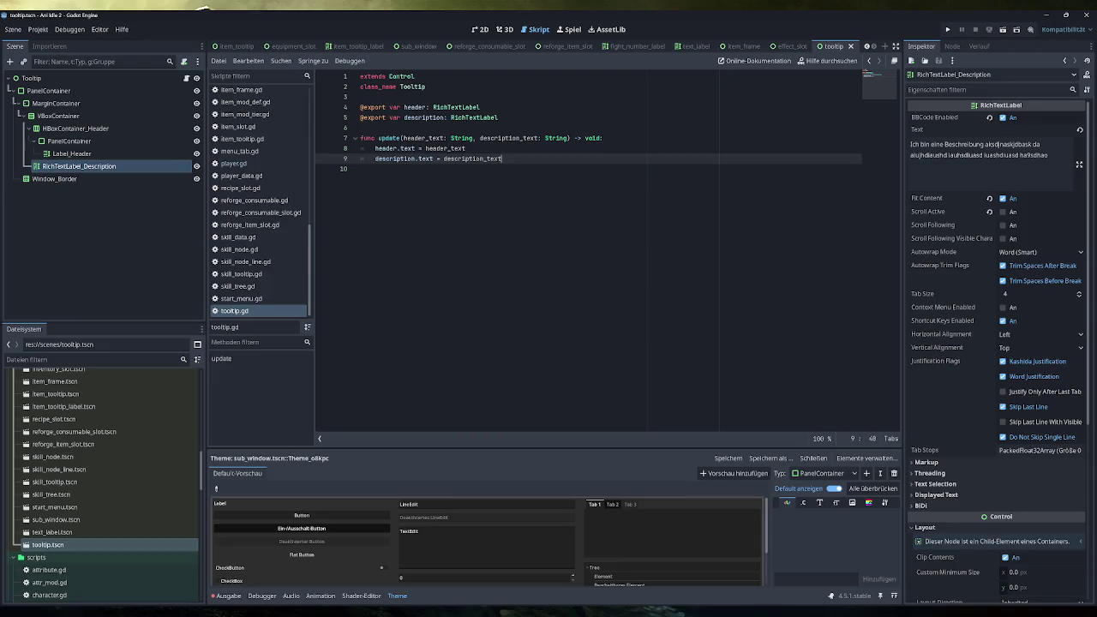
{"action": "scroll", "coordinate": [267, 208], "scroll_direction": "up", "scroll_amount": 5}
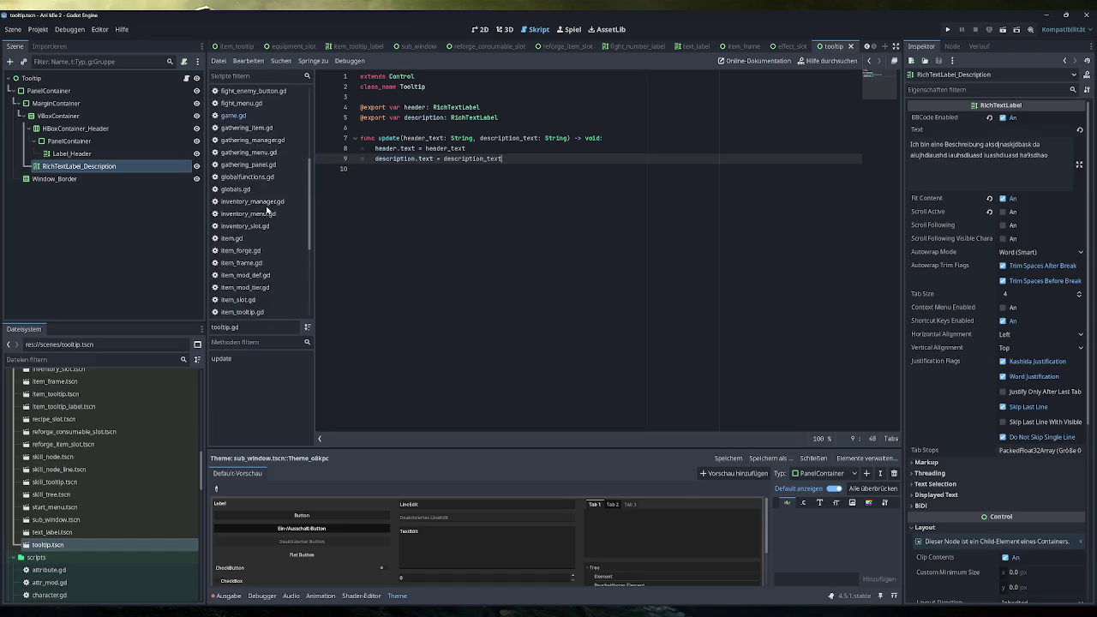
{"action": "left_click", "coordinate": [257, 206]}
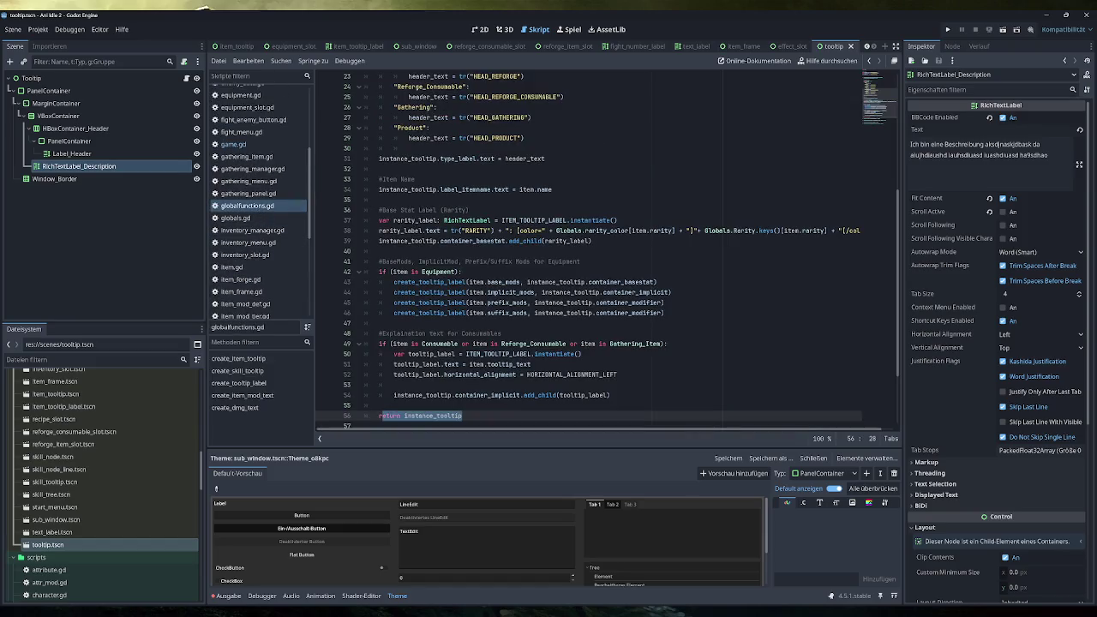
Step: Fold all functions and add an #ITEM & SKILL TOOLTIP comment on line 9
{"action": "key", "text": "ctrl+alt+f"}
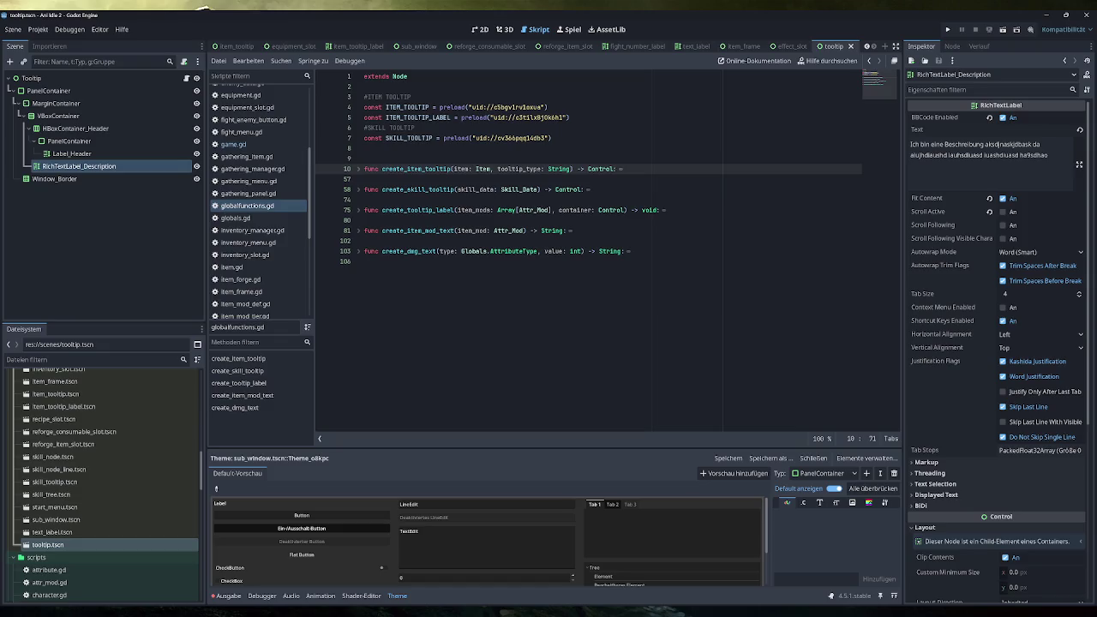
{"action": "key", "text": "Up"}
{"action": "left_click", "coordinate": [365, 262]}
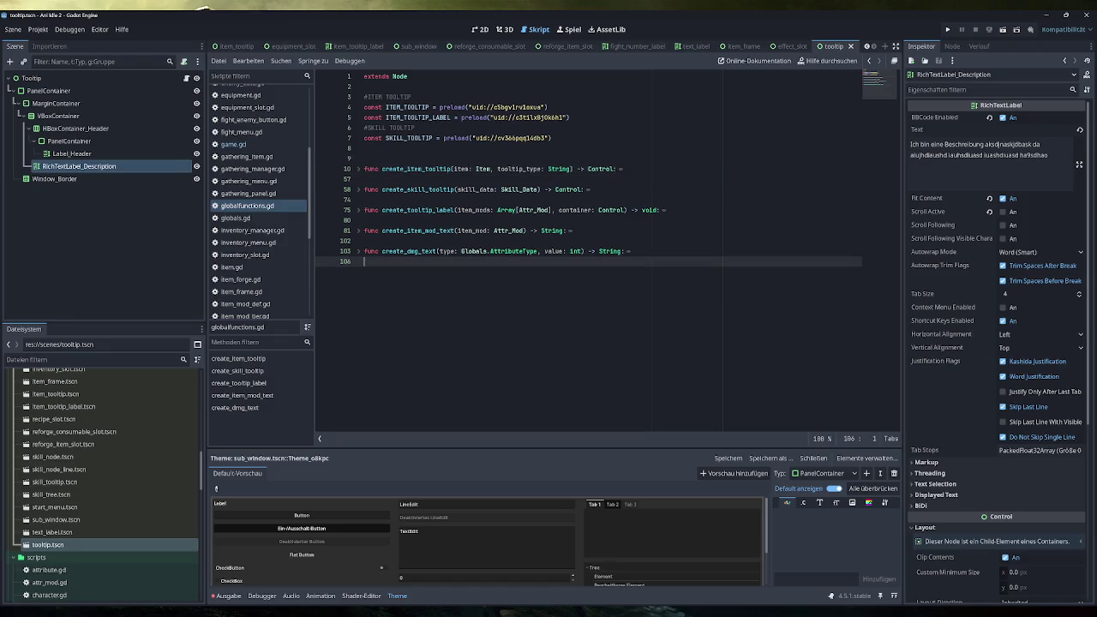
{"action": "left_click", "coordinate": [365, 159]}
{"action": "type", "text": "#ITEM & SKILL T"}
{"action": "type", "text": "LTIP"}
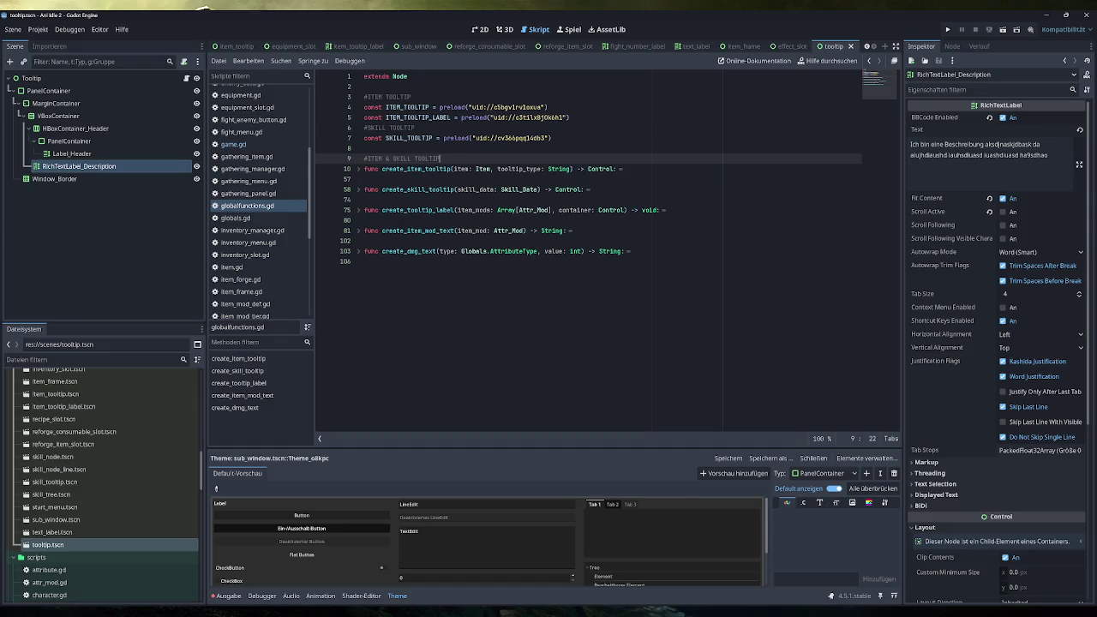
Step: Add GENERAL TOOLTIP comment headings at the file's end and above the item section
{"action": "left_click", "coordinate": [369, 262]}
{"action": "key", "text": "Return"}
{"action": "key", "text": "Return"}
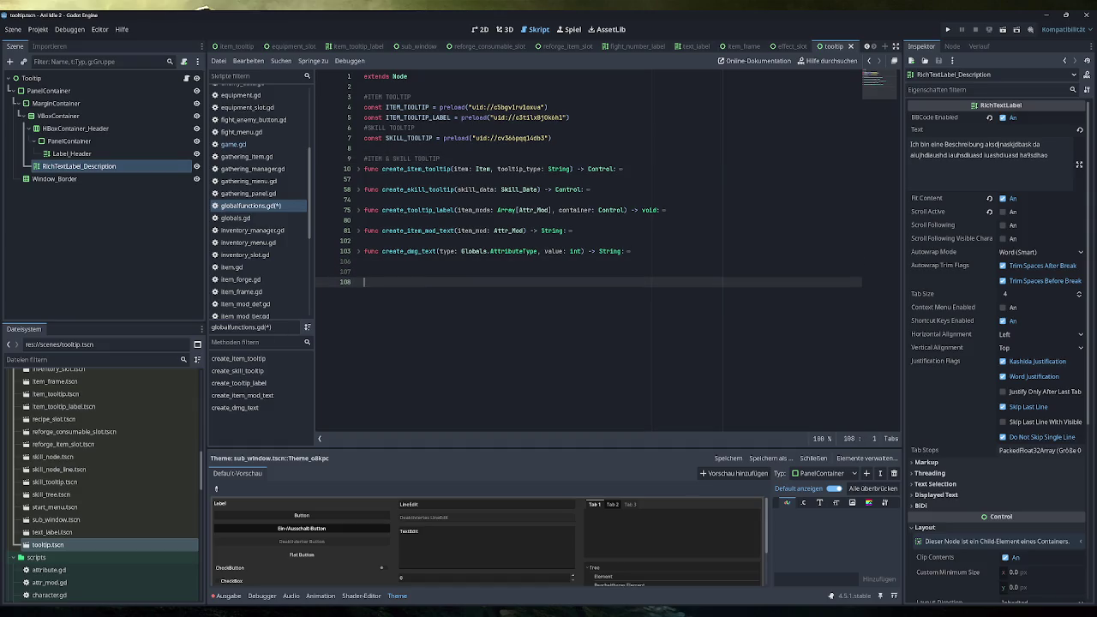
{"action": "type", "text": "#GENEREAL "}
{"action": "type", "text": "TOOLTIP"}
{"action": "key", "text": "Return"}
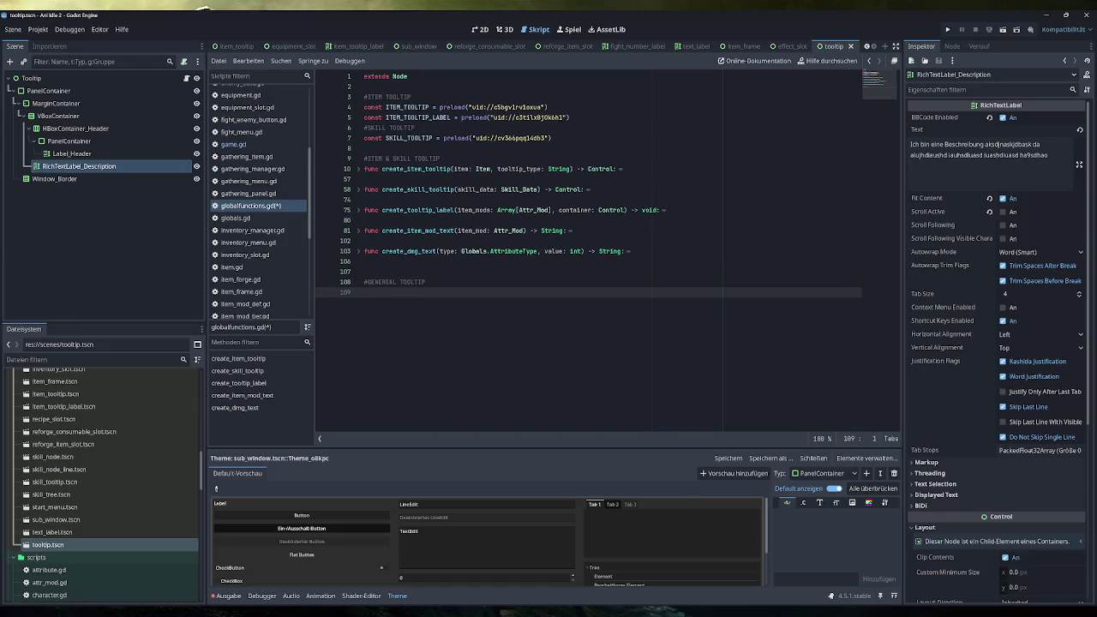
{"action": "left_click", "coordinate": [368, 147]}
{"action": "key", "text": "Return"}
{"action": "key", "text": "Return"}
{"action": "key", "text": "Up"}
{"action": "type", "text": "GENER"}
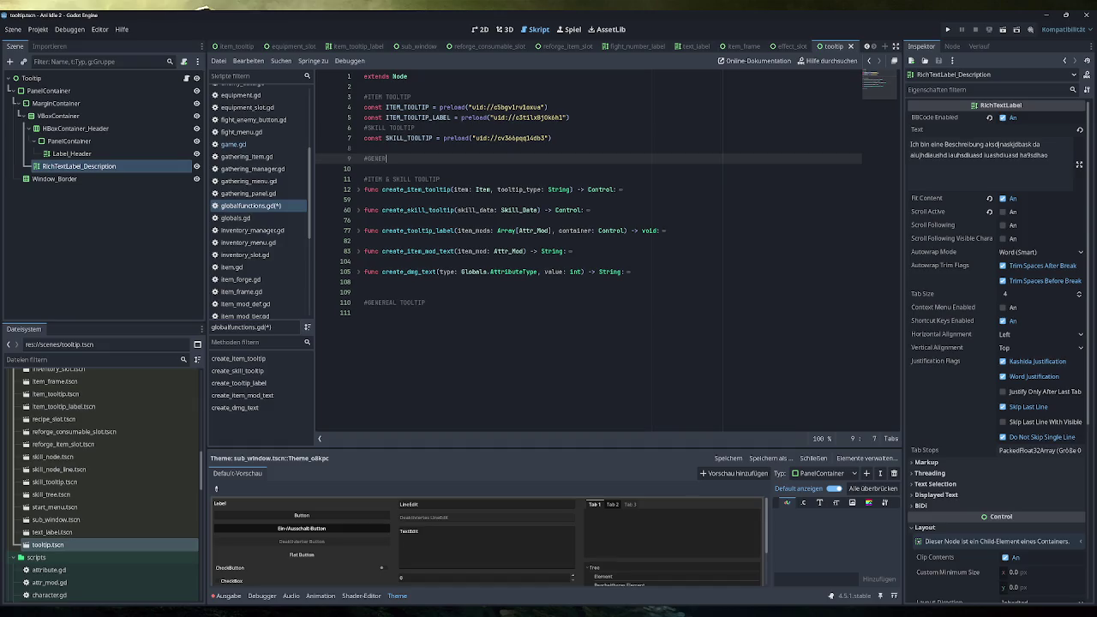
{"action": "type", "text": "AL TOOLTIP"}
{"action": "key", "text": "Return"}
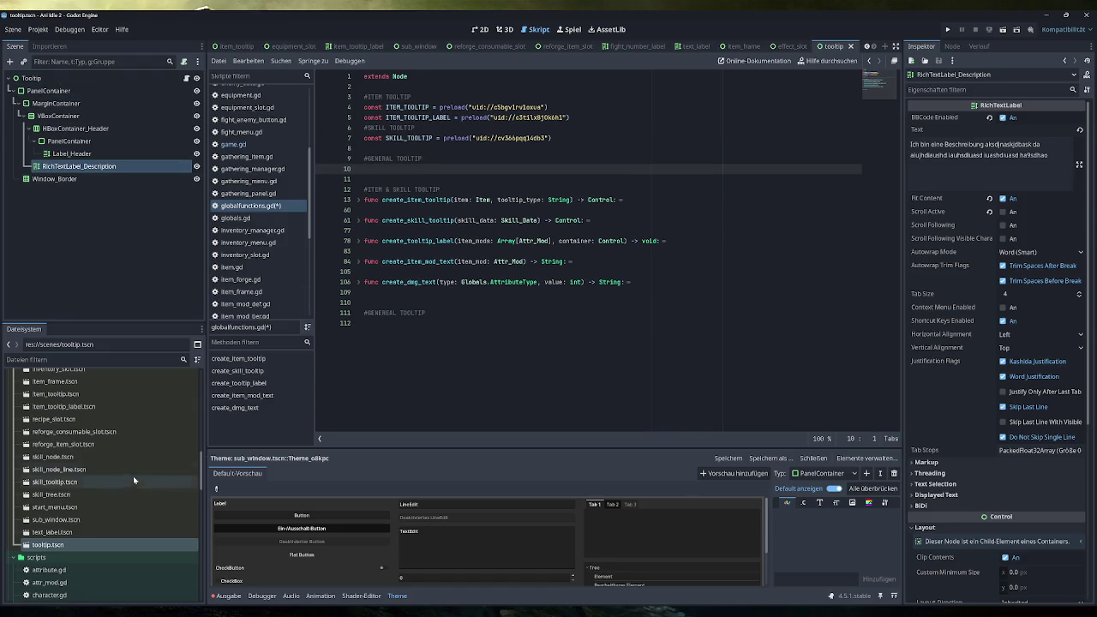
Step: Preload tooltip.tscn as a TOOLTIP constant under the GENERAL TOOLTIP heading
{"action": "mouse_move", "coordinate": [48, 546]}
{"action": "left_mouse_down"}
{"action": "mouse_move", "coordinate": [316, 296]}
{"action": "mouse_move", "coordinate": [411, 170]}
{"action": "left_mouse_up"}
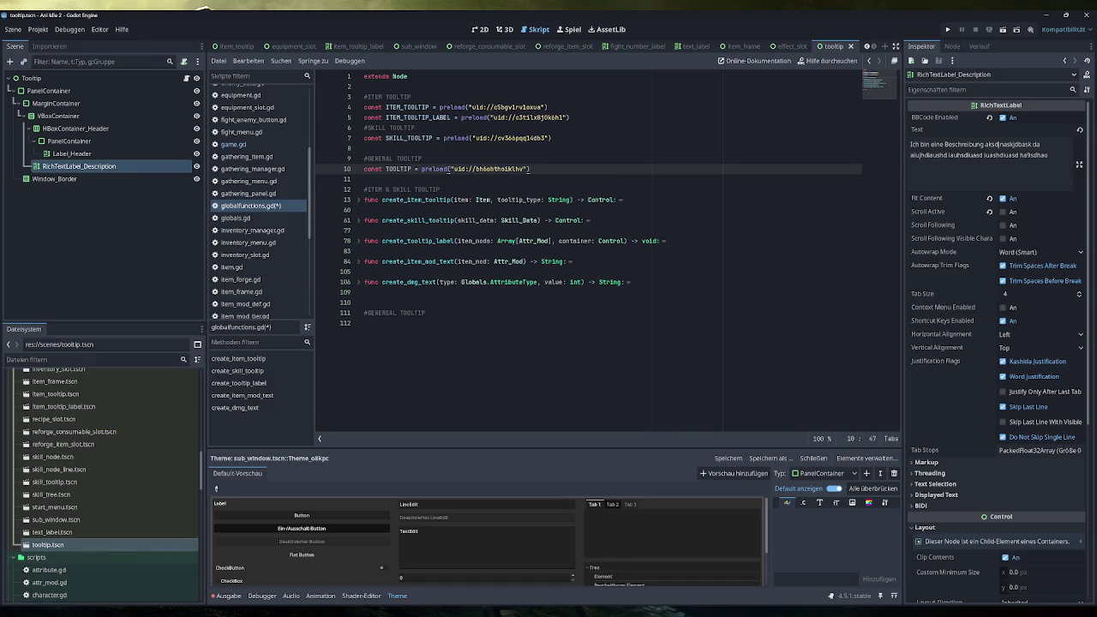
{"action": "key", "text": "Return"}
{"action": "left_click", "coordinate": [409, 199]}
Step: Begin a func create_tooltip( declaration on the last line of the script
{"action": "left_click", "coordinate": [365, 312]}
{"action": "key", "text": "BackSpace"}
{"action": "left_click", "coordinate": [365, 322]}
{"action": "type", "text": "fun"}
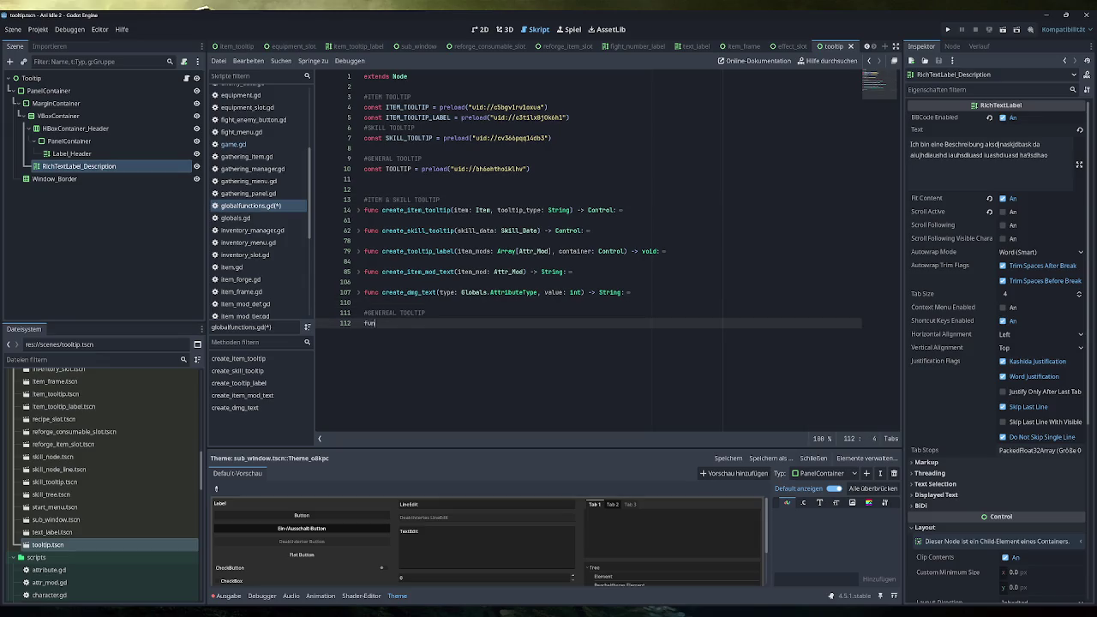
{"action": "type", "text": "c create_t"}
{"action": "type", "text": "ool"}
{"action": "type", "text": "tip"}
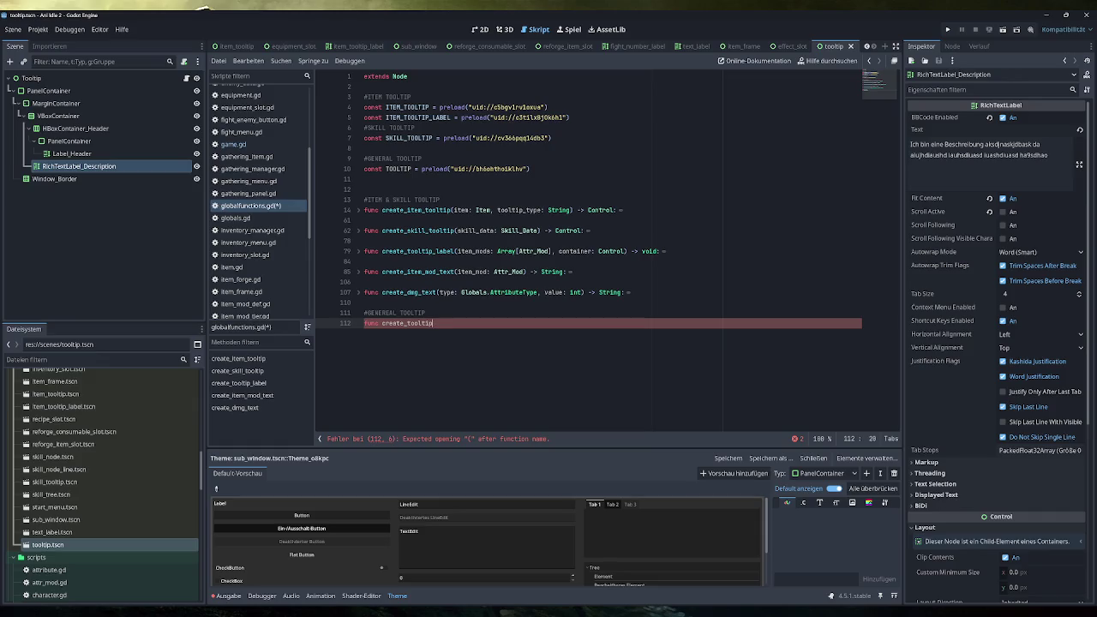
{"action": "type", "text": "("}
Step: Check tooltip.gd's update function, then give create_tooltip a -> Tooltip return type
{"action": "scroll", "coordinate": [254, 291], "scroll_direction": "down", "scroll_amount": 5}
{"action": "left_click", "coordinate": [254, 312]}
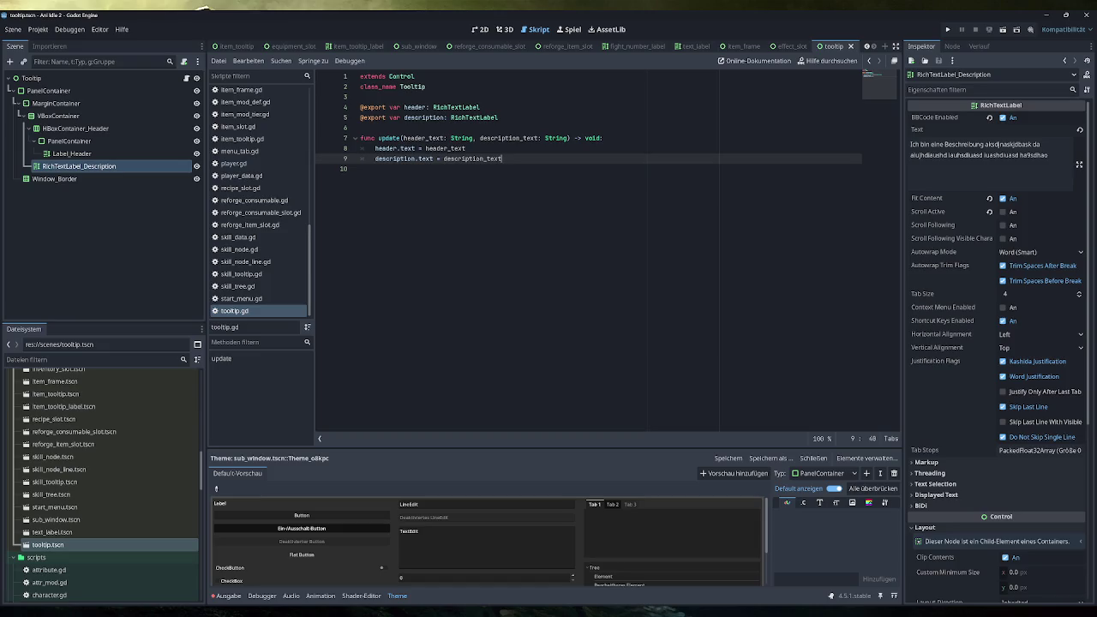
{"action": "scroll", "coordinate": [257, 249], "scroll_direction": "up", "scroll_amount": 4}
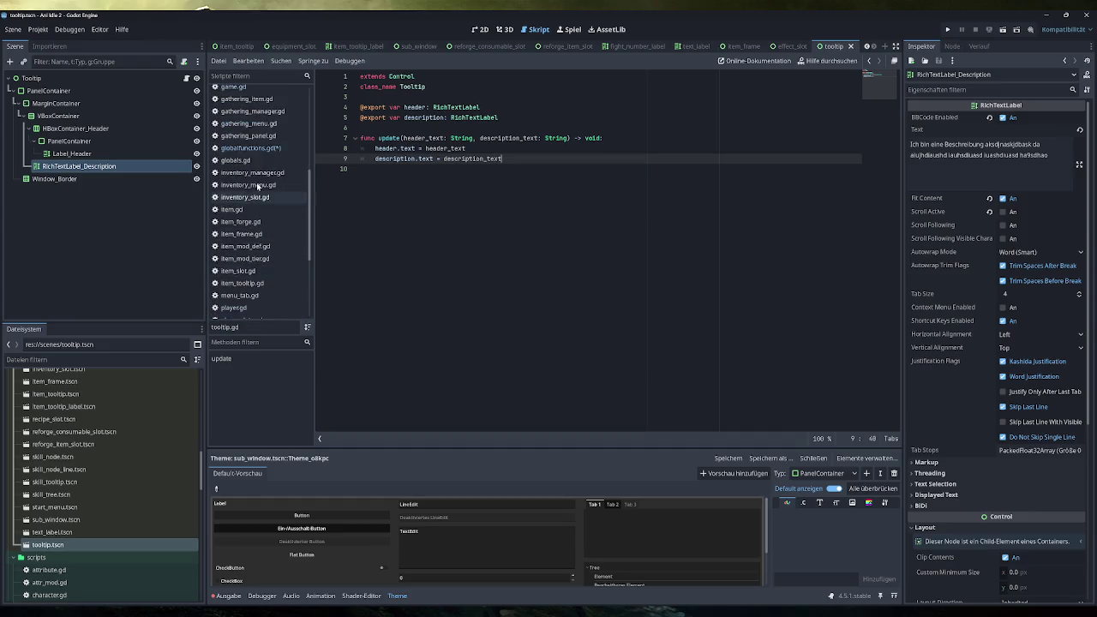
{"action": "left_click", "coordinate": [249, 147]}
{"action": "key", "text": "Right"}
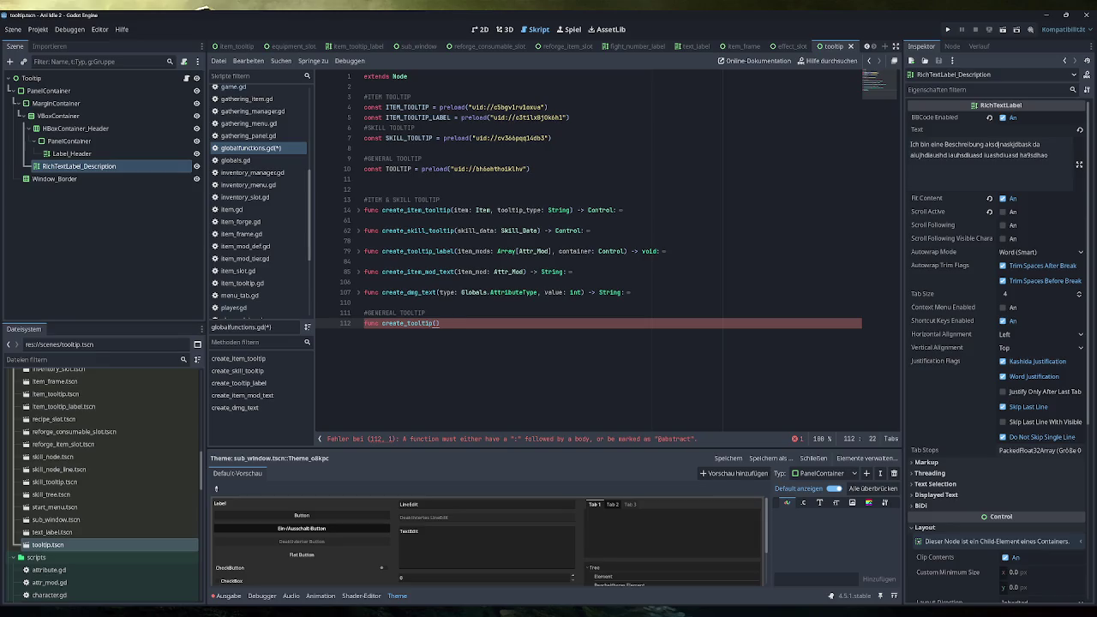
{"action": "type", "text": "-> Tooltip"}
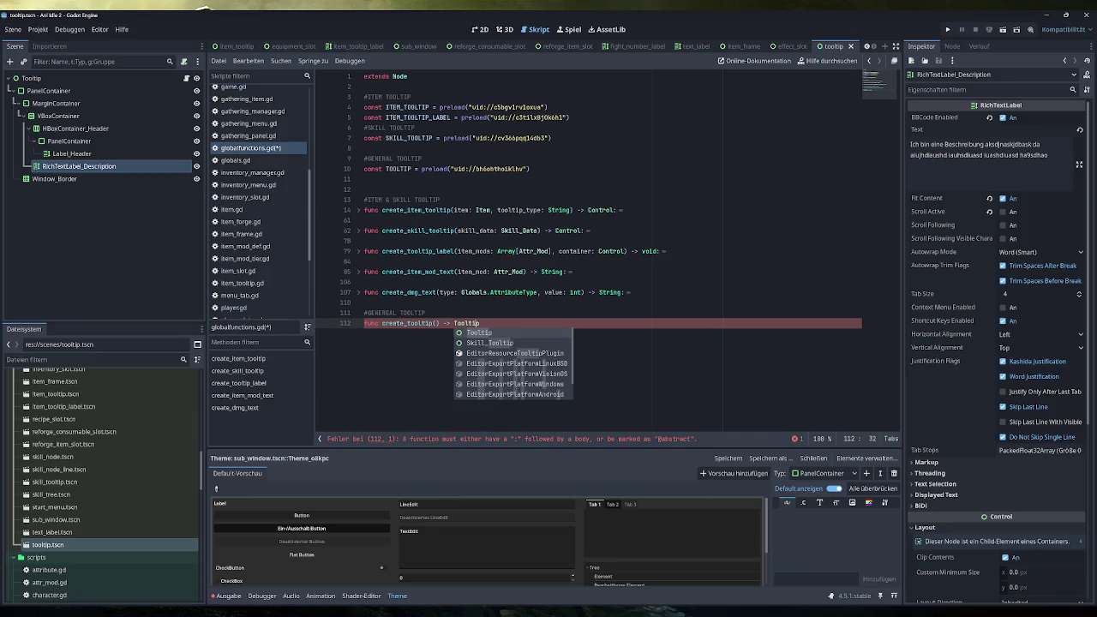
Step: Add header_text: String and description_text: String parameters and begin 'var tooltipinstance : Tooltip = TOOLTIP.ins'
{"action": "left_click", "coordinate": [437, 324]}
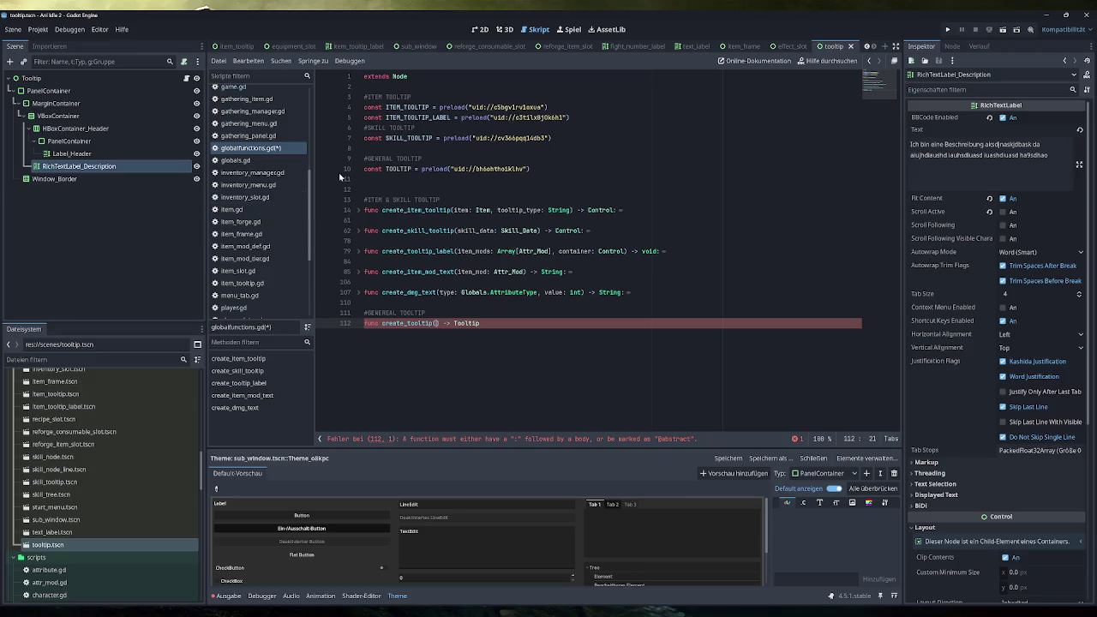
{"action": "type", "text": "header_texy"}
{"action": "key", "text": "BackSpace"}
{"action": "type", "text": ": String"}
{"action": "type", "text": ", "}
{"action": "type", "text": "description_"}
{"action": "type", "text": "text"}
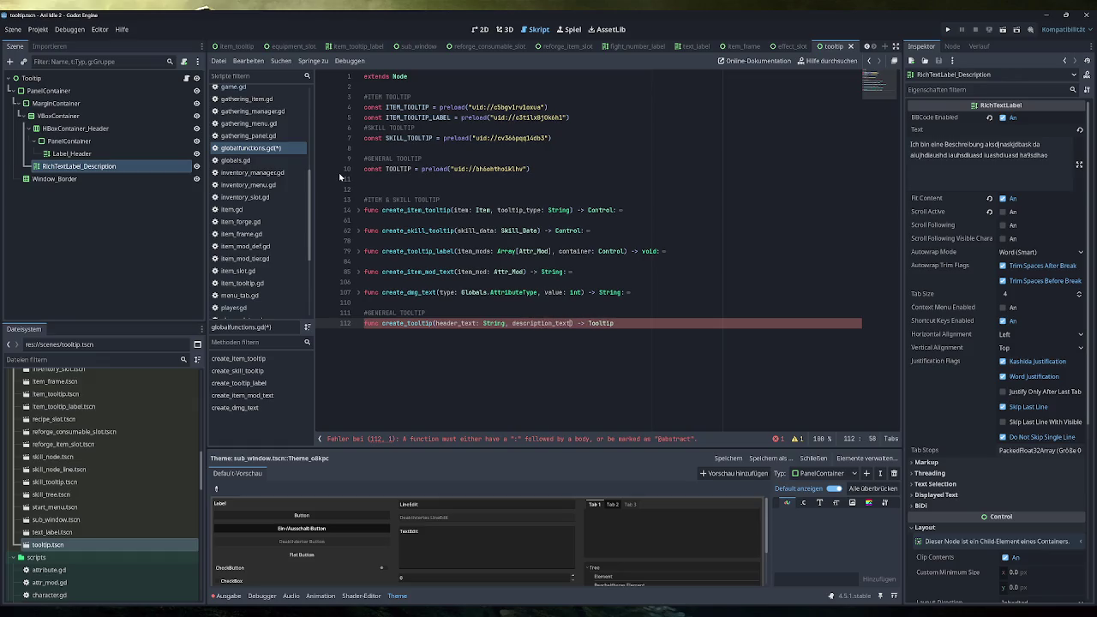
{"action": "type", "text": ": String"}
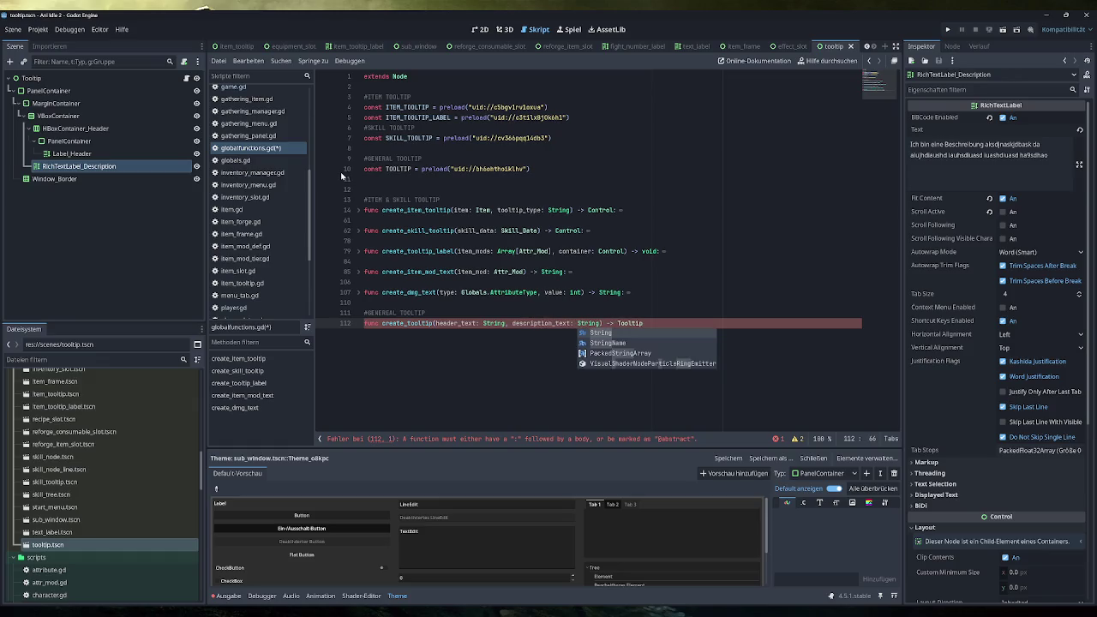
{"action": "key", "text": "End"}
{"action": "key", "text": "Return"}
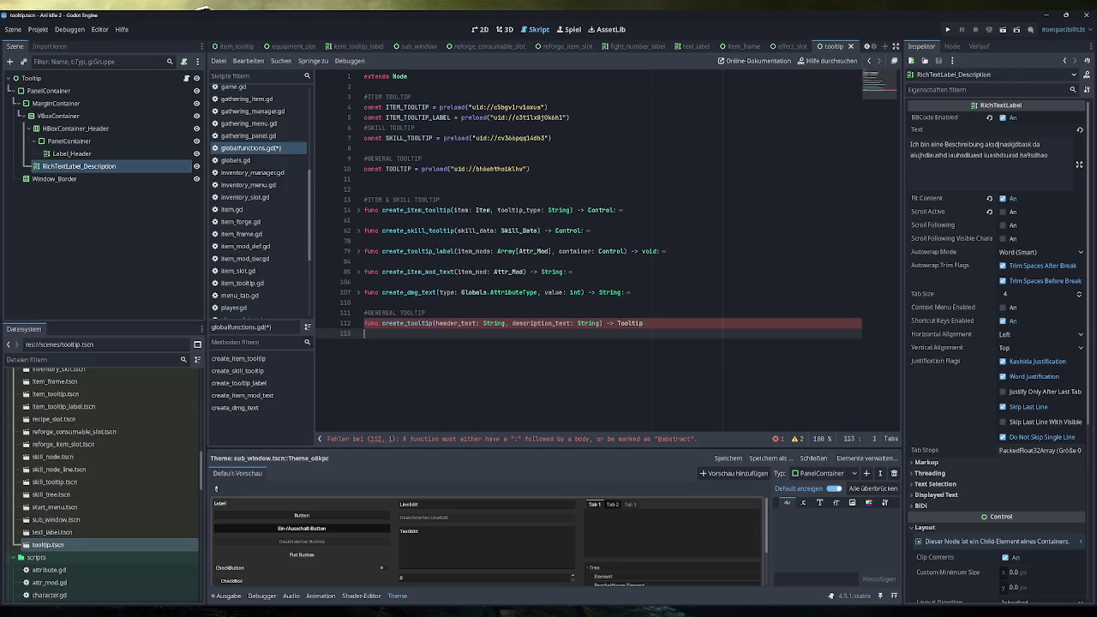
{"action": "type", "text": "var tool"}
{"action": "type", "text": "tip"}
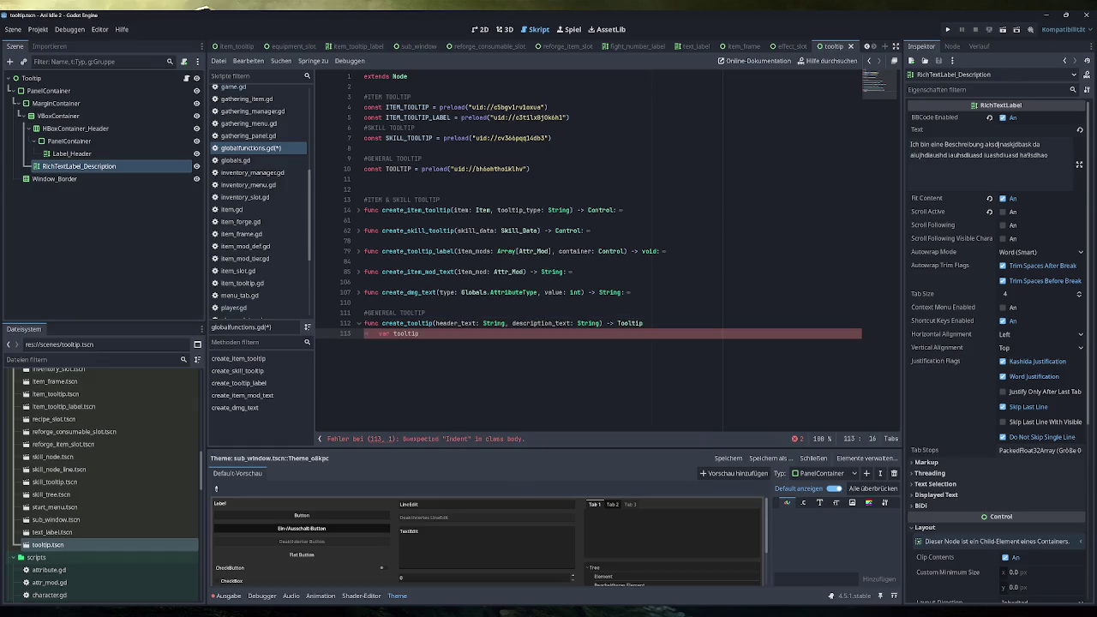
{"action": "type", "text": "instance "}
{"action": "type", "text": ": Tooltip "}
{"action": "type", "text": "= "}
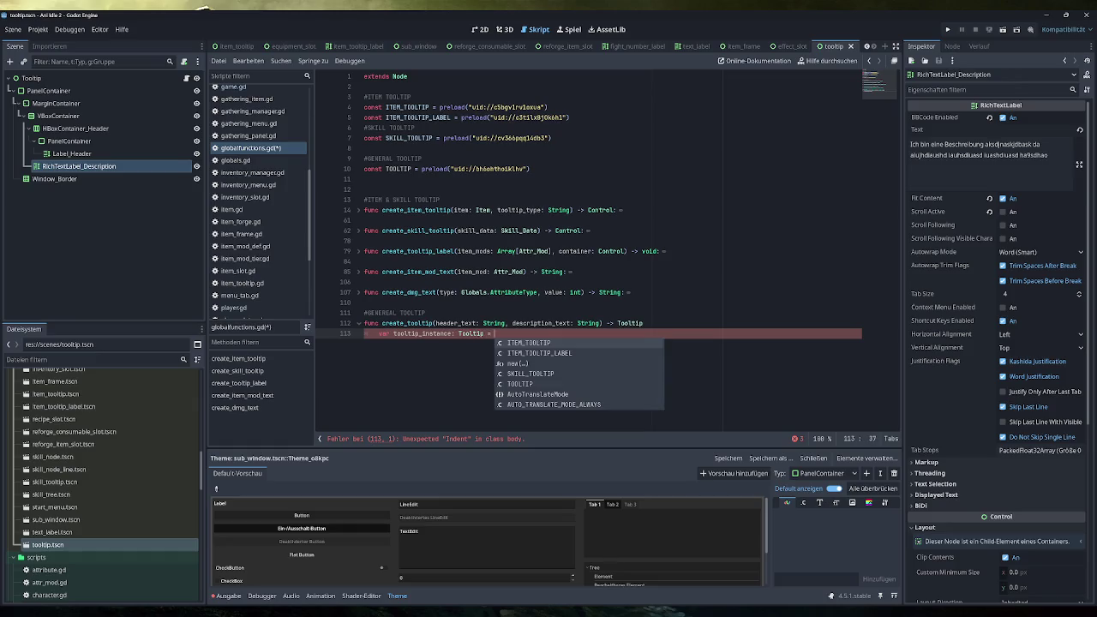
{"action": "type", "text": "TOOLTIP.ins"}
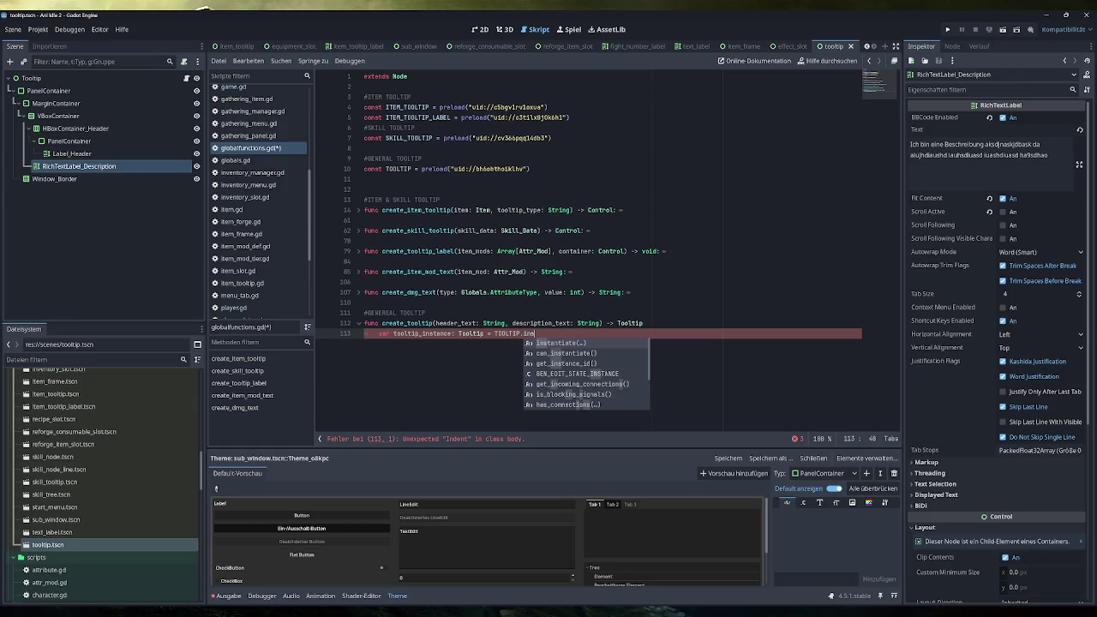
Step: Finish the TOOLTIP.instantiate() line and add the missing colon to the create_tooltip signature
{"action": "key", "text": "Return"}
{"action": "key", "text": "Right"}
{"action": "key", "text": "Return"}
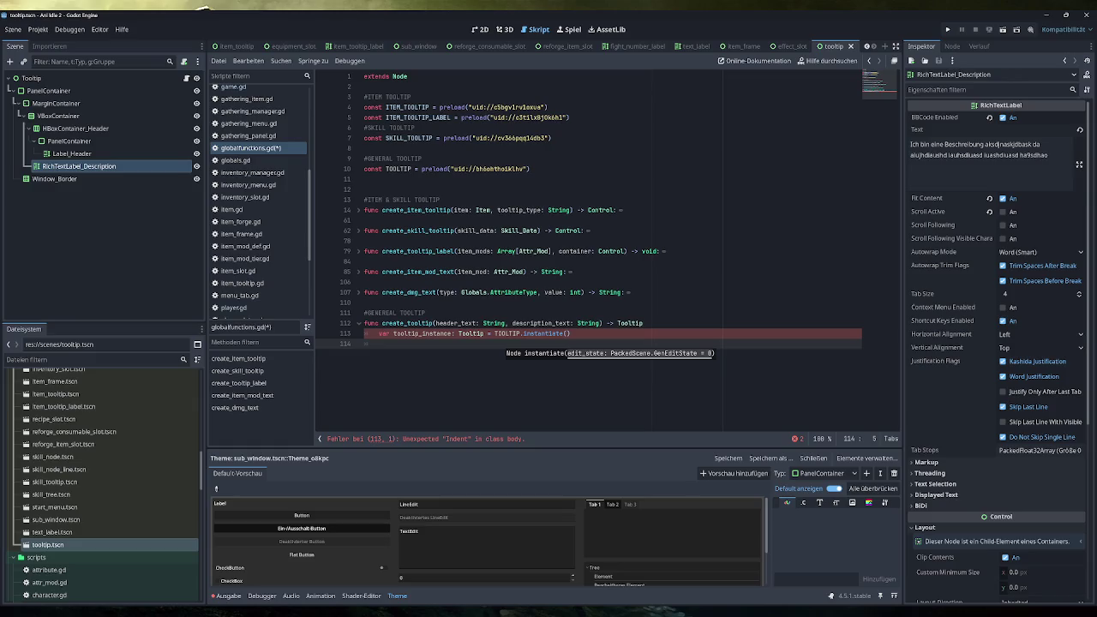
{"action": "type", "text": "tool"}
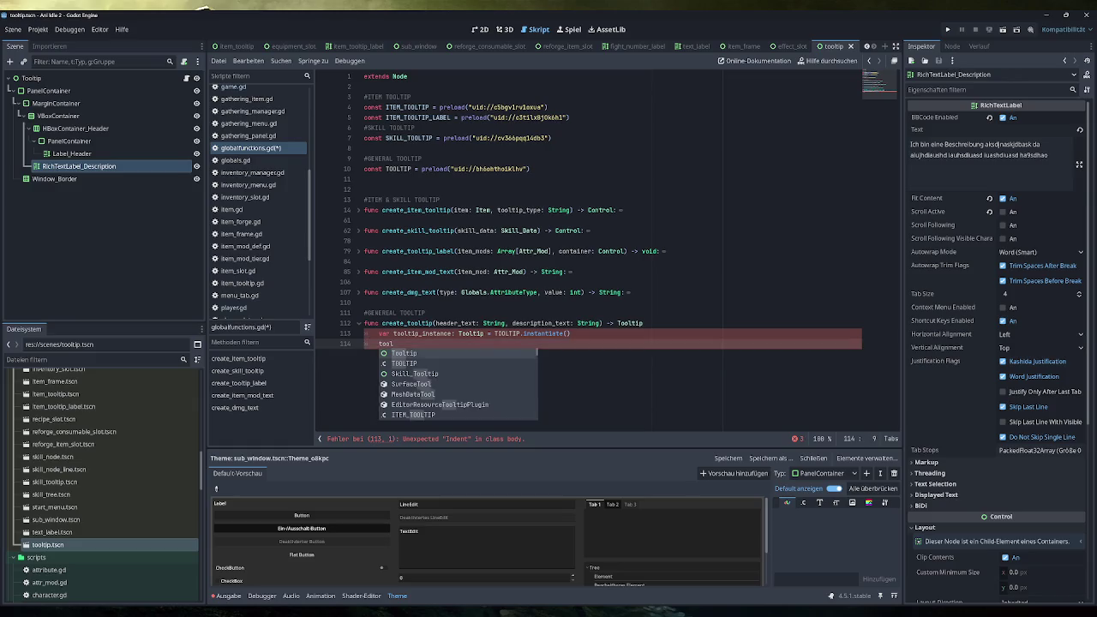
{"action": "type", "text": "tip"}
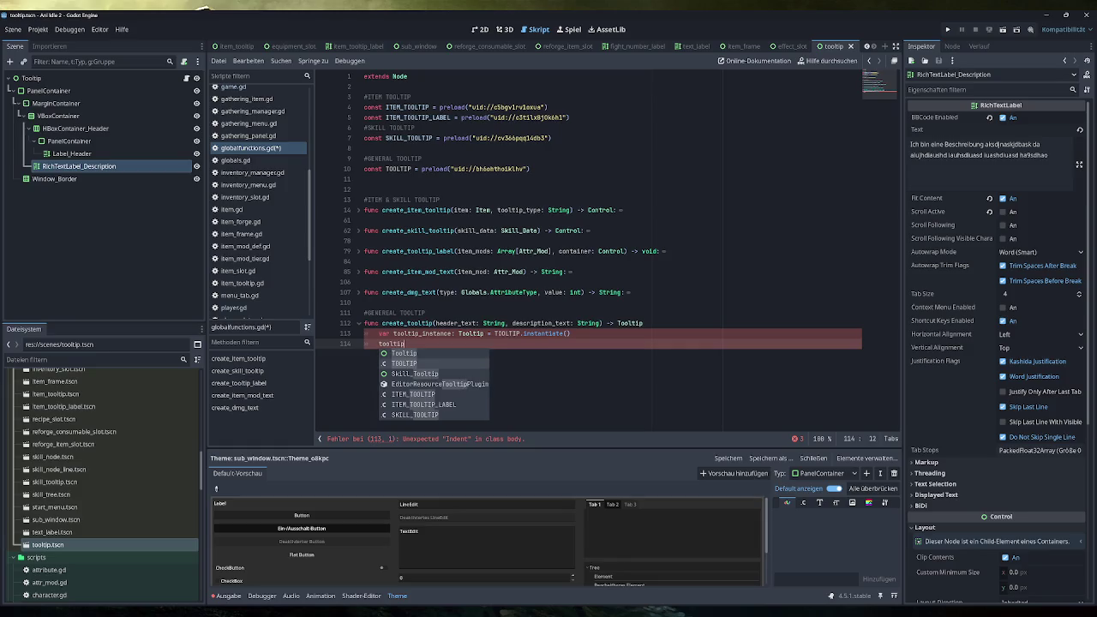
{"action": "type", "text": "_ins"}
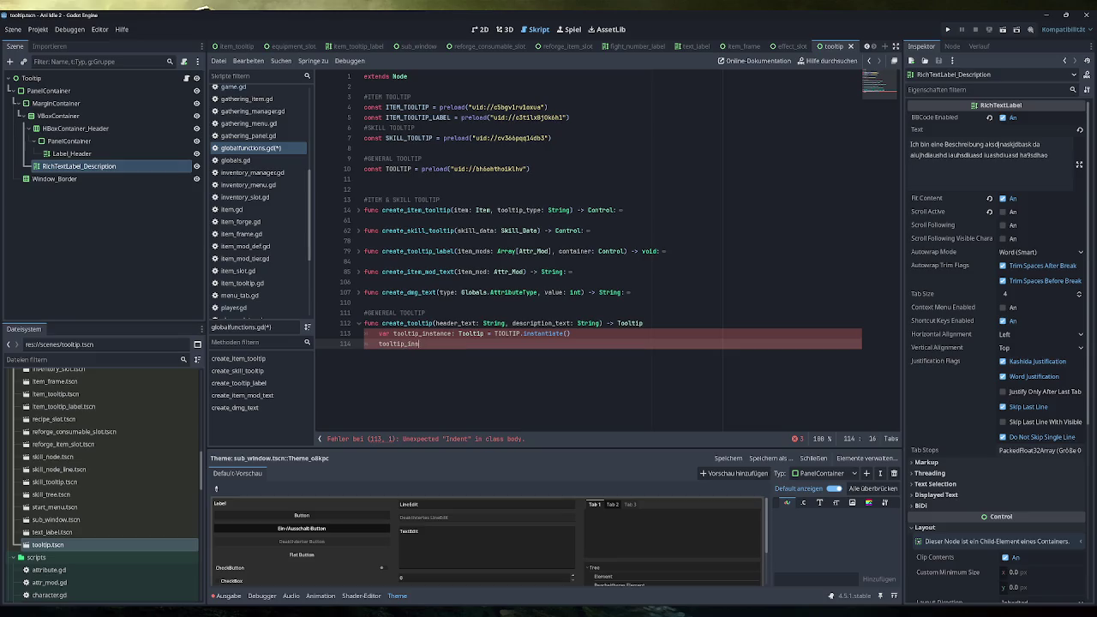
{"action": "left_click", "coordinate": [571, 333]}
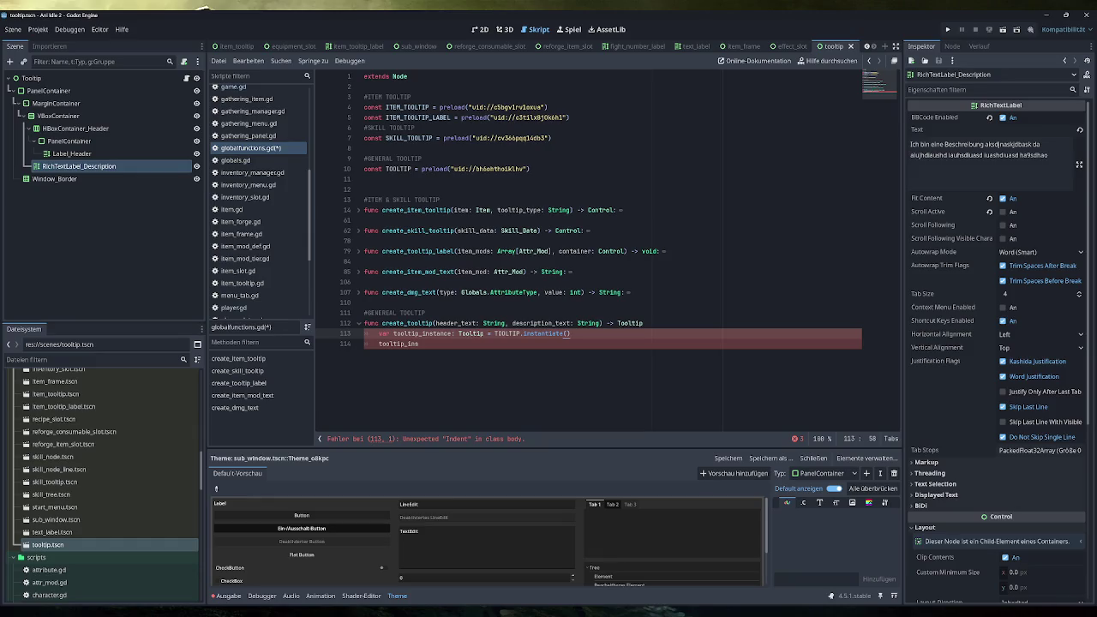
{"action": "left_click", "coordinate": [643, 323]}
{"action": "type", "text": ":"}
{"action": "left_click", "coordinate": [419, 344]}
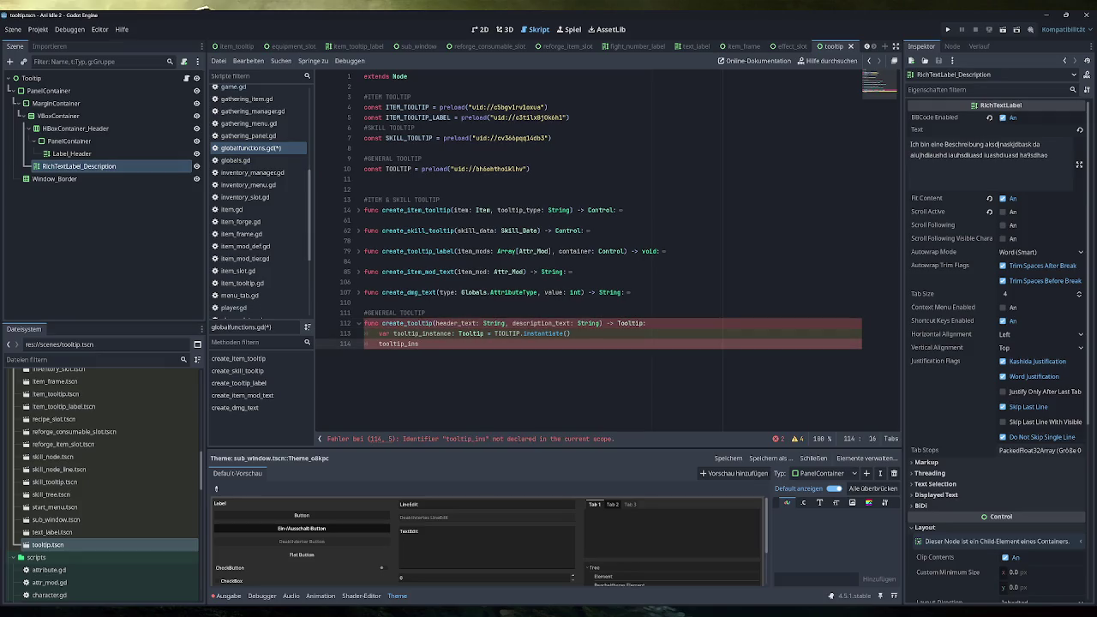
Step: Call tooltip_instance.update(header_text, description_text) on the next line
{"action": "key", "text": "Return"}
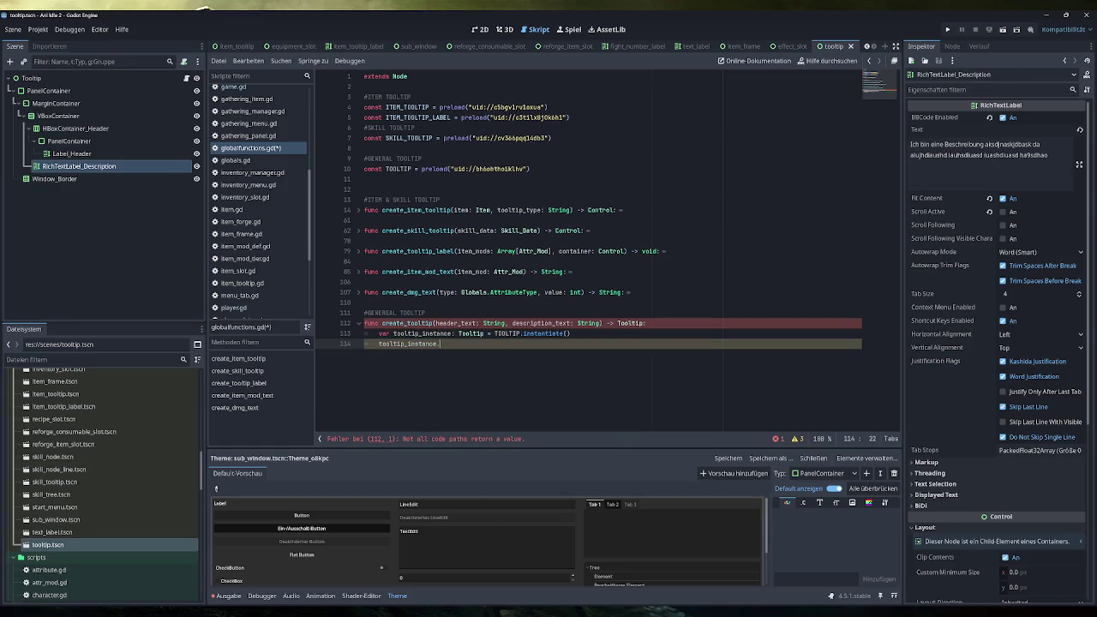
{"action": "type", "text": "upda"}
{"action": "key", "text": "Return"}
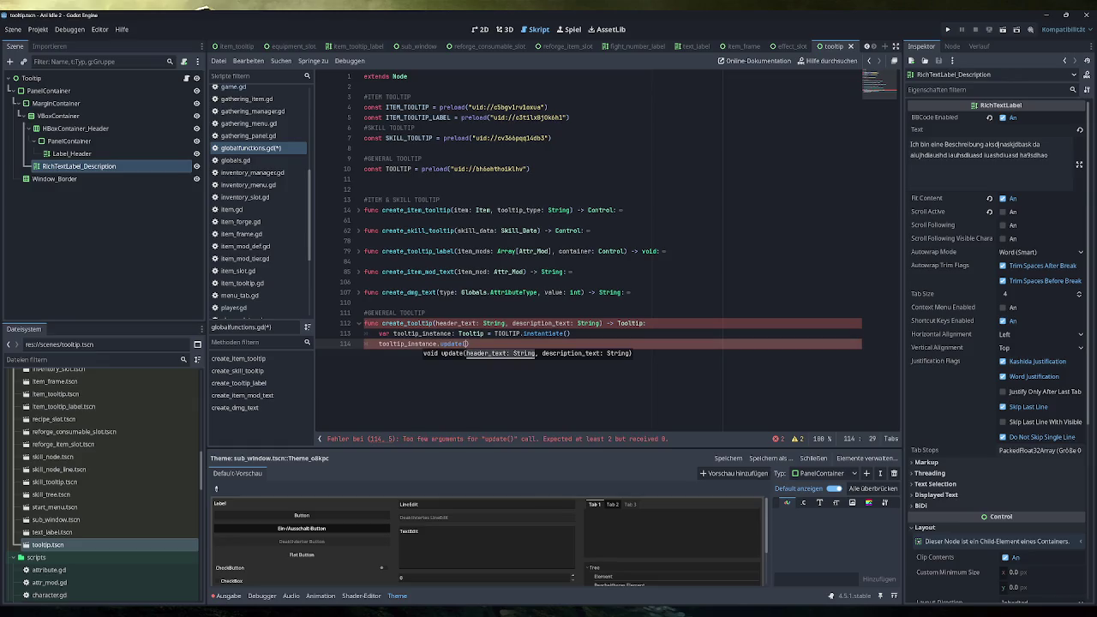
{"action": "type", "text": "he"}
{"action": "key", "text": "Return"}
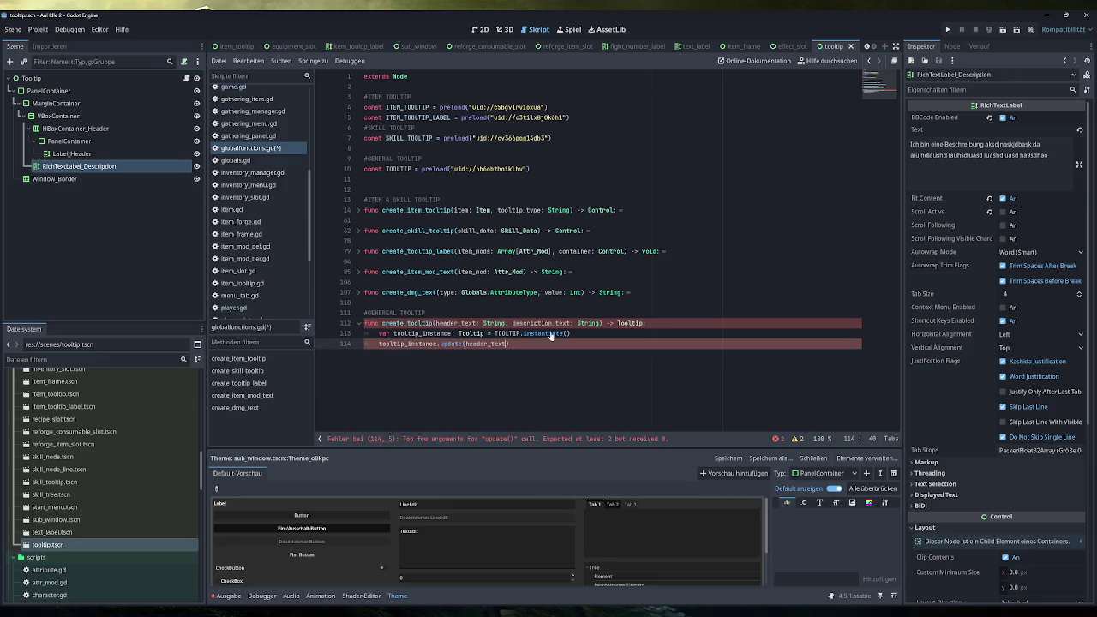
{"action": "type", "text": ","}
{"action": "double_click", "coordinate": [541, 324]}
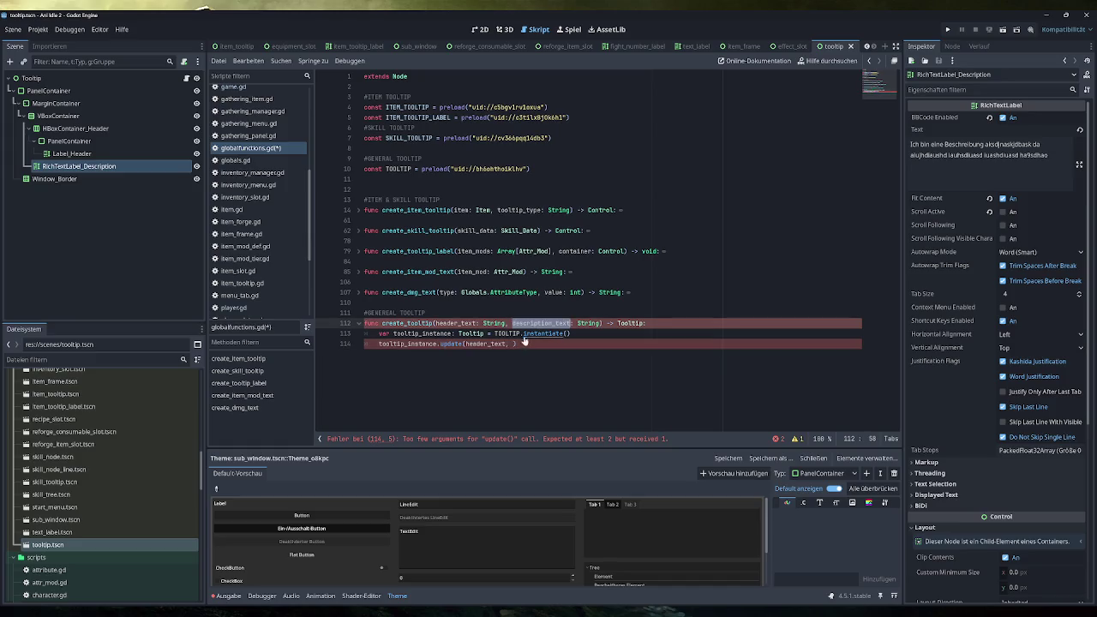
{"action": "key", "text": "ctrl+c"}
{"action": "left_click", "coordinate": [517, 344]}
{"action": "key", "text": "ctrl+v"}
Step: Add 'return tooltip_instance' at the end of create_tooltip and save the script
{"action": "key", "text": "Up"}
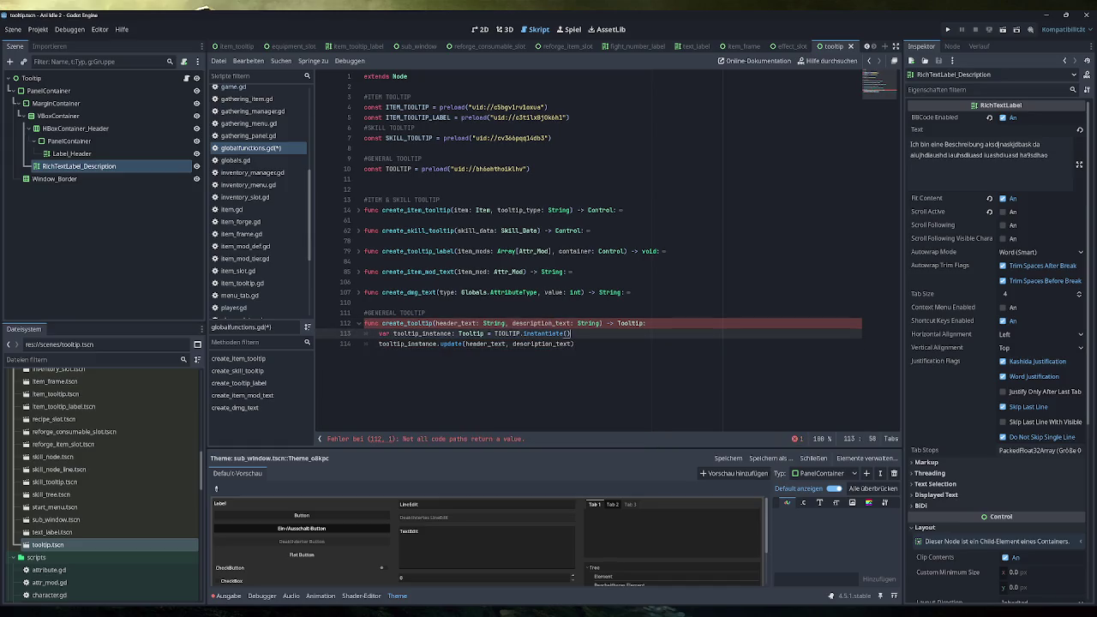
{"action": "key", "text": "Down"}
{"action": "key", "text": "ctrl+s"}
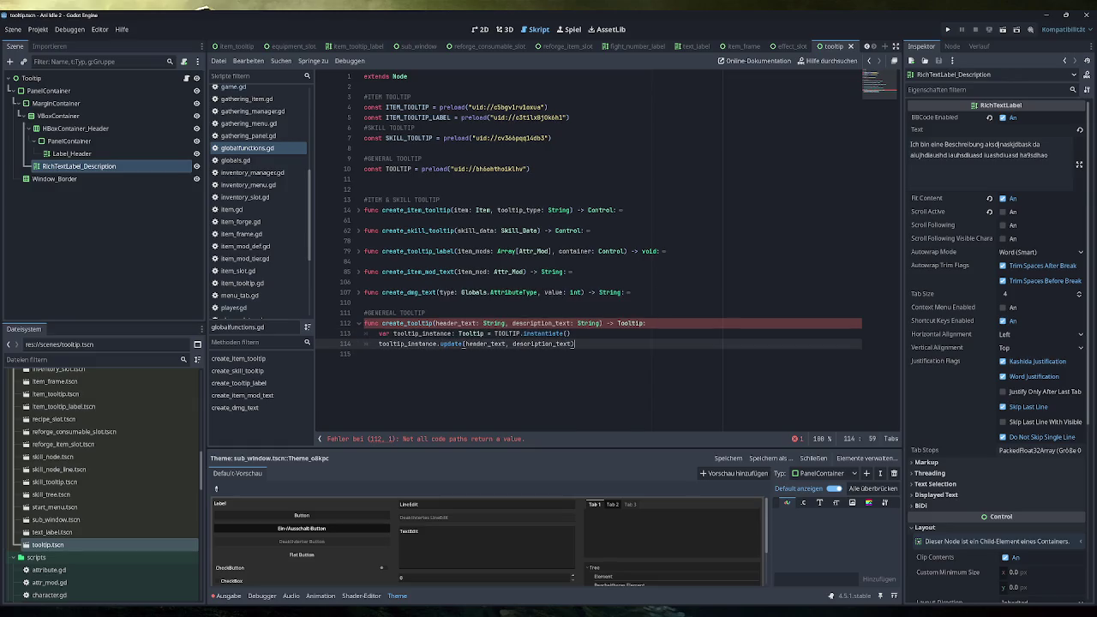
{"action": "key", "text": "Return"}
{"action": "type", "text": "return "}
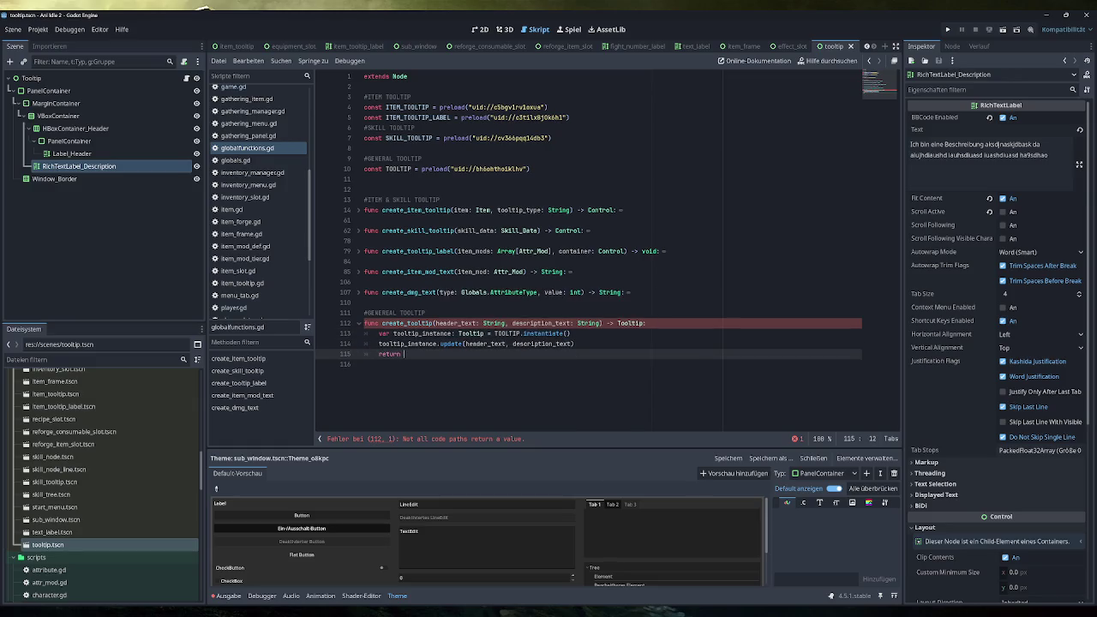
{"action": "type", "text": "tooltip"}
{"action": "key", "text": "Return"}
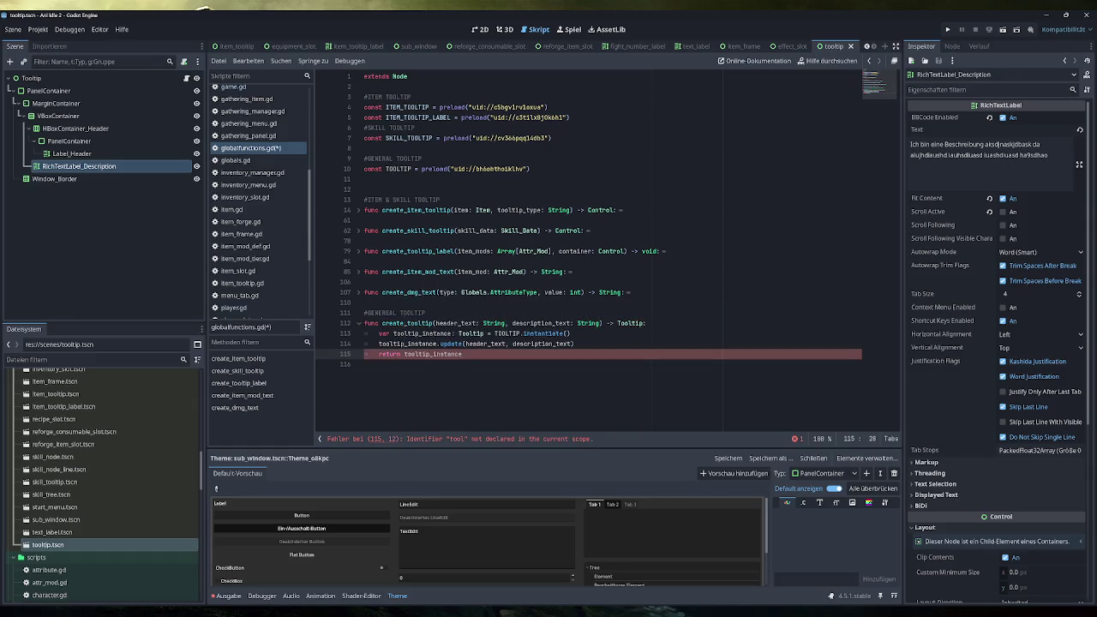
{"action": "key", "text": "ctrl+s"}
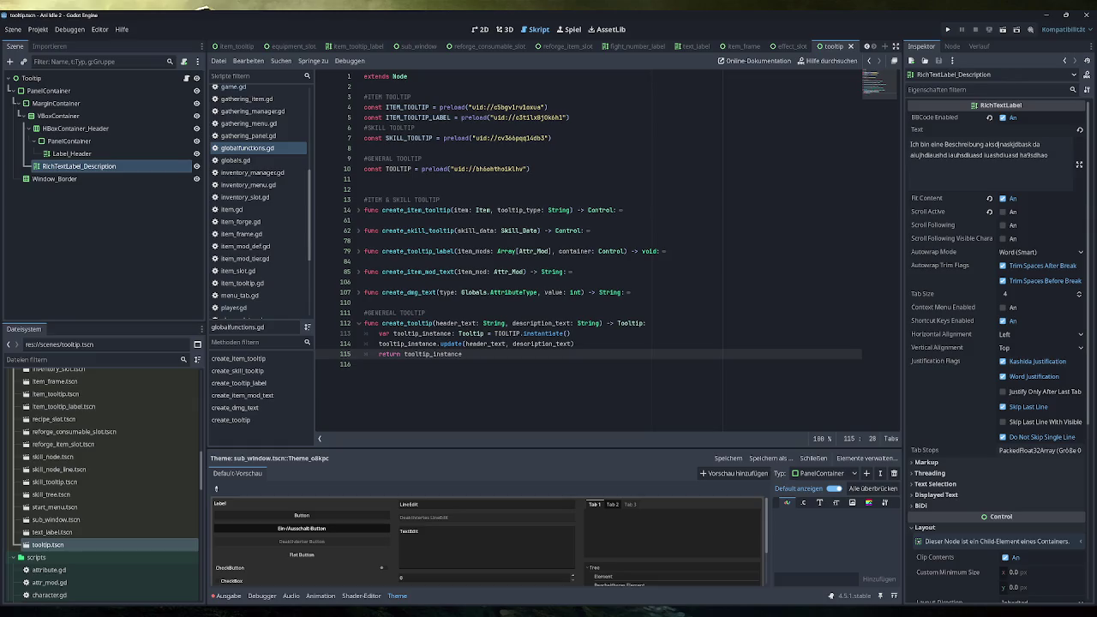
{"action": "key", "text": "Up"}
{"action": "key", "text": "End"}
{"action": "key", "text": "shift+Home"}
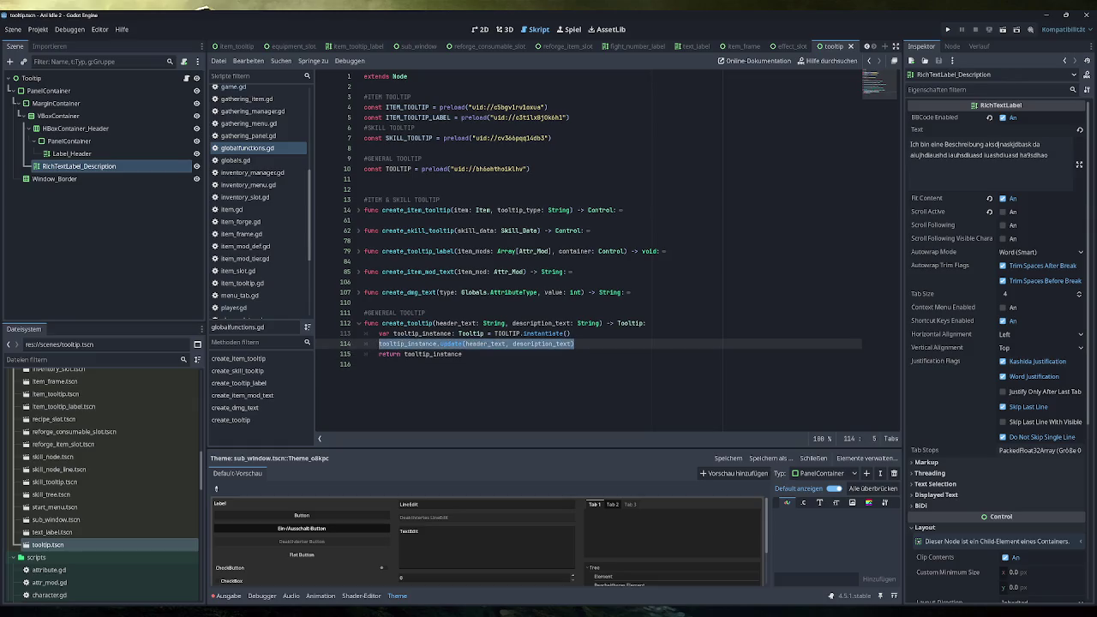
Step: Review the end of tooltip.gd and globalfunctions.gd's create_tooltip, then switch to game.gd
{"action": "scroll", "coordinate": [257, 257], "scroll_direction": "down", "scroll_amount": 4}
{"action": "left_click", "coordinate": [234, 310]}
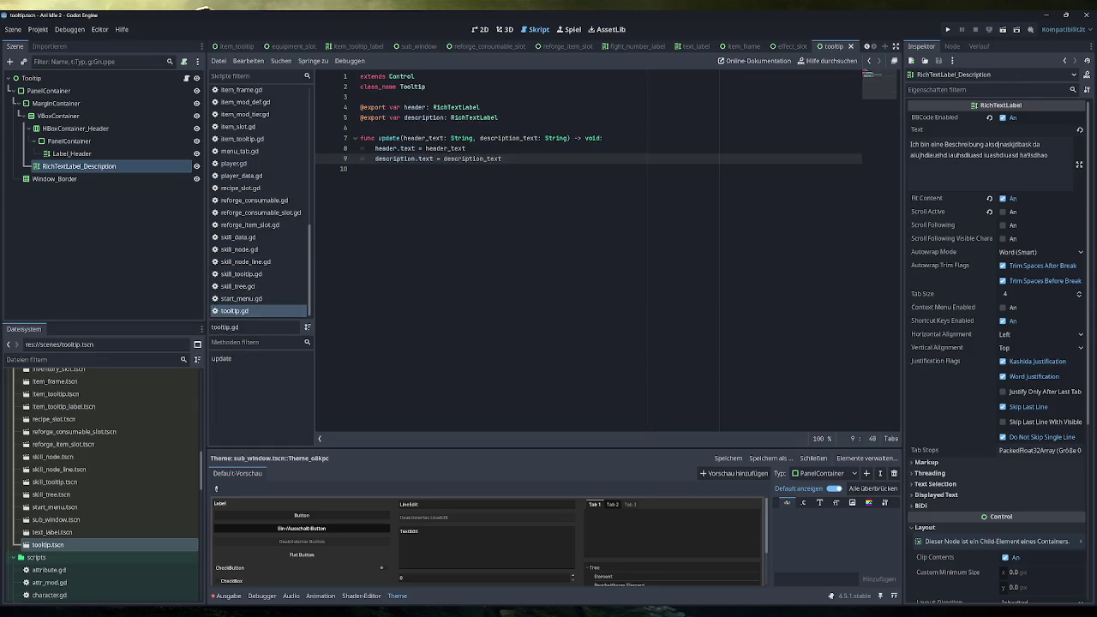
{"action": "key", "text": "shift+Up"}
{"action": "key", "text": "shift+Up"}
{"action": "key", "text": "shift+Home"}
{"action": "key", "text": "ctrl+End"}
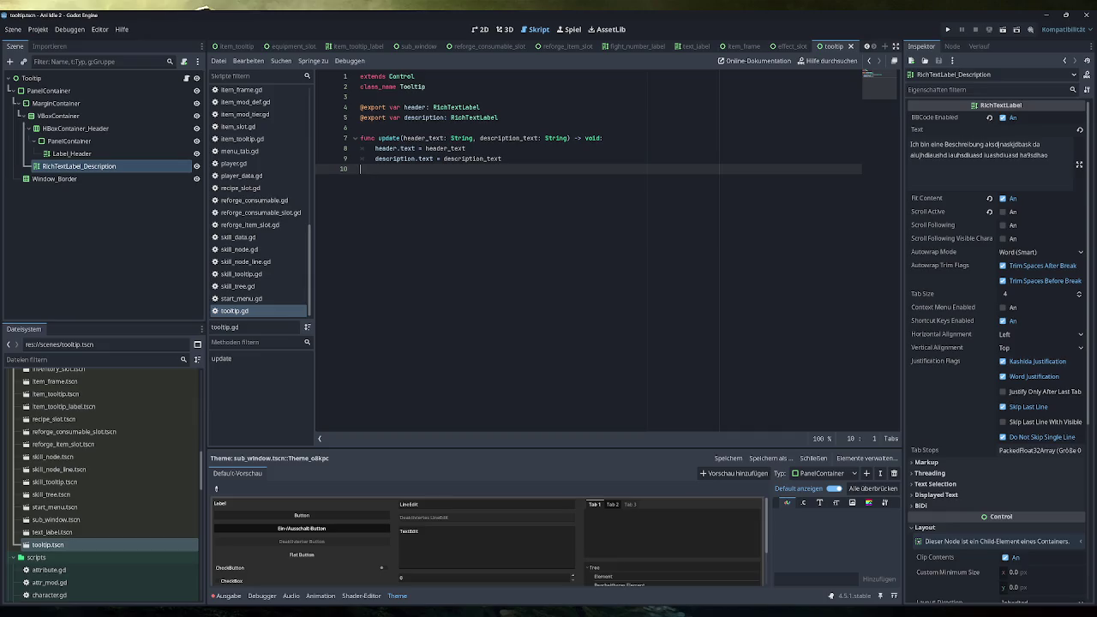
{"action": "scroll", "coordinate": [267, 237], "scroll_direction": "up", "scroll_amount": 6}
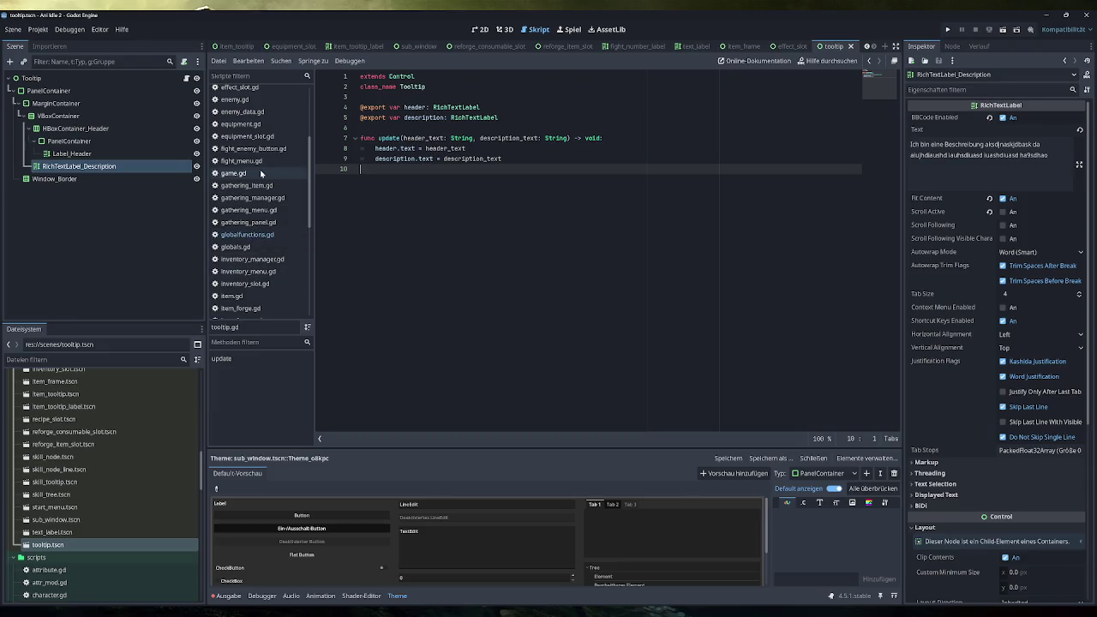
{"action": "left_click", "coordinate": [247, 234]}
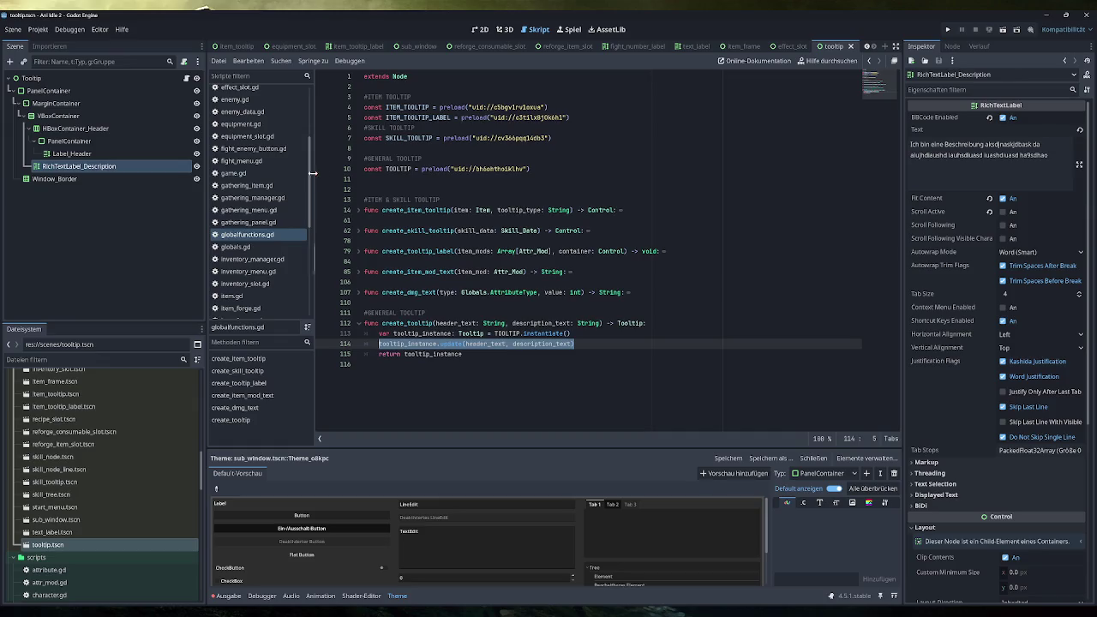
{"action": "left_click", "coordinate": [235, 173]}
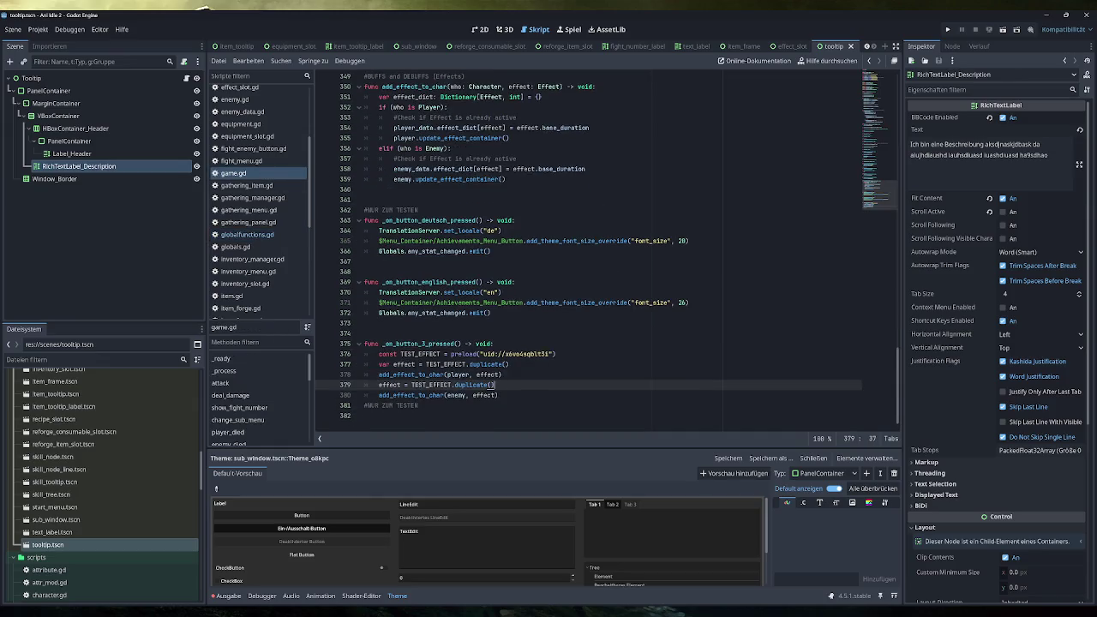
Step: Locate game.gd in the FileSystem dock and open game.tscn from the scenes folder
{"action": "left_click", "coordinate": [880, 118]}
{"action": "scroll", "coordinate": [600, 257], "scroll_direction": "up", "scroll_amount": 5}
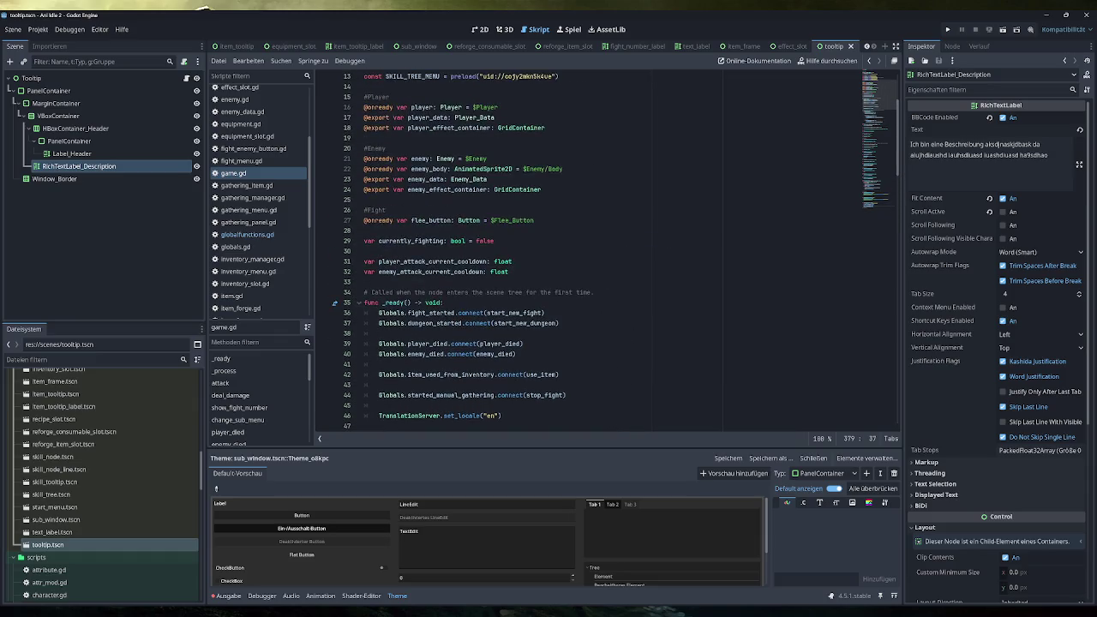
{"action": "scroll", "coordinate": [362, 126], "scroll_direction": "up", "scroll_amount": 1}
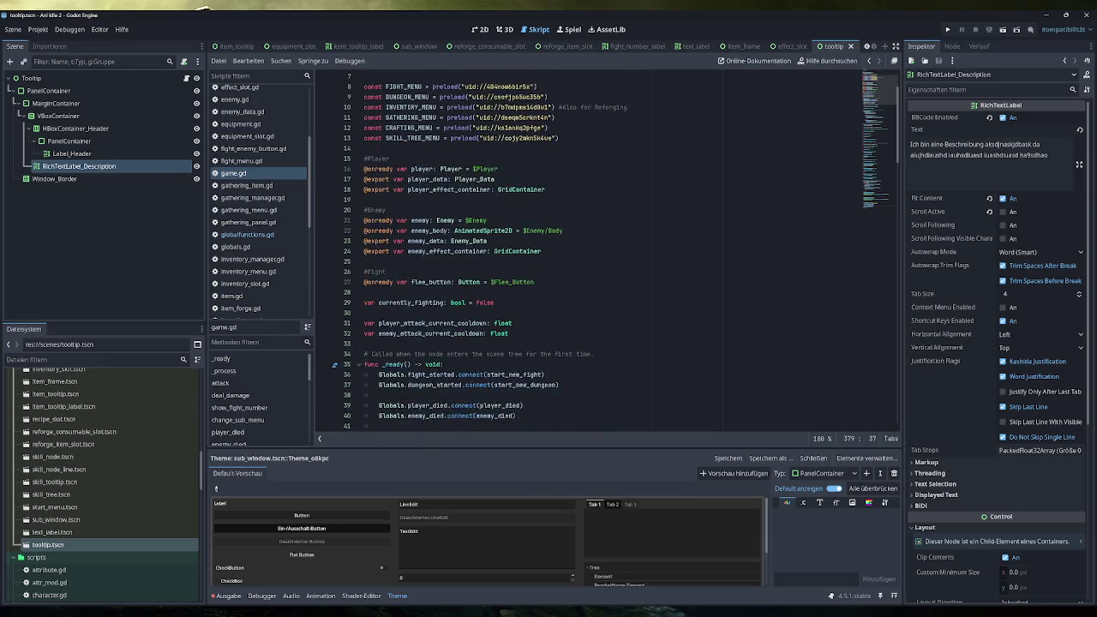
{"action": "scroll", "coordinate": [78, 458], "scroll_direction": "up", "scroll_amount": 5}
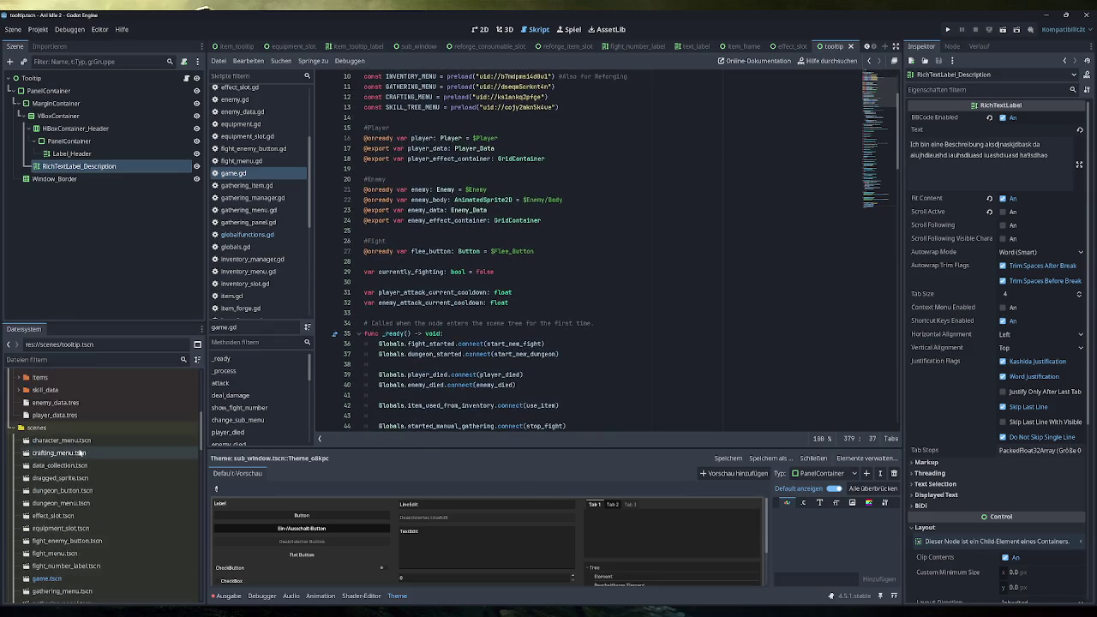
{"action": "scroll", "coordinate": [78, 460], "scroll_direction": "down", "scroll_amount": 10}
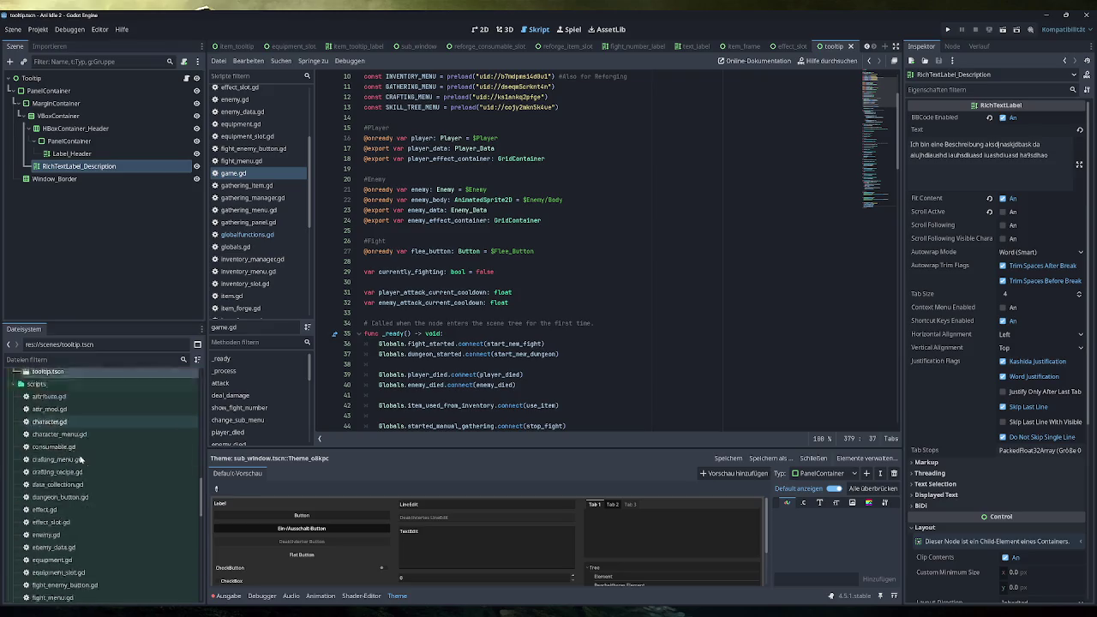
{"action": "scroll", "coordinate": [82, 459], "scroll_direction": "down", "scroll_amount": 5}
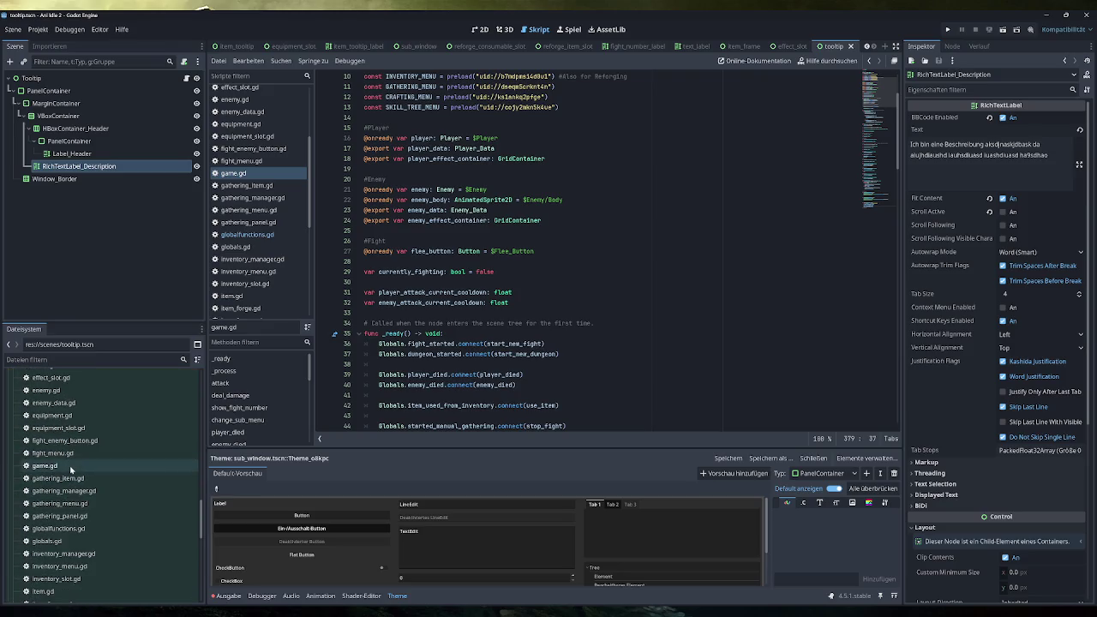
{"action": "left_click", "coordinate": [85, 464]}
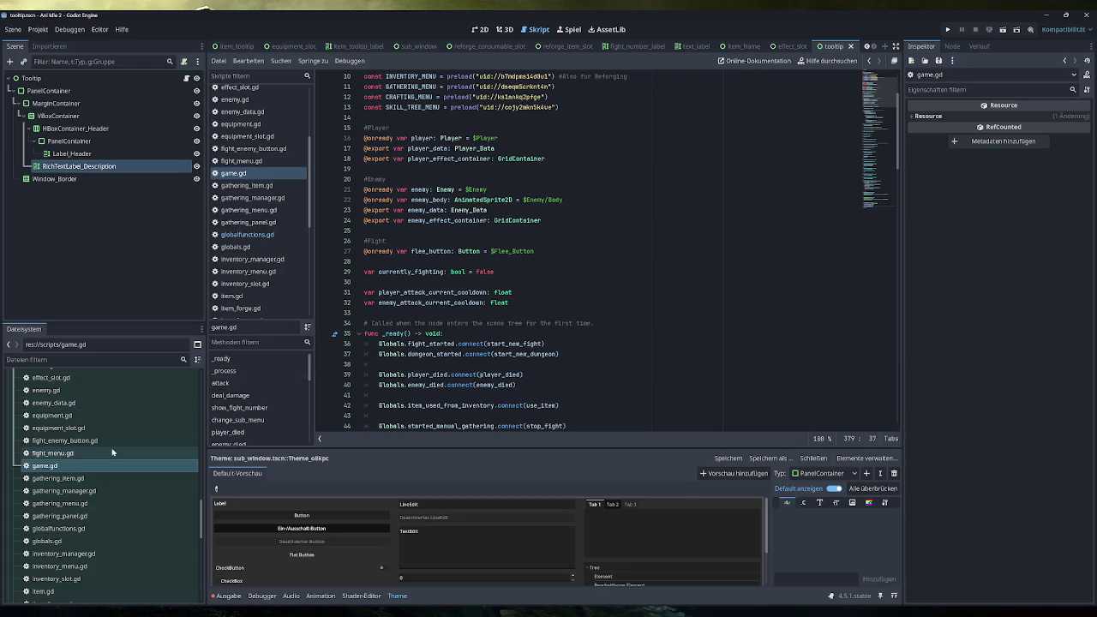
{"action": "scroll", "coordinate": [78, 478], "scroll_direction": "up", "scroll_amount": 10}
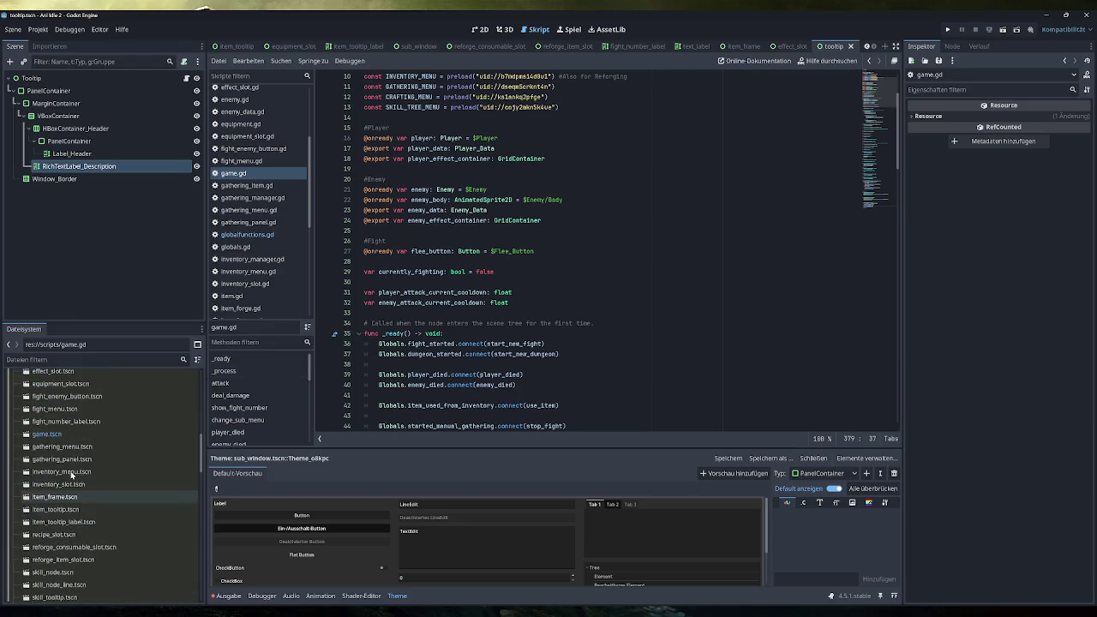
{"action": "double_click", "coordinate": [70, 435]}
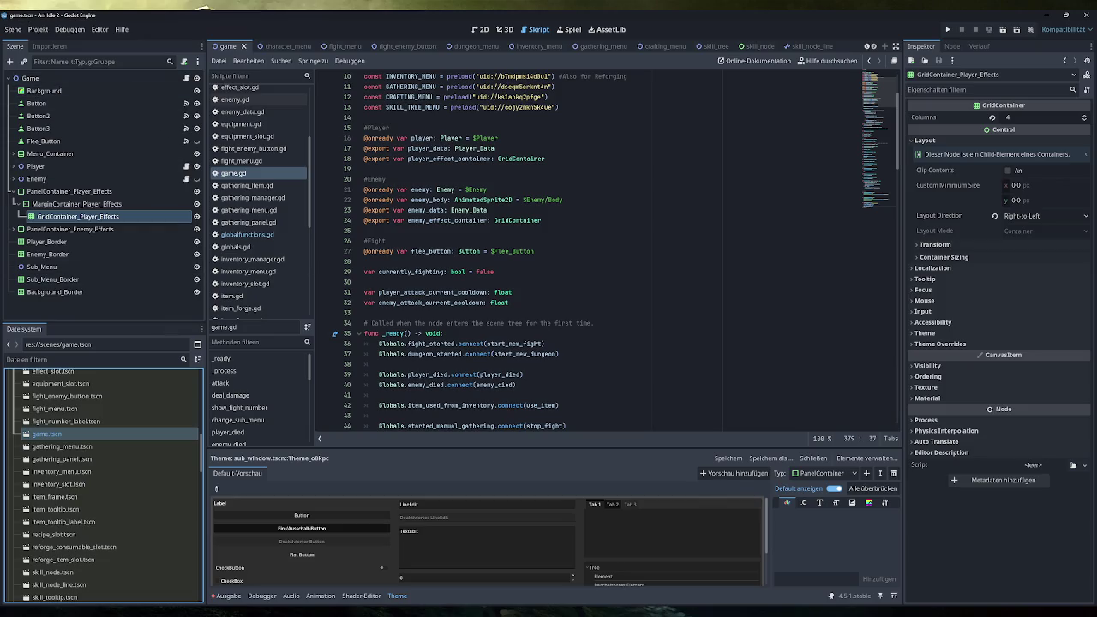
{"action": "scroll", "coordinate": [514, 343], "scroll_direction": "up", "scroll_amount": 3}
Step: Add a #Tooltip comment and 'var tooltip_instance: Tooltip = null' above _ready in game.gd
{"action": "scroll", "coordinate": [515, 343], "scroll_direction": "down", "scroll_amount": 3}
{"action": "left_click", "coordinate": [514, 313]}
{"action": "key", "text": "Return"}
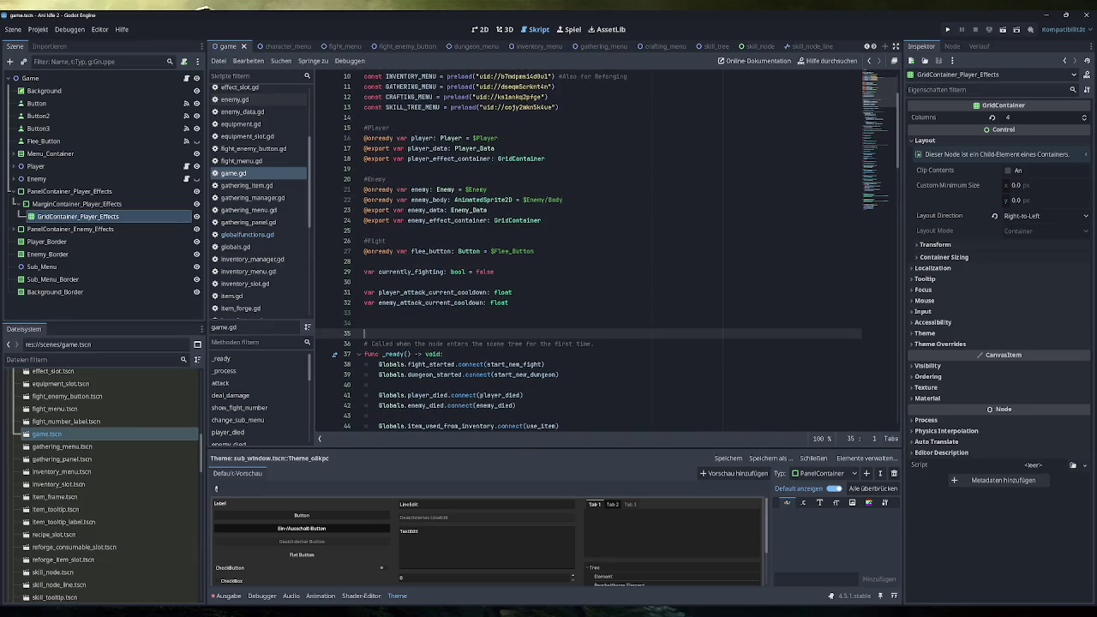
{"action": "type", "text": "#Tooltip"}
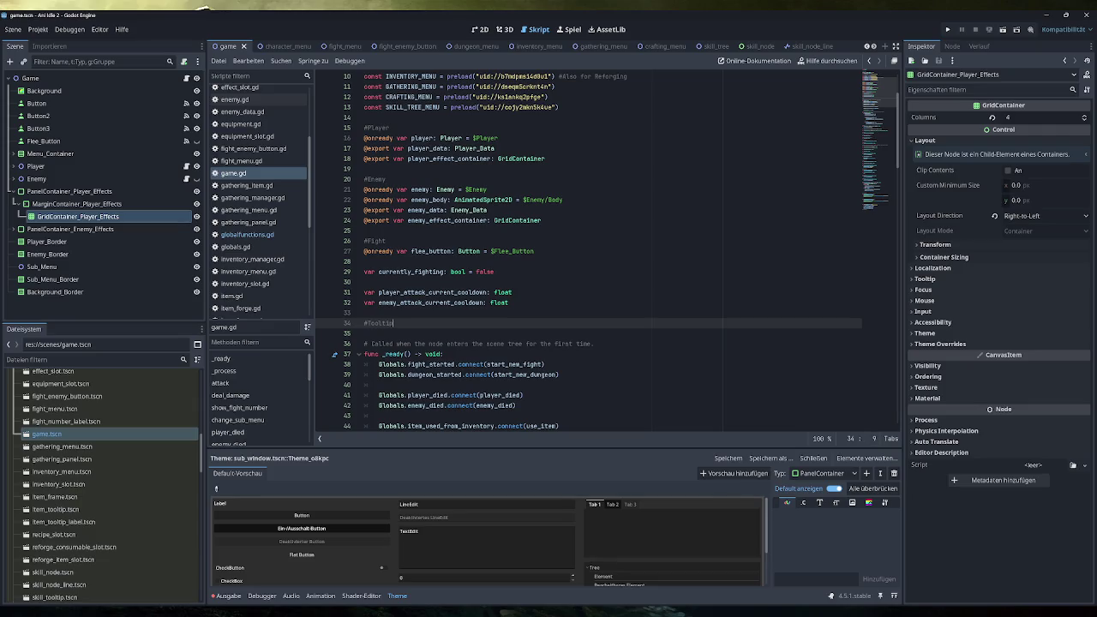
{"action": "key", "text": "Return"}
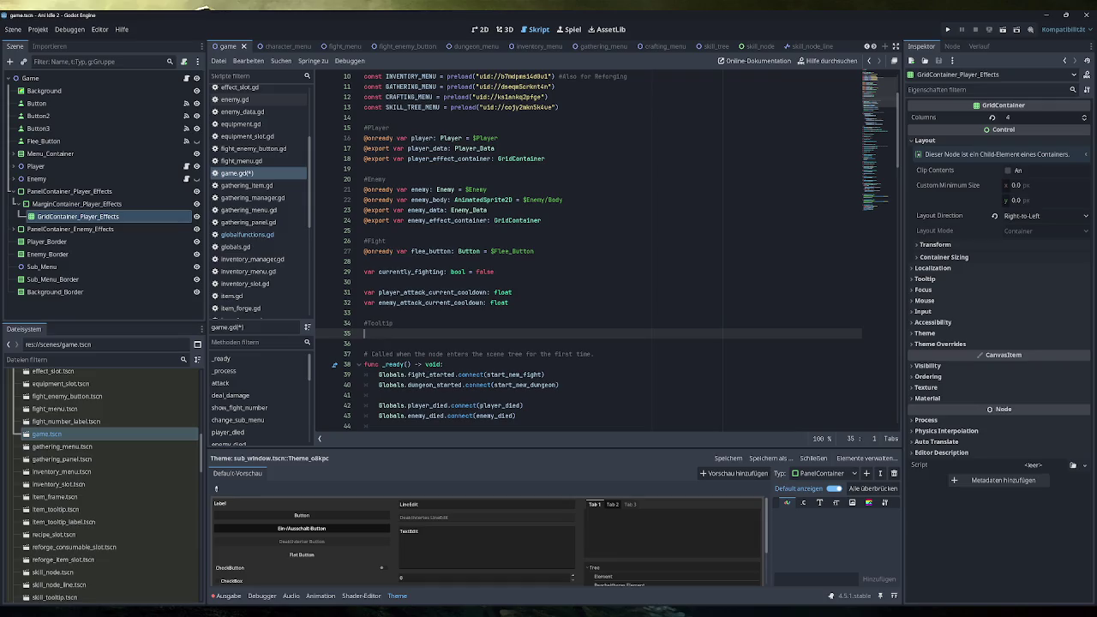
{"action": "type", "text": "var "}
{"action": "type", "text": "toolti"}
{"action": "type", "text": "instance "}
{"action": "type", "text": ": Tooltip"}
{"action": "type", "text": " = null"}
{"action": "scroll", "coordinate": [592, 249], "scroll_direction": "down", "scroll_amount": 4}
{"action": "scroll", "coordinate": [592, 248], "scroll_direction": "down", "scroll_amount": 6}
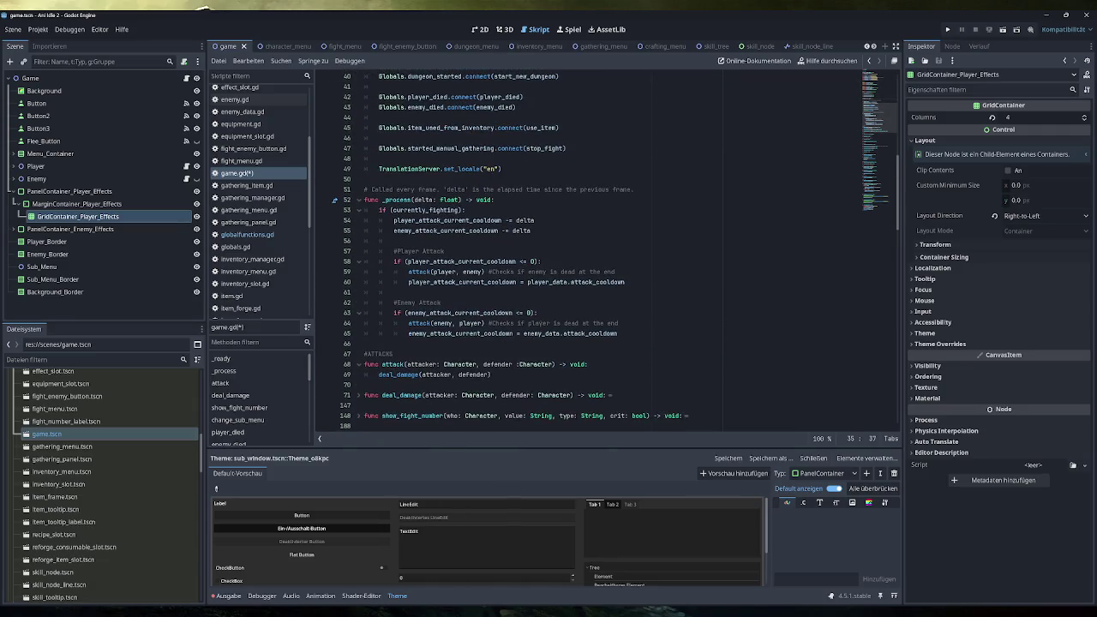
{"action": "mouse_move", "coordinate": [442, 231]}
{"action": "scroll", "coordinate": [548, 235], "scroll_direction": "up", "scroll_amount": 3}
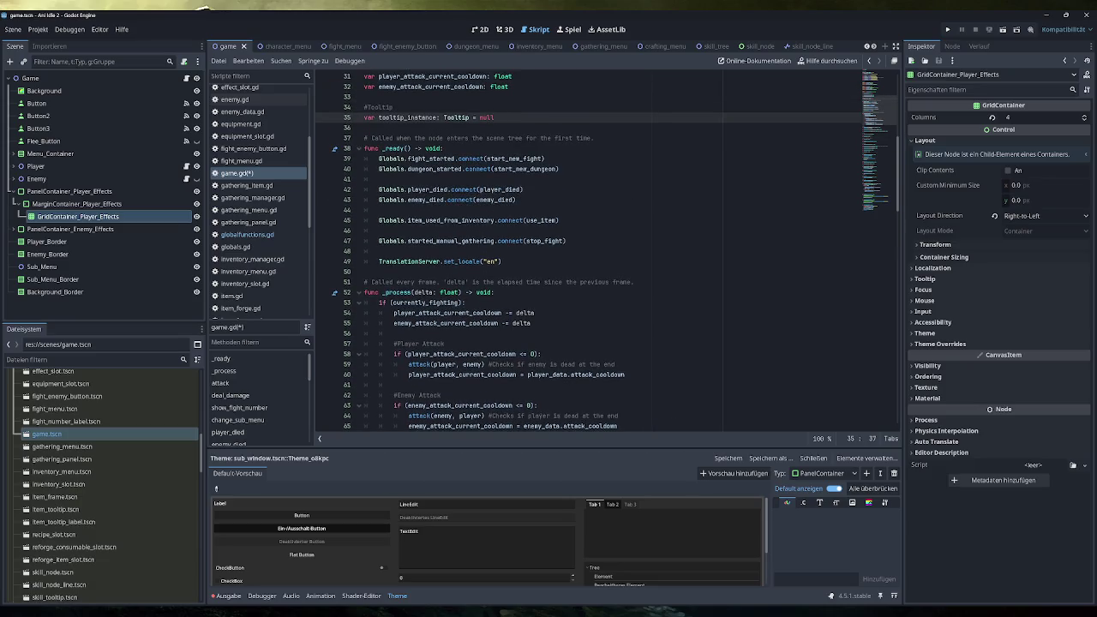
{"action": "left_click", "coordinate": [261, 283]}
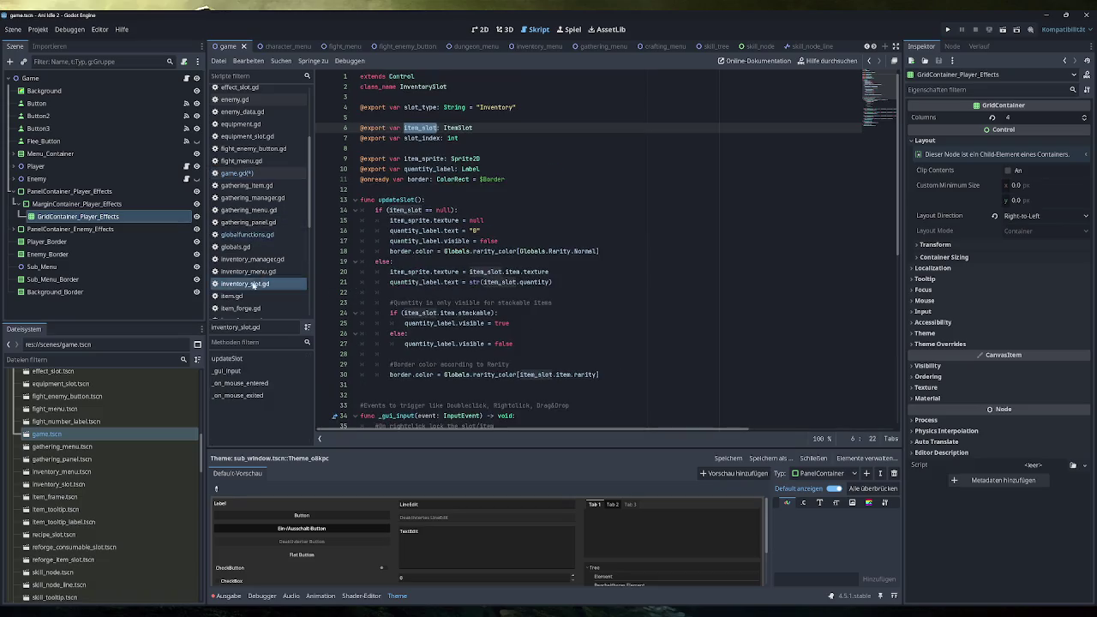
Step: Copy the tooltip-following code from inventory_menu.gd's _process and return to game.gd
{"action": "left_click", "coordinate": [251, 271]}
{"action": "scroll", "coordinate": [592, 249], "scroll_direction": "up", "scroll_amount": 20}
{"action": "scroll", "coordinate": [592, 249], "scroll_direction": "down", "scroll_amount": 5}
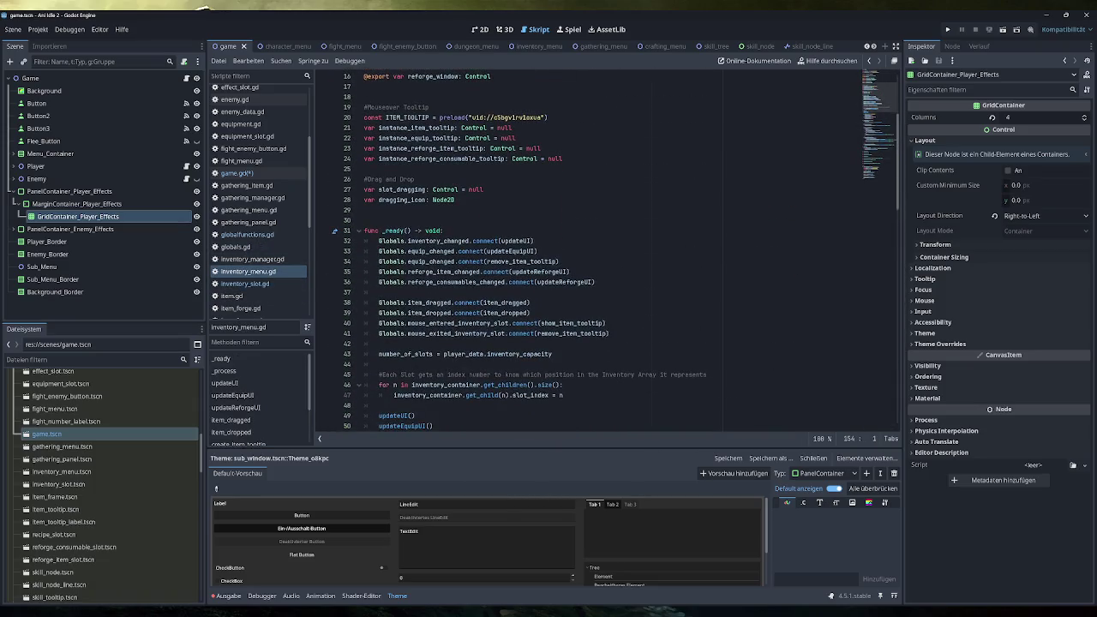
{"action": "scroll", "coordinate": [592, 249], "scroll_direction": "down", "scroll_amount": 6}
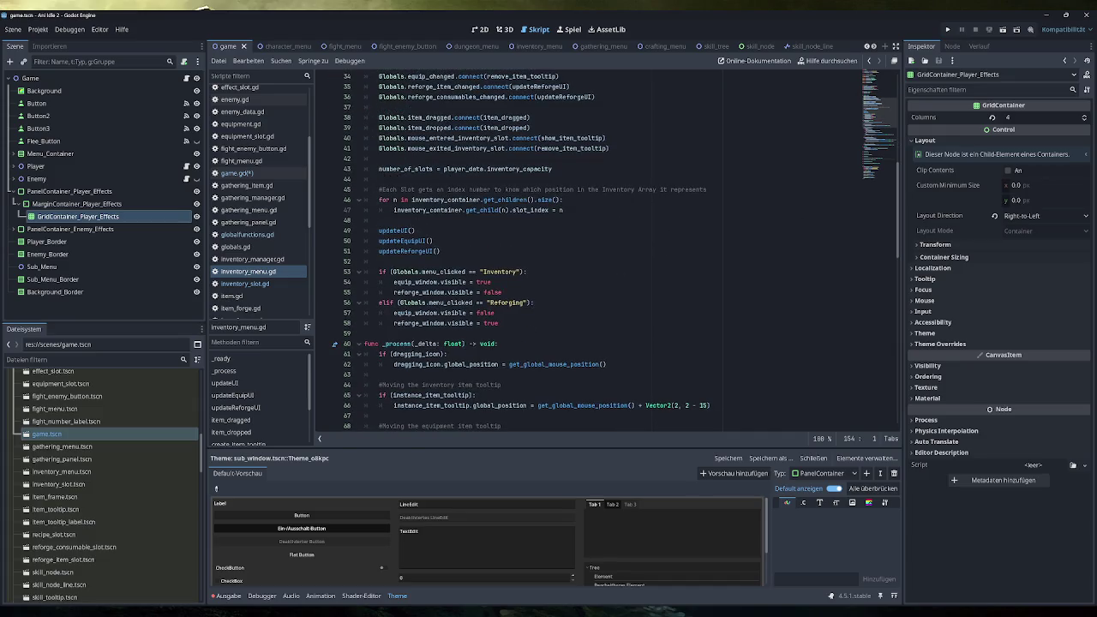
{"action": "scroll", "coordinate": [600, 249], "scroll_direction": "down", "scroll_amount": 5}
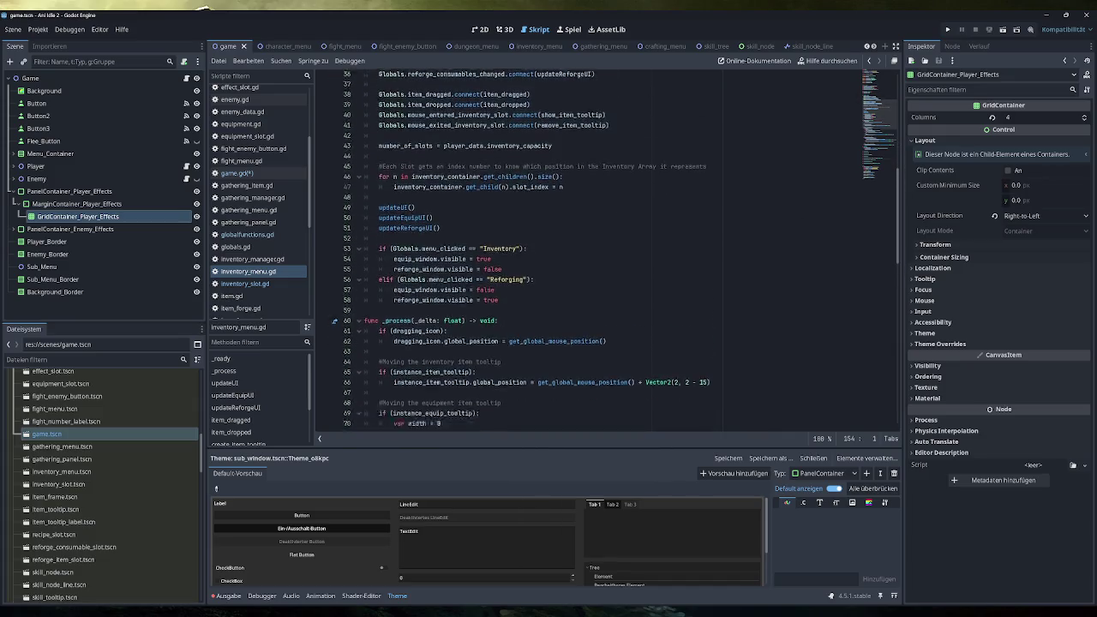
{"action": "scroll", "coordinate": [614, 251], "scroll_direction": "down", "scroll_amount": 1}
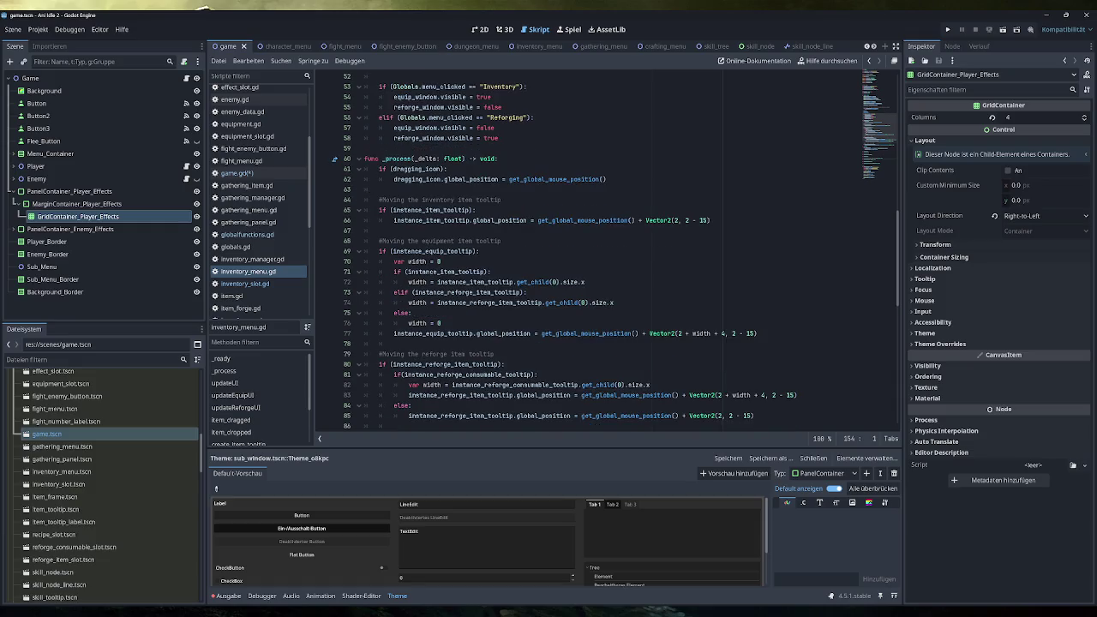
{"action": "mouse_move", "coordinate": [710, 221]}
{"action": "left_mouse_down"}
{"action": "mouse_move", "coordinate": [382, 210]}
{"action": "mouse_move", "coordinate": [379, 200]}
{"action": "left_mouse_up"}
{"action": "key", "text": "ctrl+c"}
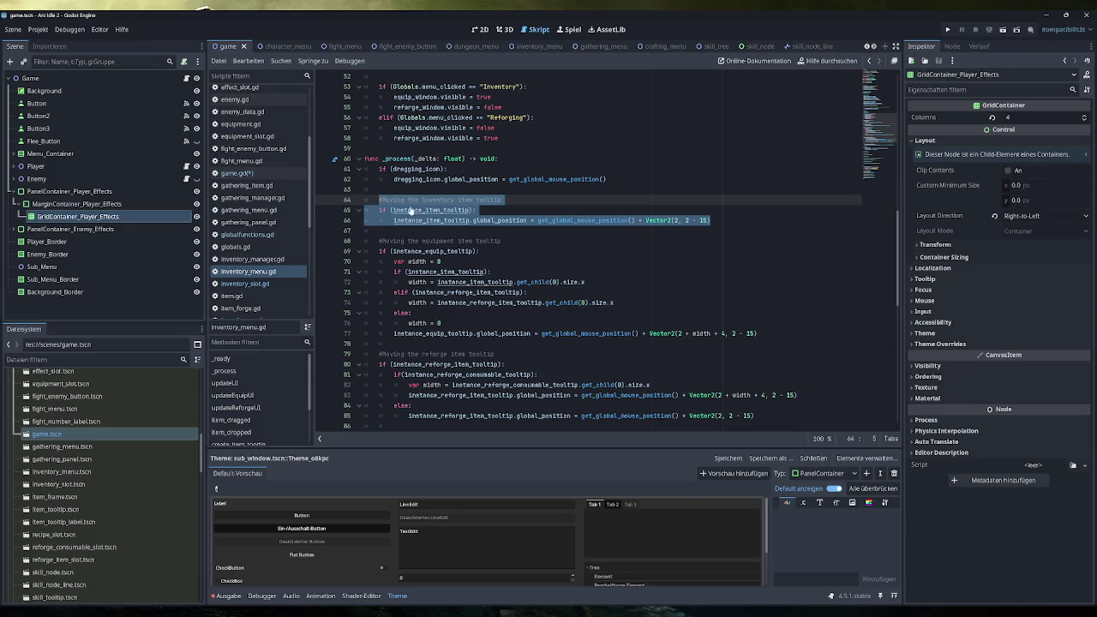
{"action": "left_click", "coordinate": [245, 176]}
{"action": "scroll", "coordinate": [591, 257], "scroll_direction": "up", "scroll_amount": 2}
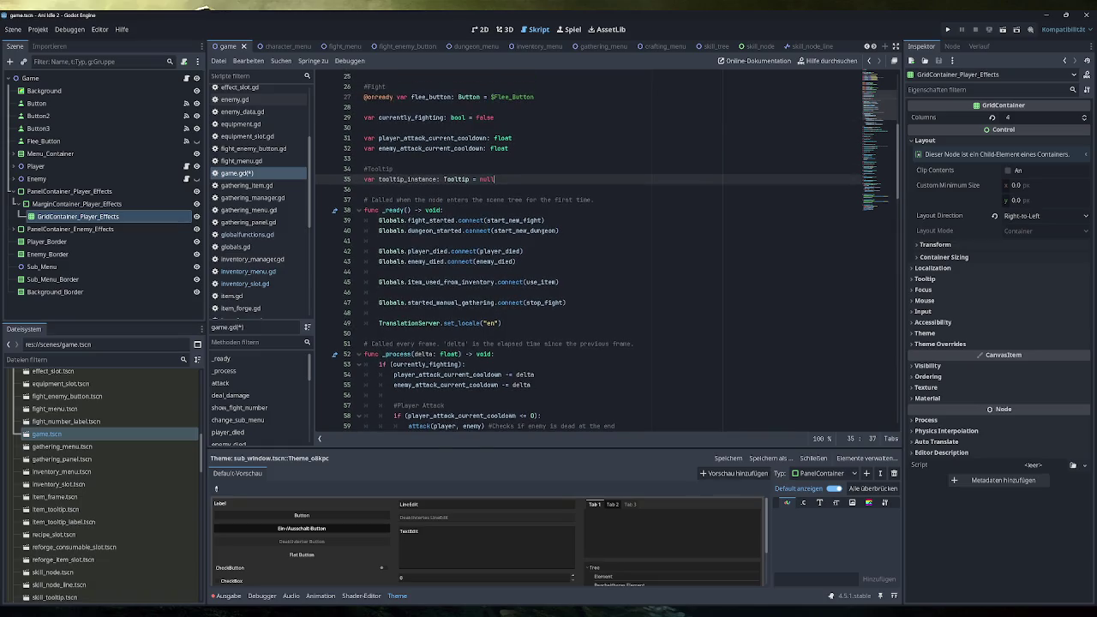
Step: Paste the tooltip-following code at the top of _process and change its comment to tooltip
{"action": "scroll", "coordinate": [592, 257], "scroll_direction": "down", "scroll_amount": 3}
{"action": "left_click", "coordinate": [495, 261]}
{"action": "key", "text": "Return"}
{"action": "key", "text": "Return"}
{"action": "key", "text": "Return"}
{"action": "key", "text": "Up"}
{"action": "key", "text": "Up"}
{"action": "key", "text": "ctrl+v"}
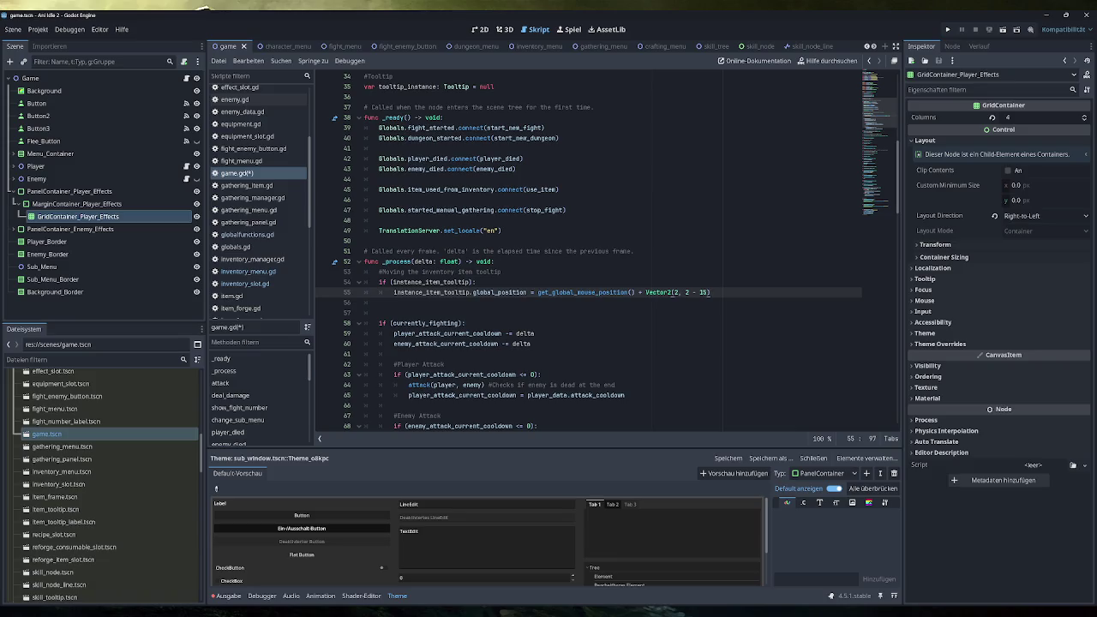
{"action": "key", "text": "Delete"}
{"action": "double_click", "coordinate": [463, 272]}
{"action": "type", "text": "tooltip"}
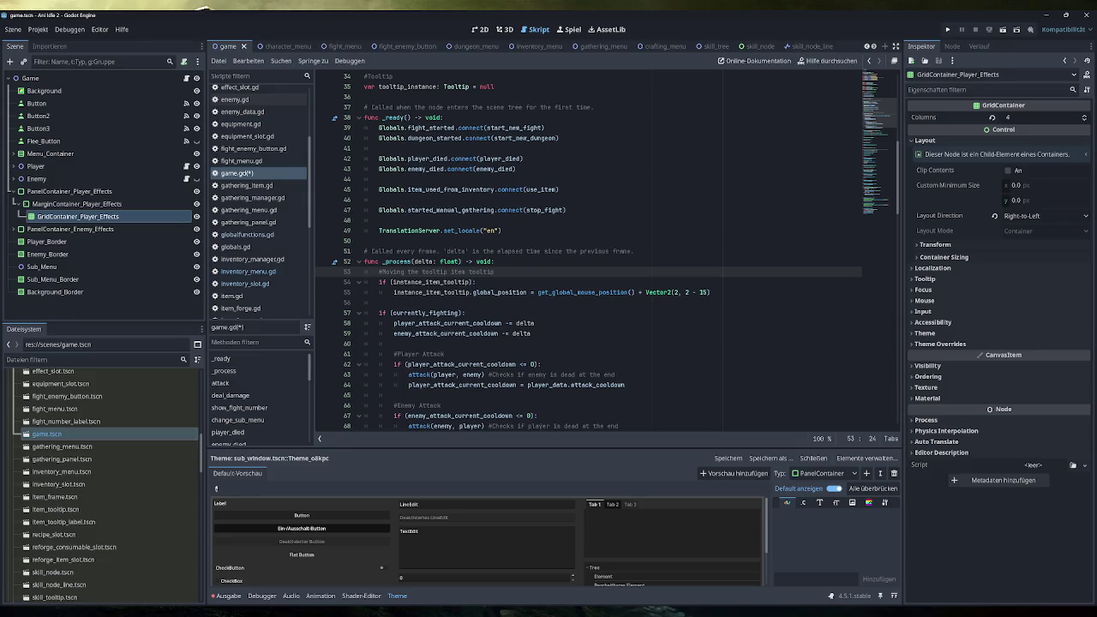
{"action": "key", "text": "shift+End"}
{"action": "key", "text": "Delete"}
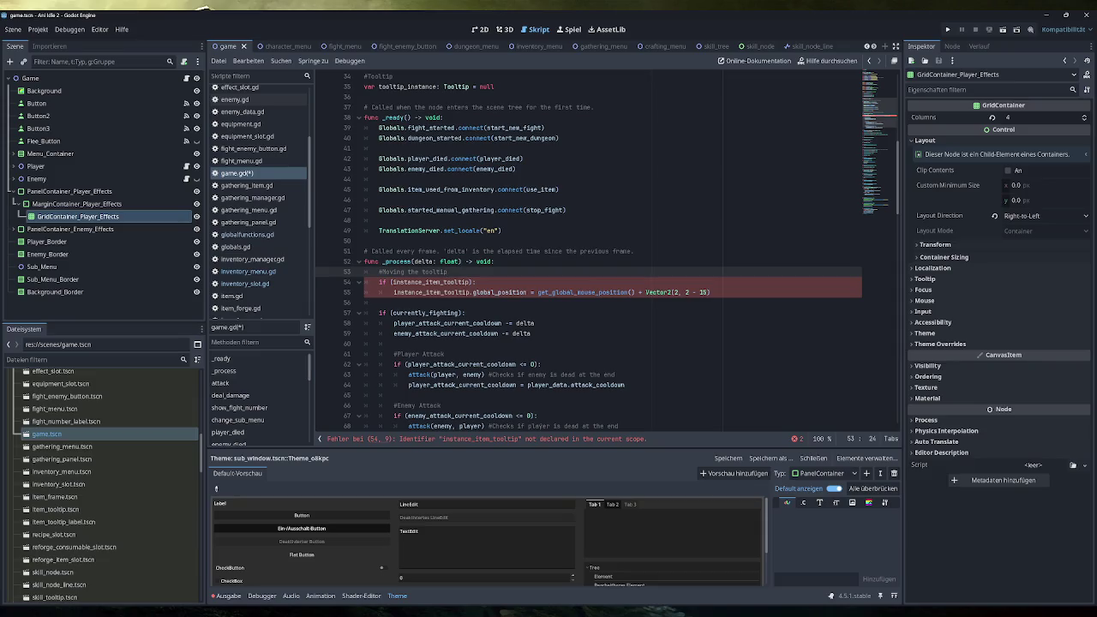
Step: Replace the old tooltip variable with tooltip_instance throughout the pasted lines
{"action": "double_click", "coordinate": [407, 86]}
{"action": "key", "text": "ctrl+c"}
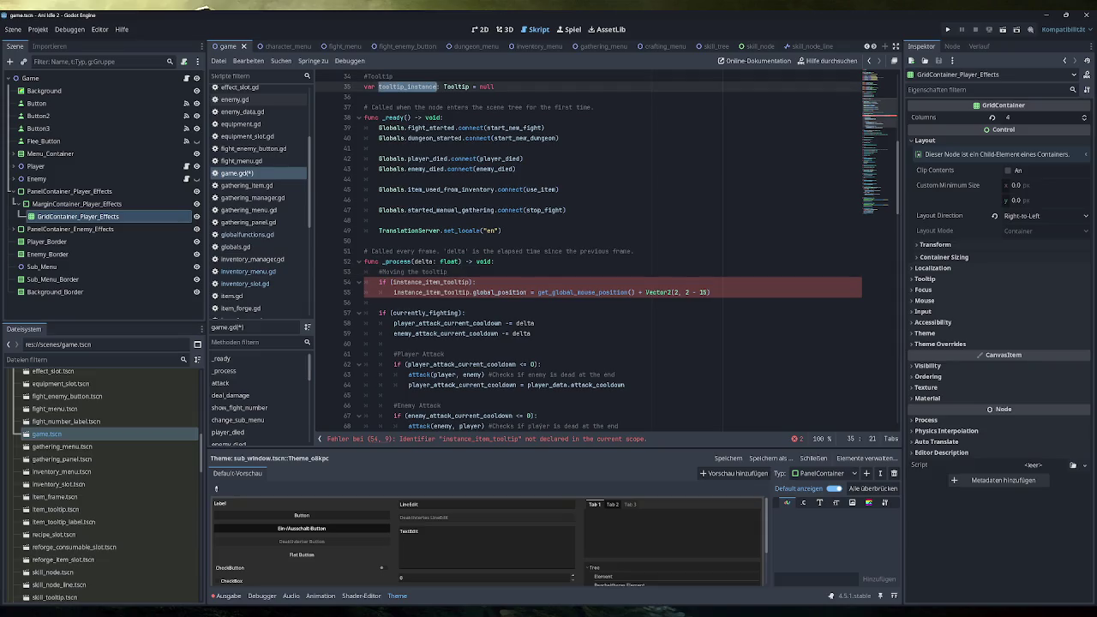
{"action": "double_click", "coordinate": [429, 282]}
{"action": "key", "text": "ctrl+v"}
{"action": "double_click", "coordinate": [431, 292]}
{"action": "key", "text": "ctrl+v"}
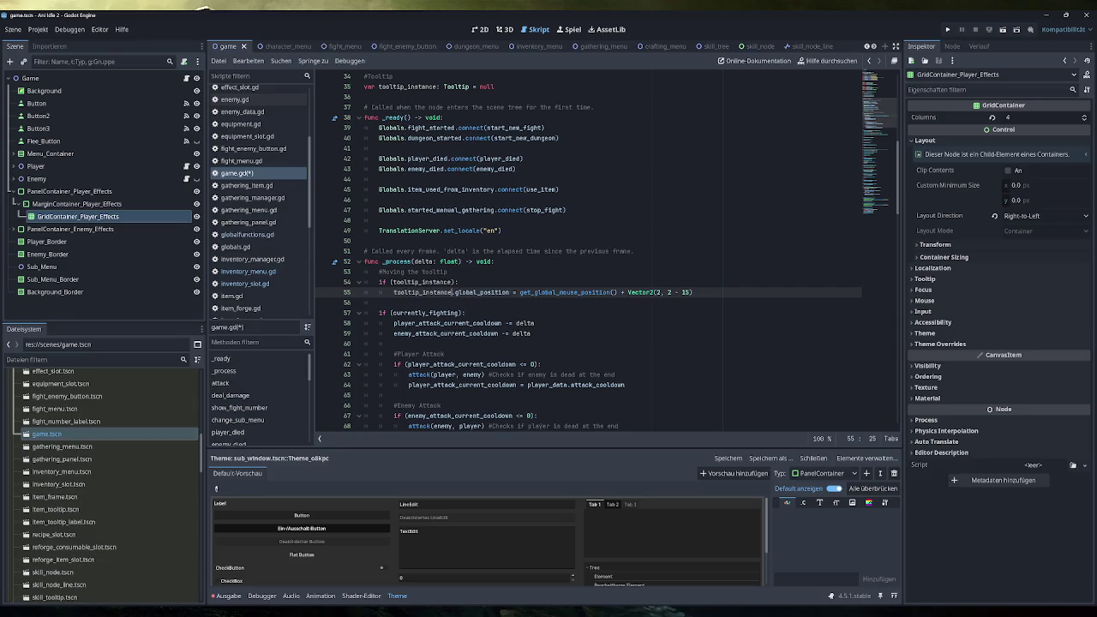
Step: Change the mouse offset on line 55 to Vector2(2, 2) and save game.gd
{"action": "left_click", "coordinate": [692, 292]}
{"action": "key", "text": "shift+Left"}
{"action": "key", "text": "shift+Left"}
{"action": "key", "text": "shift+Left"}
{"action": "type", "text": "2"}
{"action": "key", "text": "ctrl+a"}
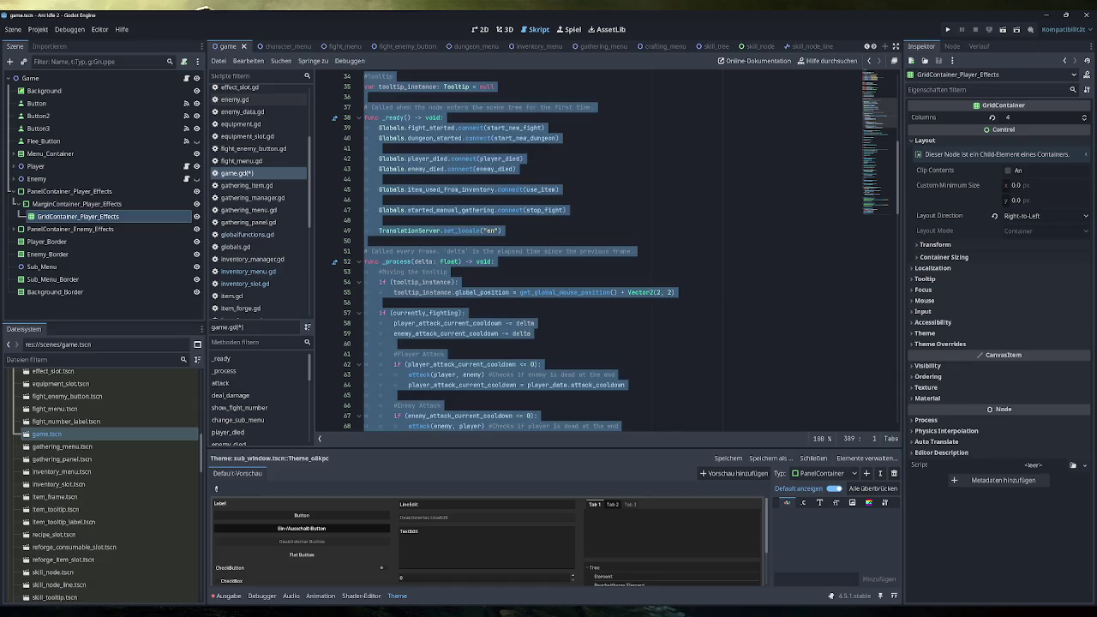
{"action": "left_click", "coordinate": [676, 293]}
{"action": "key", "text": "ctrl+s"}
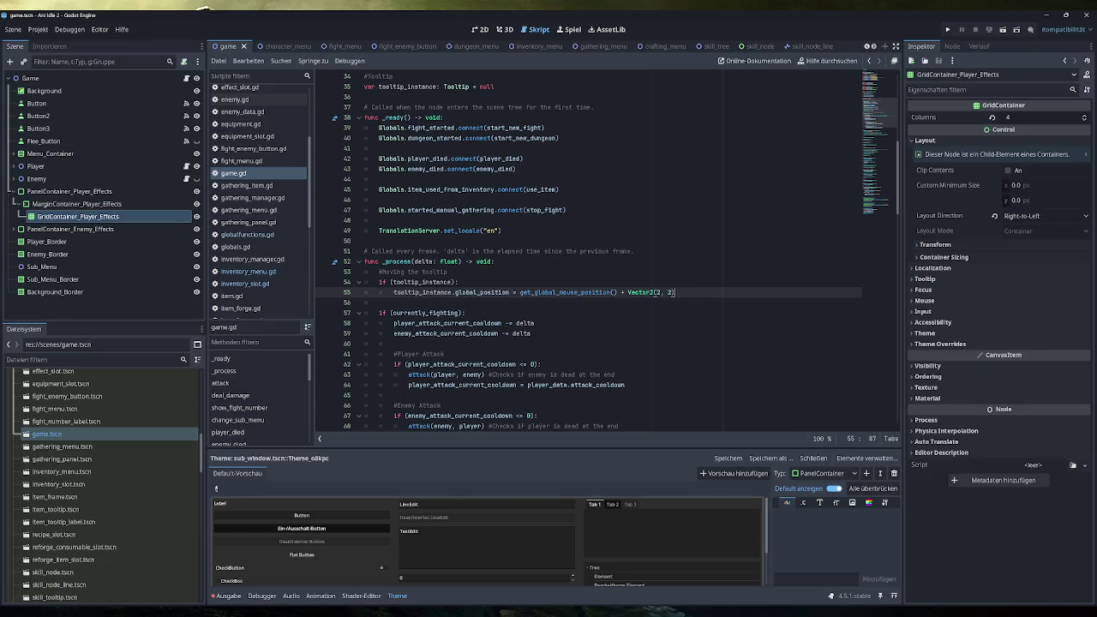
{"action": "scroll", "coordinate": [589, 257], "scroll_direction": "down", "scroll_amount": 4}
{"action": "scroll", "coordinate": [589, 257], "scroll_direction": "up", "scroll_amount": 2}
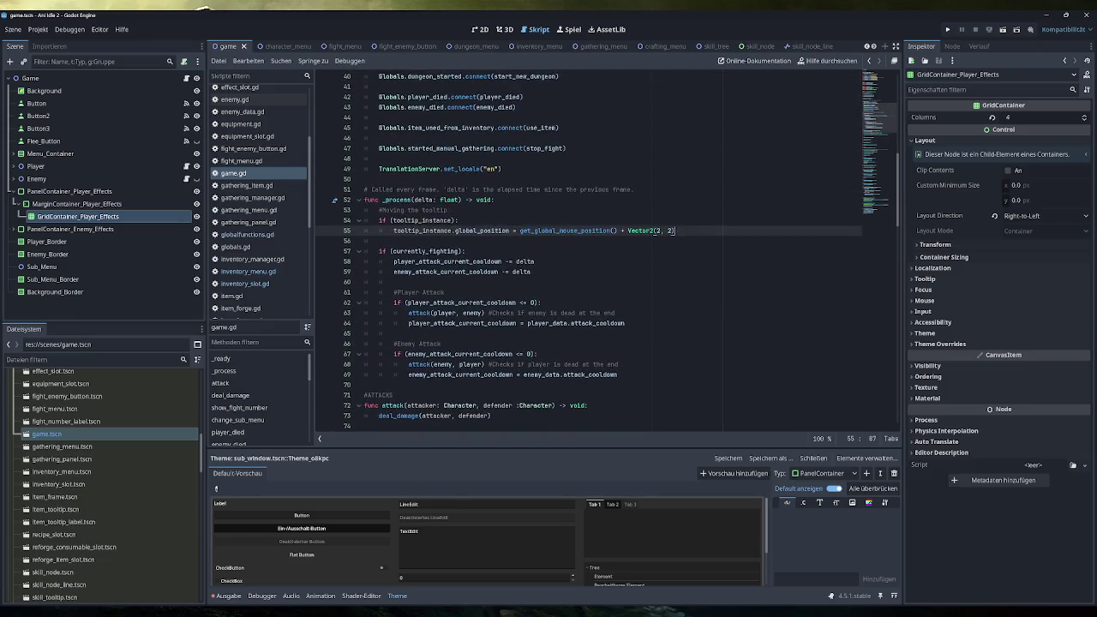
{"action": "scroll", "coordinate": [589, 258], "scroll_direction": "up", "scroll_amount": 4}
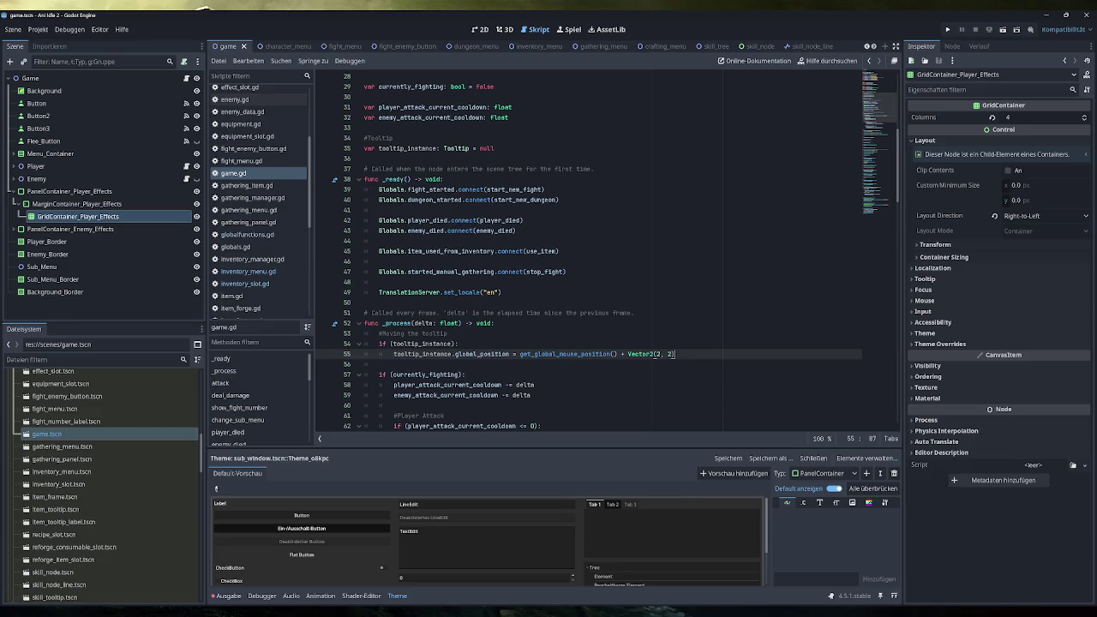
Step: Scroll through game.gd's effect functions, then switch to effect_slot.gd
{"action": "scroll", "coordinate": [600, 249], "scroll_direction": "down", "scroll_amount": 20}
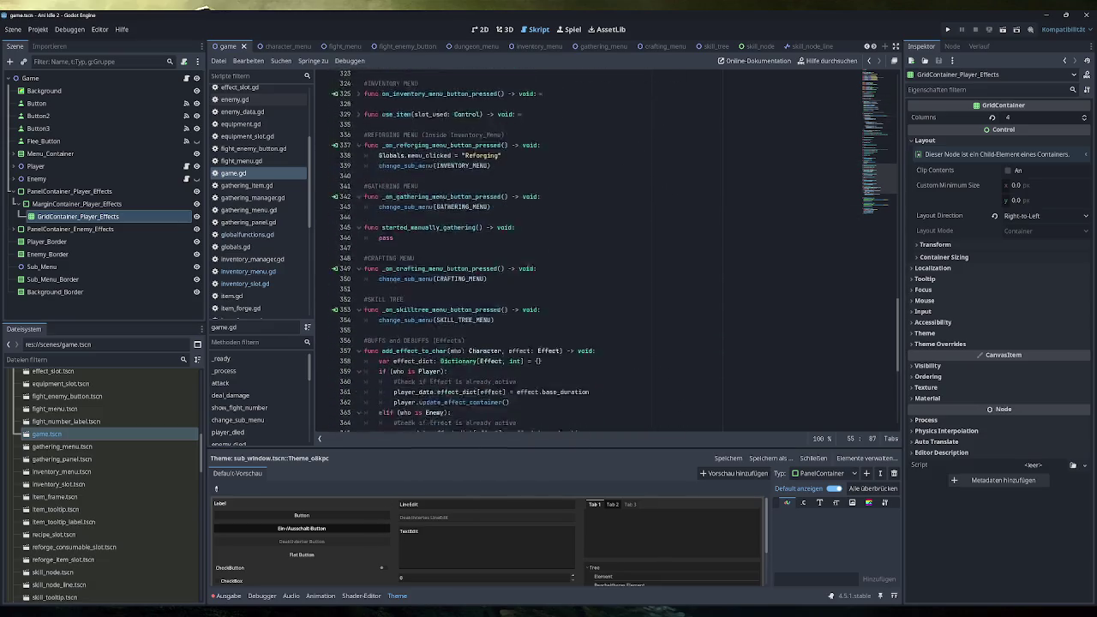
{"action": "scroll", "coordinate": [600, 249], "scroll_direction": "down", "scroll_amount": 10}
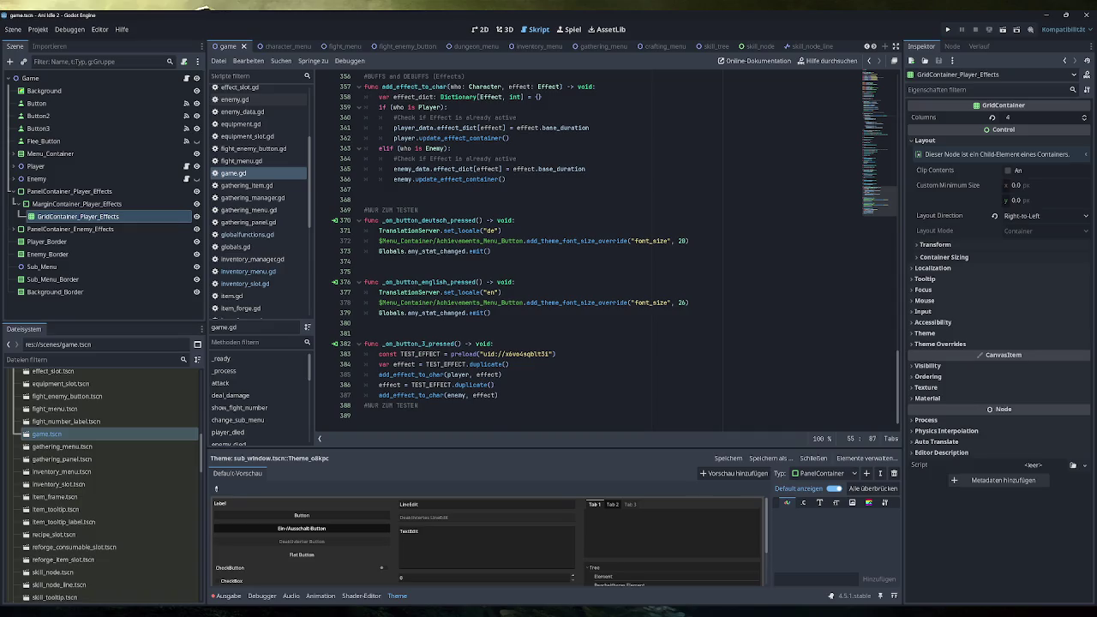
{"action": "scroll", "coordinate": [600, 248], "scroll_direction": "up", "scroll_amount": 2}
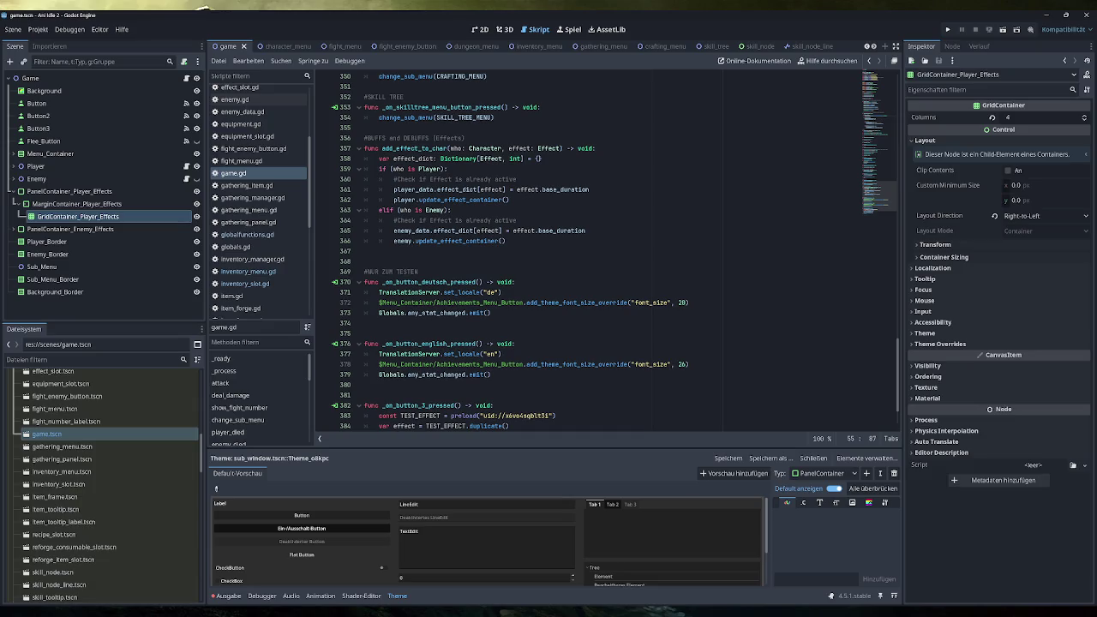
{"action": "scroll", "coordinate": [600, 249], "scroll_direction": "down", "scroll_amount": 2}
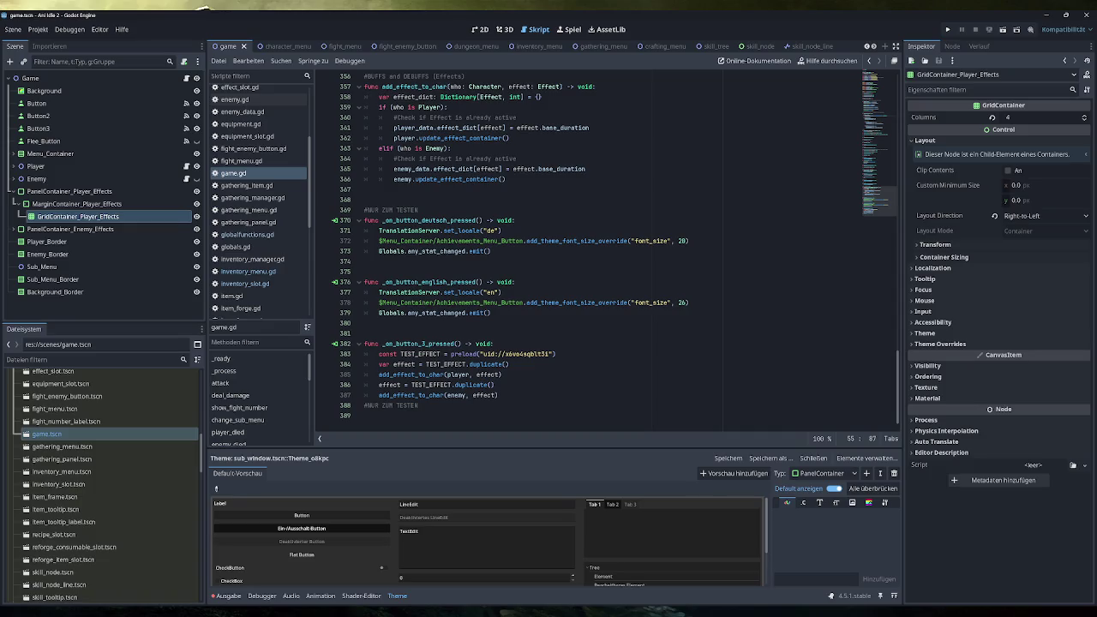
{"action": "scroll", "coordinate": [265, 221], "scroll_direction": "up", "scroll_amount": 3}
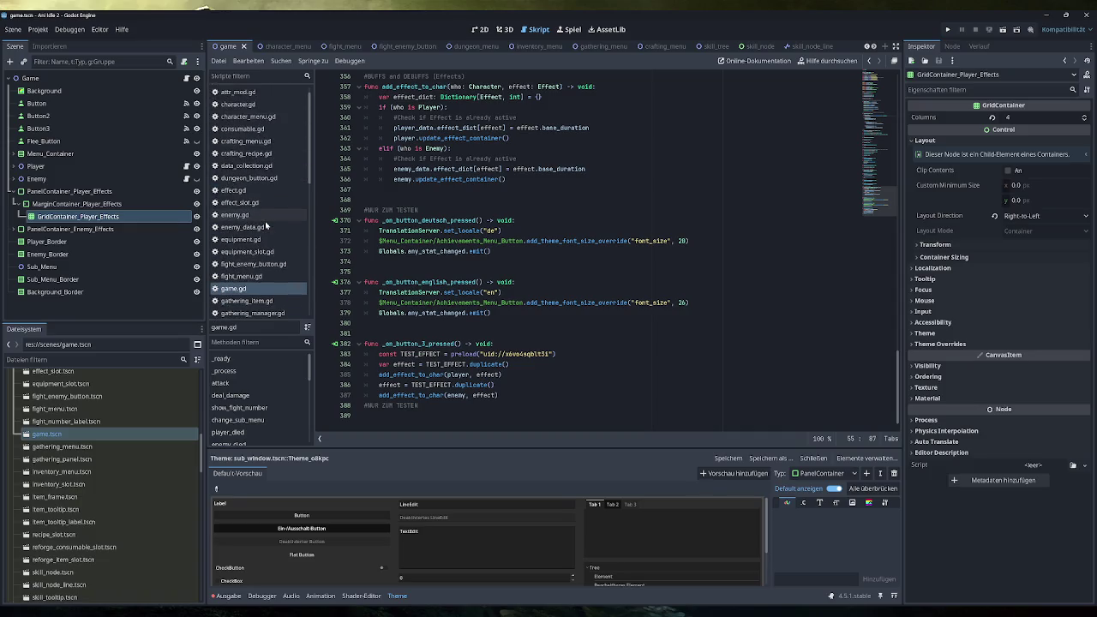
{"action": "left_click", "coordinate": [248, 202]}
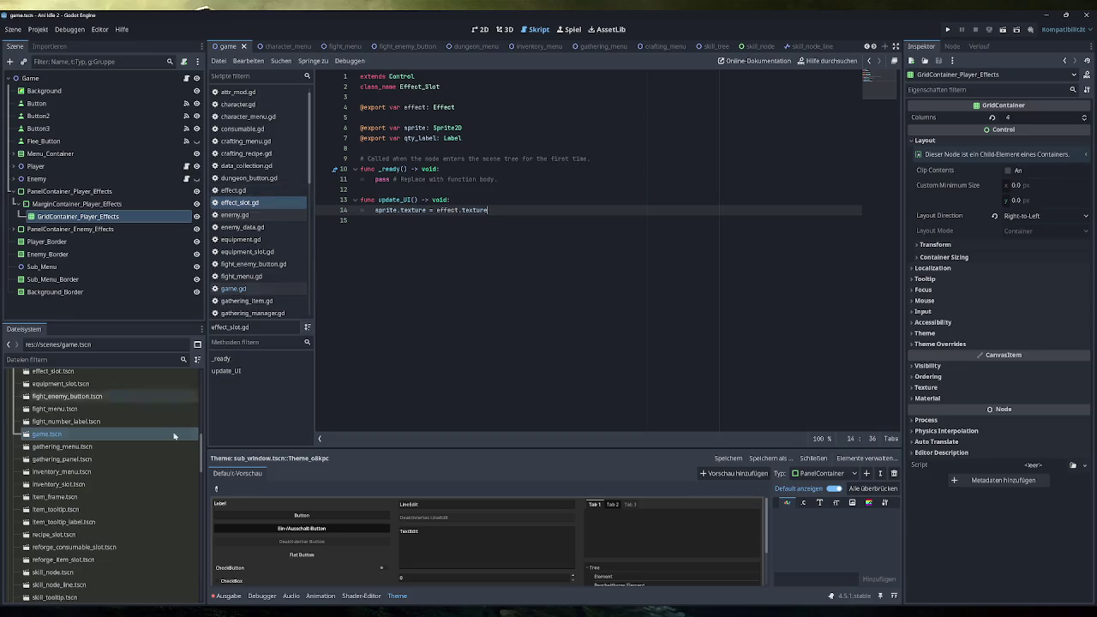
Step: Open effect_slot.tscn in 2D and set the Quantity label's mouse filter to Pass
{"action": "scroll", "coordinate": [111, 435], "scroll_direction": "up", "scroll_amount": 3}
{"action": "scroll", "coordinate": [111, 436], "scroll_direction": "up", "scroll_amount": 2}
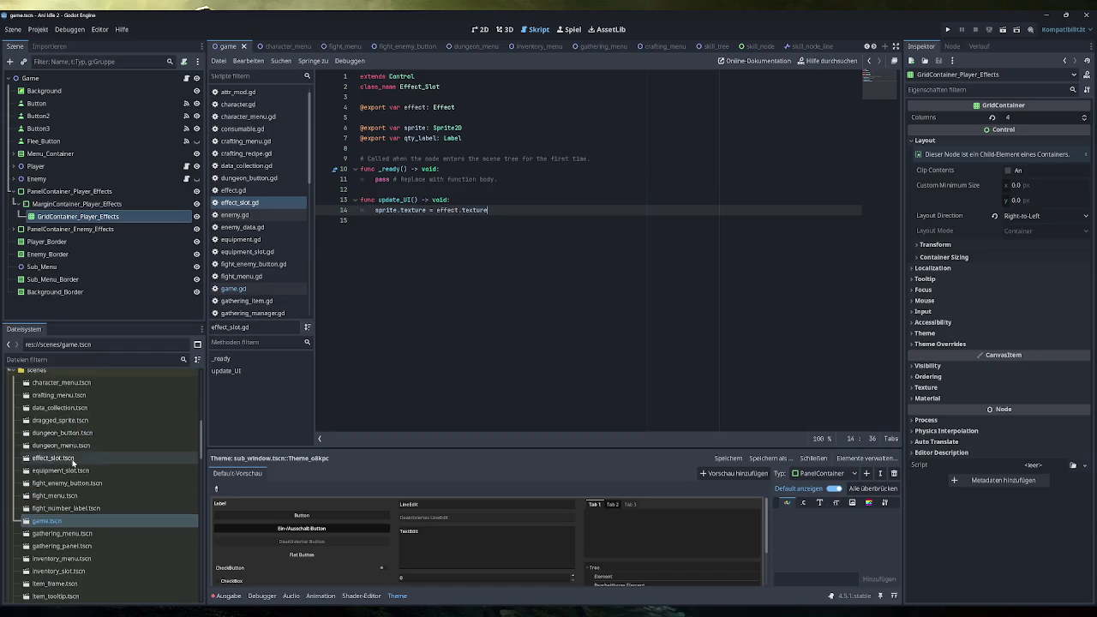
{"action": "double_click", "coordinate": [74, 458]}
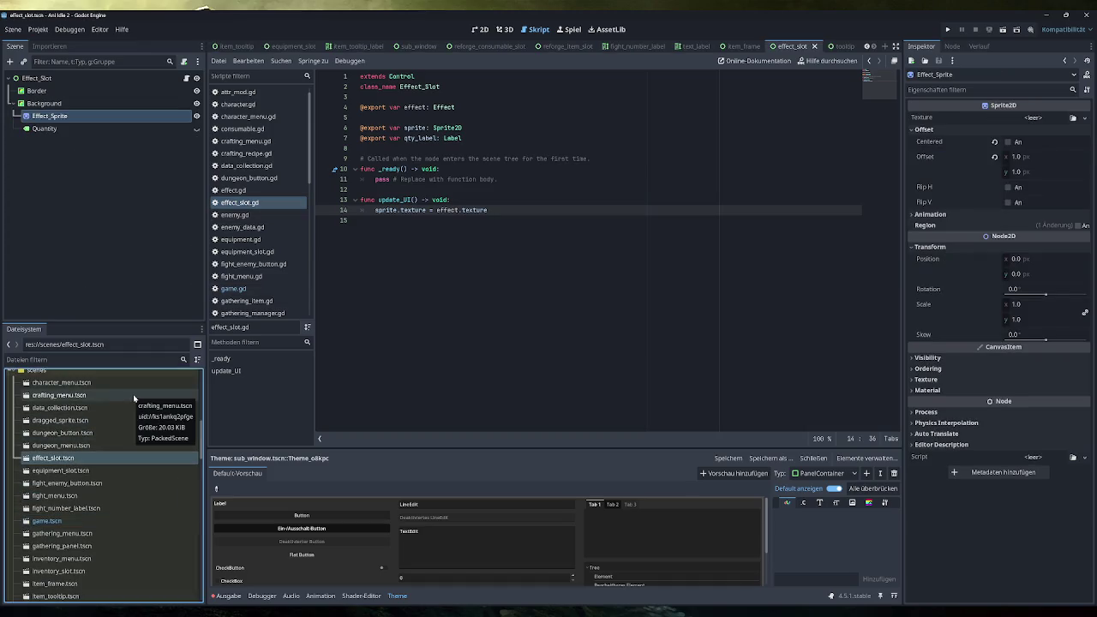
{"action": "left_click", "coordinate": [482, 30]}
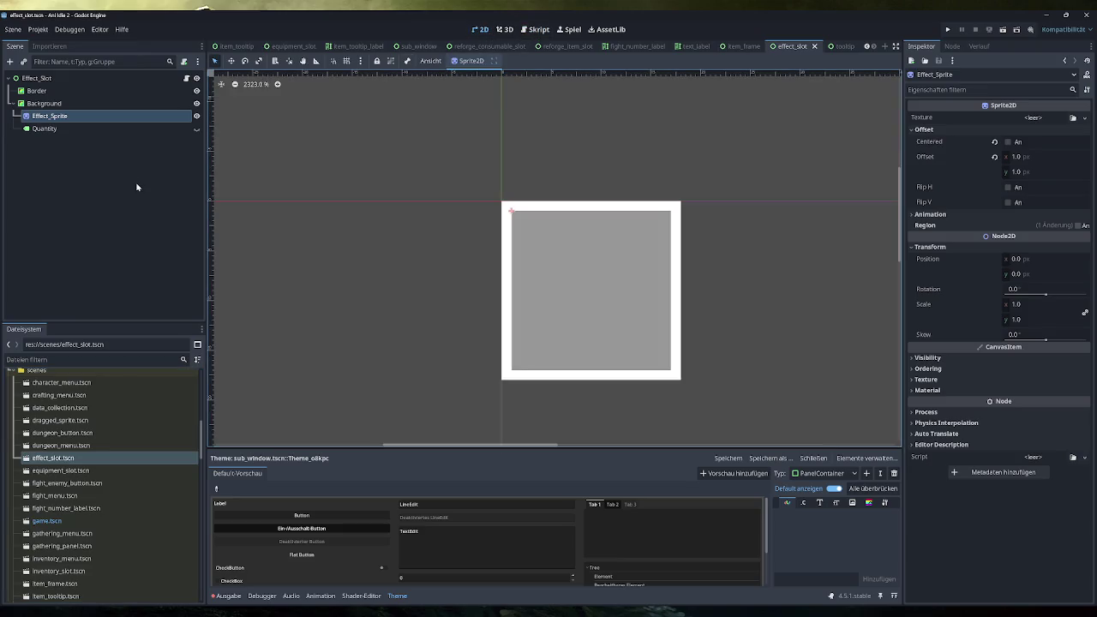
{"action": "left_click", "coordinate": [80, 131]}
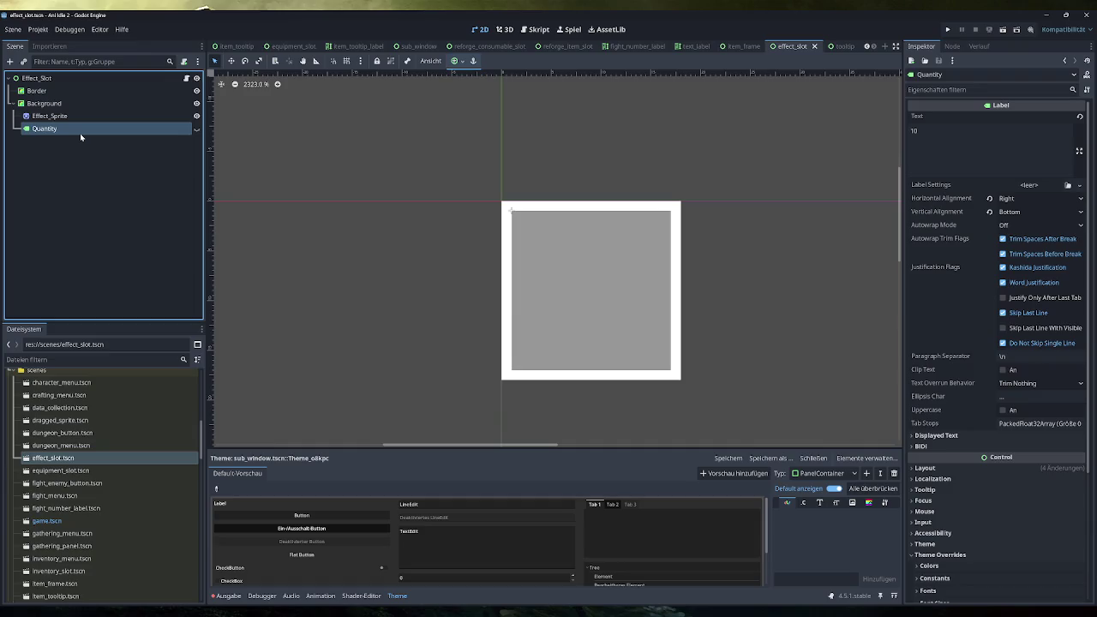
{"action": "left_click", "coordinate": [943, 512]}
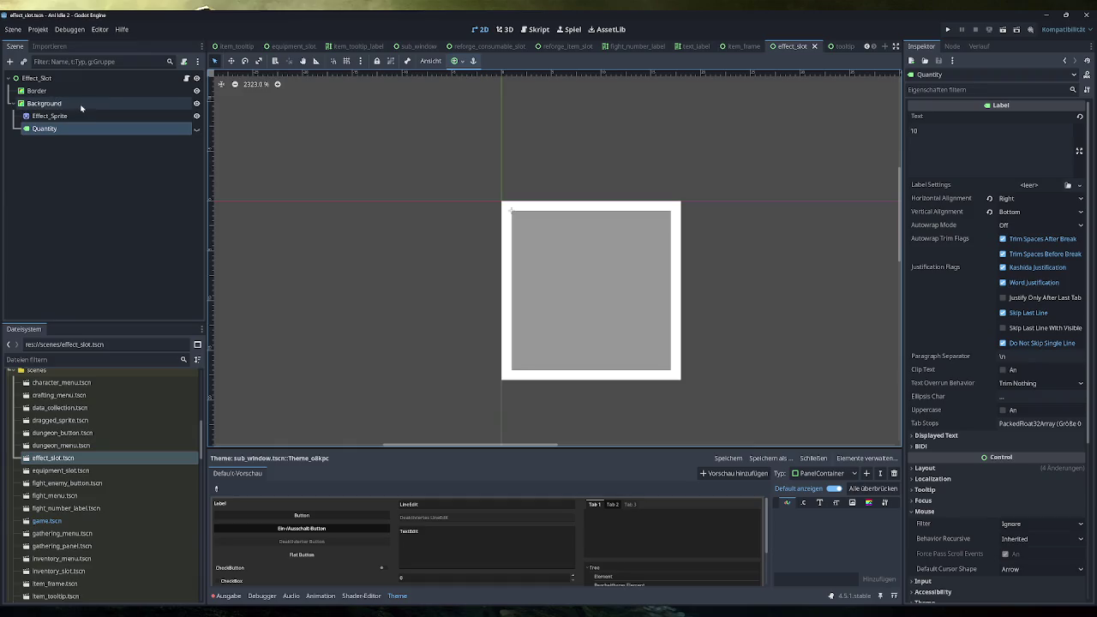
{"action": "left_click", "coordinate": [1042, 524]}
{"action": "left_click", "coordinate": [1037, 549]}
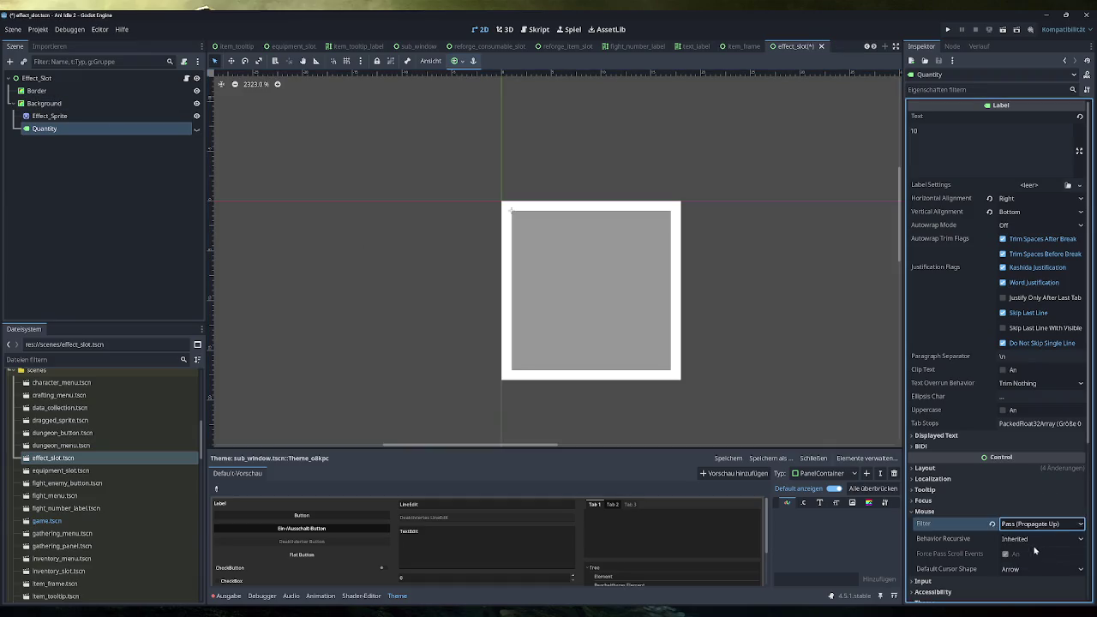
Step: Check the Background and Border nodes, then list Effect_Slot's signals with mouse_entered selected
{"action": "left_click", "coordinate": [84, 105]}
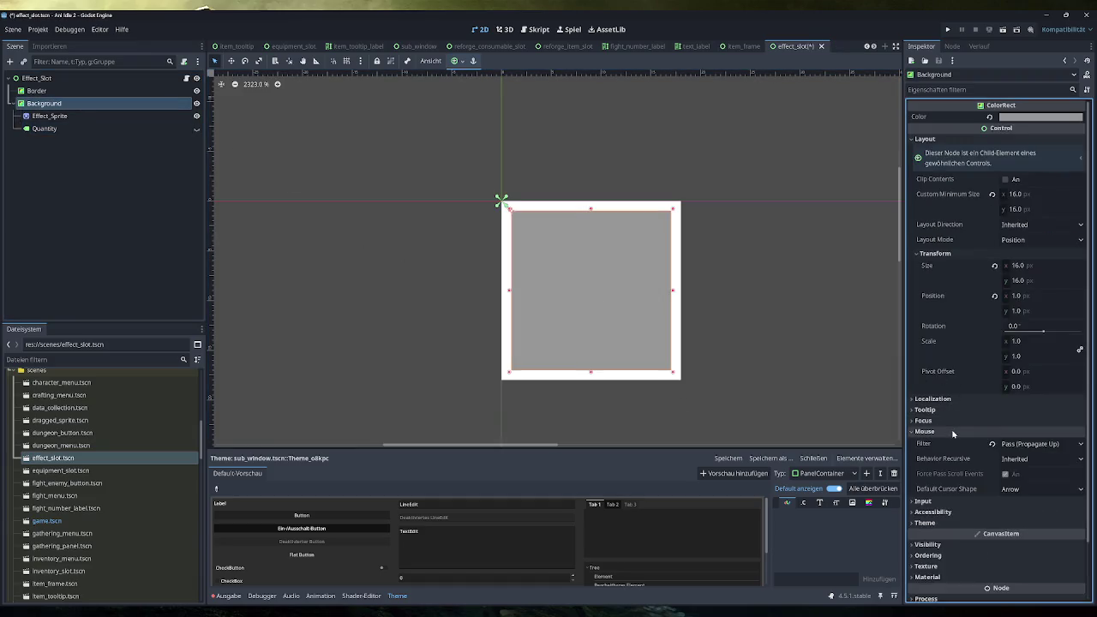
{"action": "left_click", "coordinate": [103, 91]}
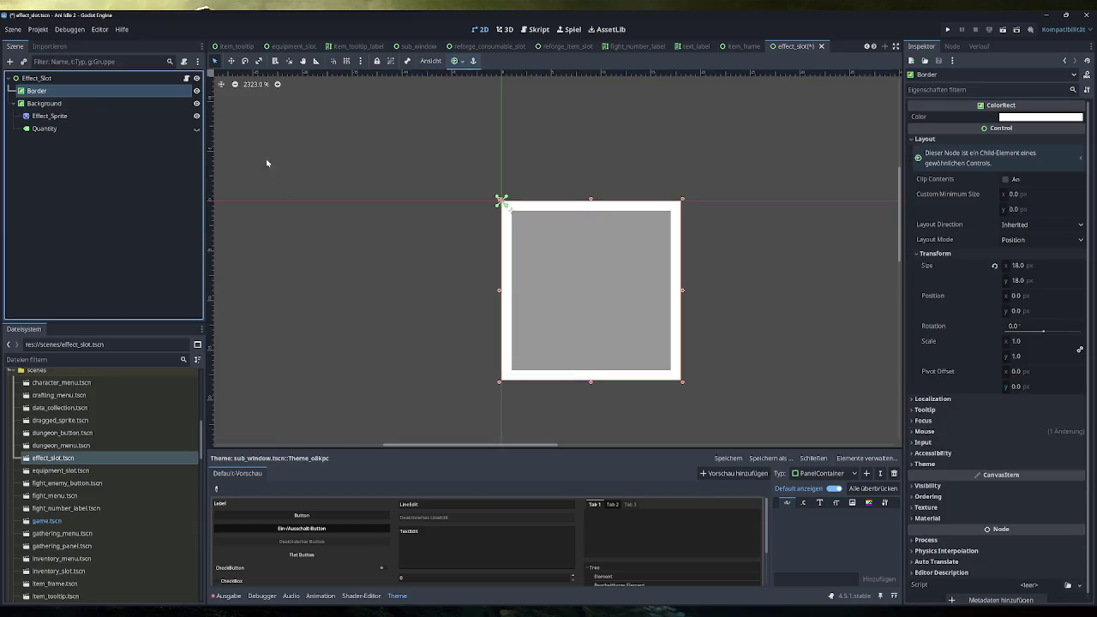
{"action": "left_click", "coordinate": [954, 435]}
{"action": "left_click", "coordinate": [99, 79]}
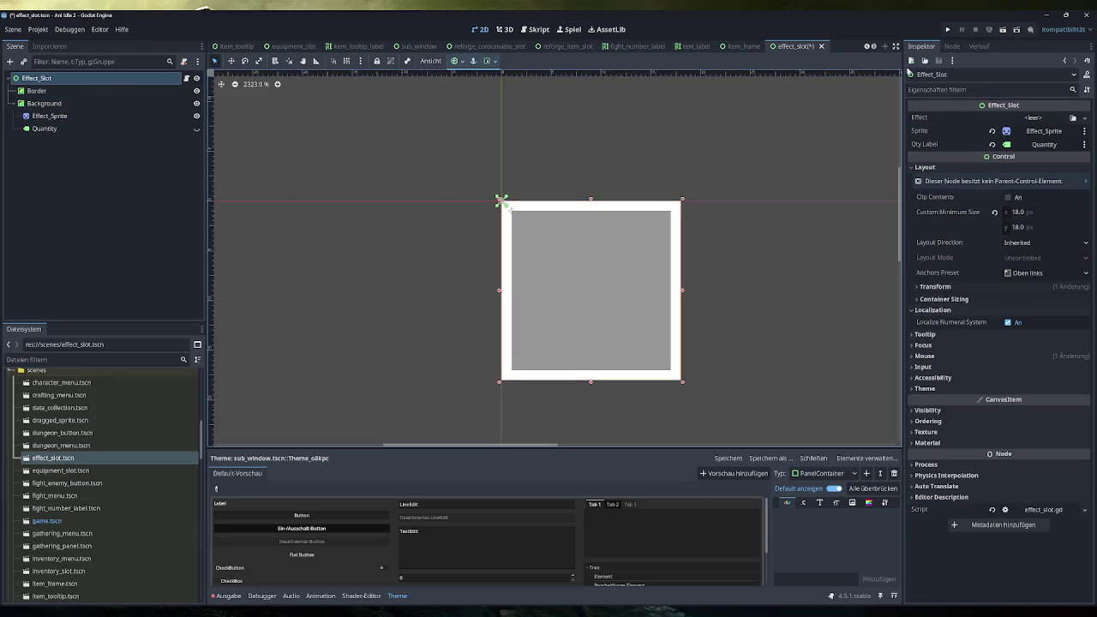
{"action": "left_click", "coordinate": [952, 47]}
{"action": "left_click", "coordinate": [977, 157]}
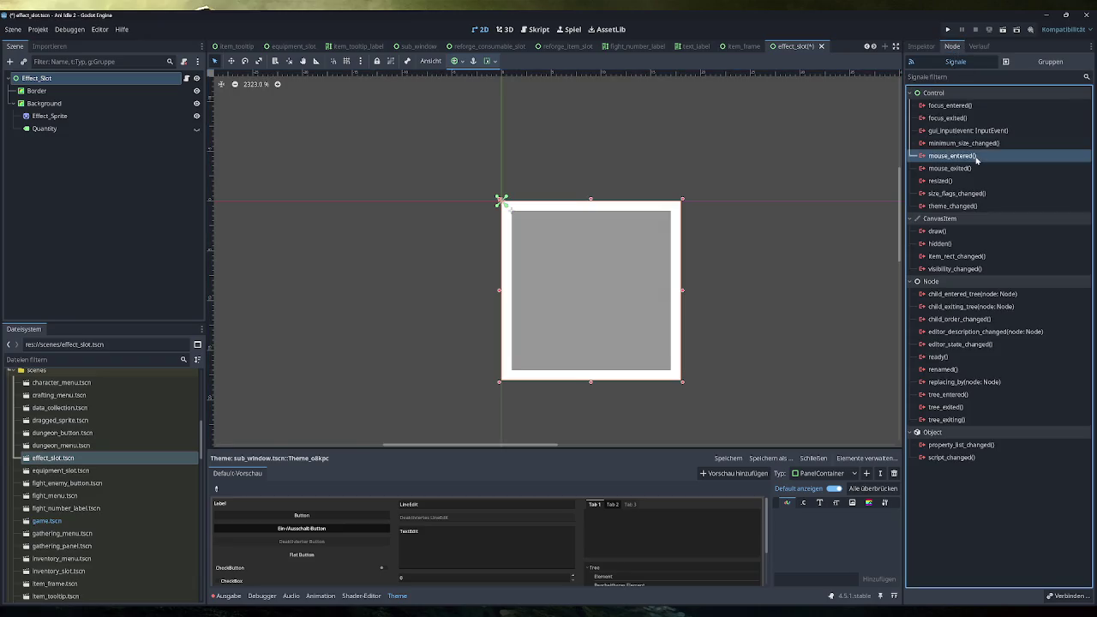
Step: Connect Effect_Slot's mouse_entered and mouse_exited signals to handlers in effect_slot.gd
{"action": "double_click", "coordinate": [977, 157]}
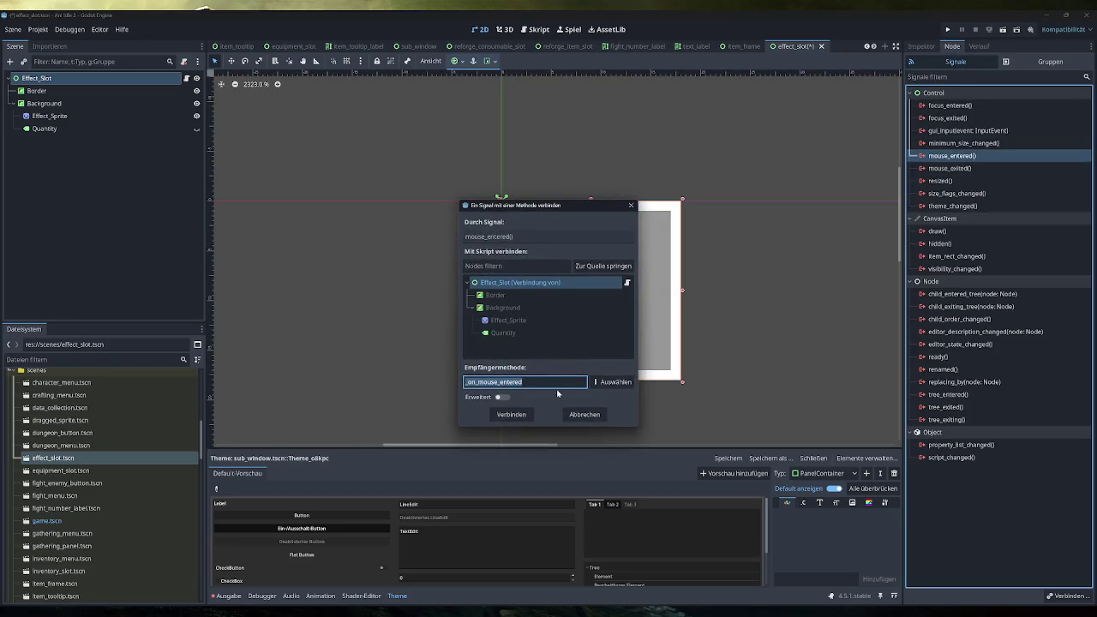
{"action": "left_click", "coordinate": [512, 415]}
{"action": "double_click", "coordinate": [950, 180]}
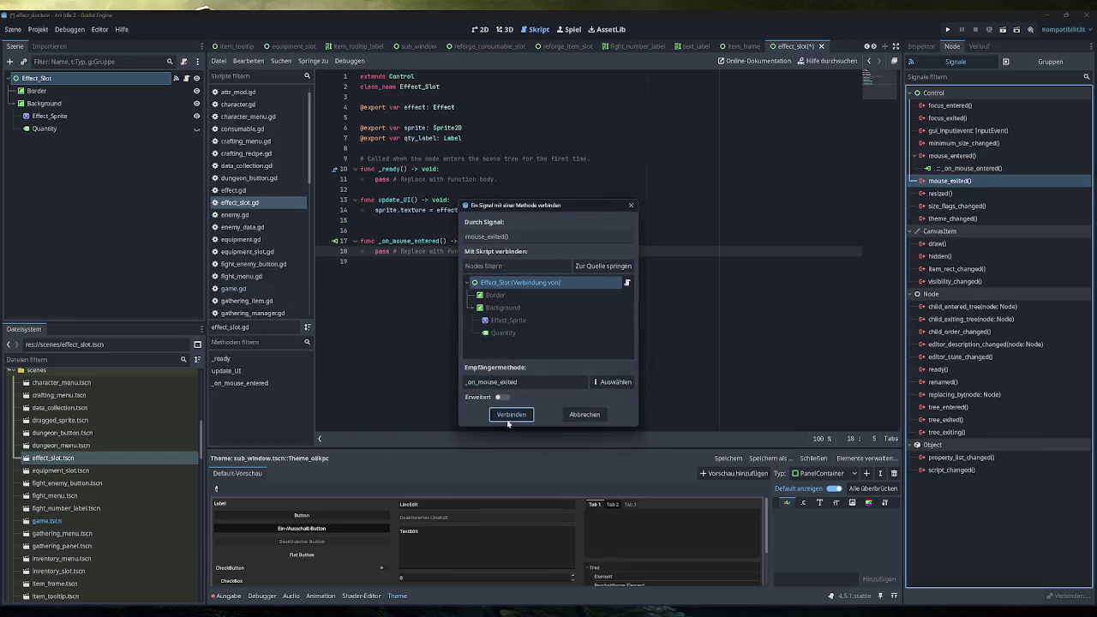
{"action": "left_click", "coordinate": [510, 415]}
Step: Remove the extra blank line and add a '#MOUSE OVER for Tooltip' comment above the handlers
{"action": "left_click", "coordinate": [369, 231]}
{"action": "left_click", "coordinate": [369, 271]}
{"action": "key", "text": "BackSpace"}
{"action": "left_click", "coordinate": [368, 231]}
{"action": "type", "text": "#MOUSE E"}
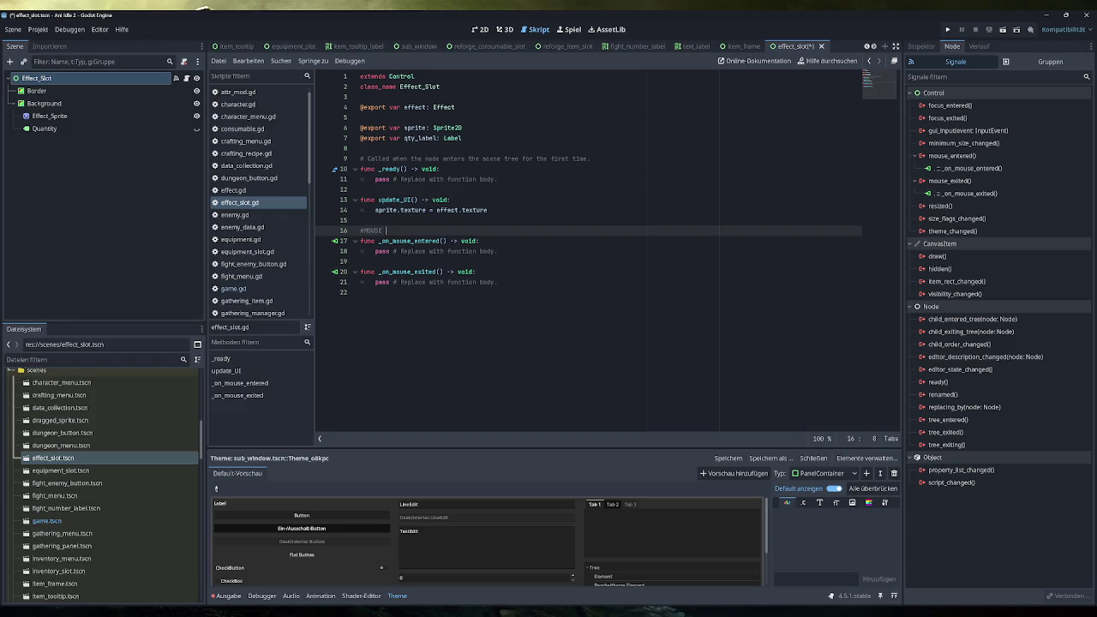
{"action": "type", "text": "VER for To"}
{"action": "type", "text": "oltip"}
{"action": "left_click", "coordinate": [377, 220]}
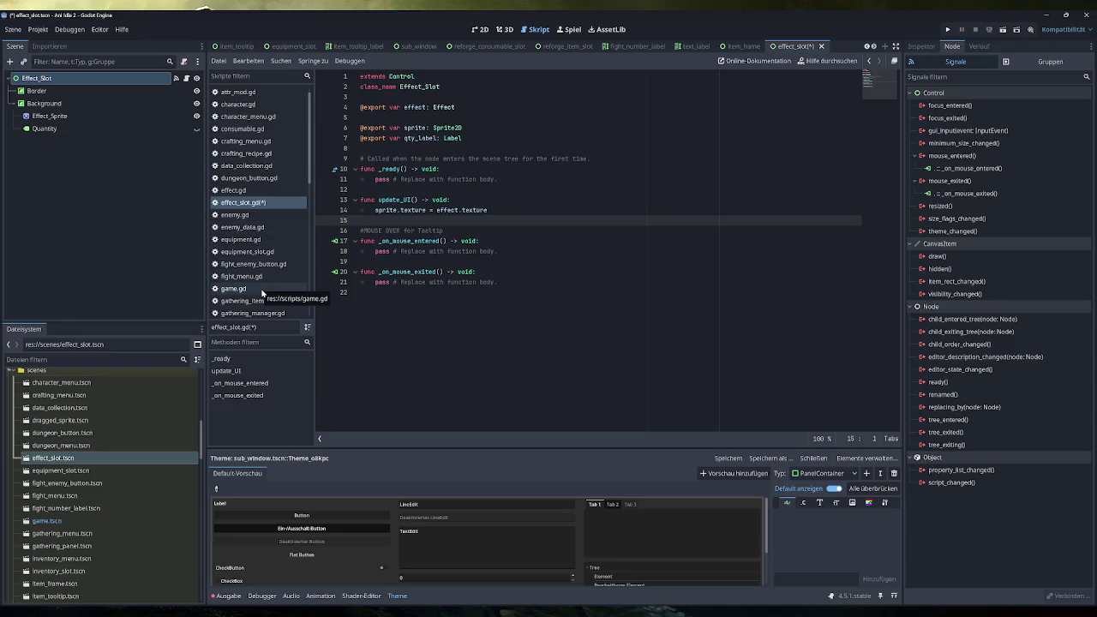
Step: Check the tooltip helper in globalfunctions.gd, then return to game.gd's #ANY MENU section
{"action": "scroll", "coordinate": [267, 193], "scroll_direction": "down", "scroll_amount": 3}
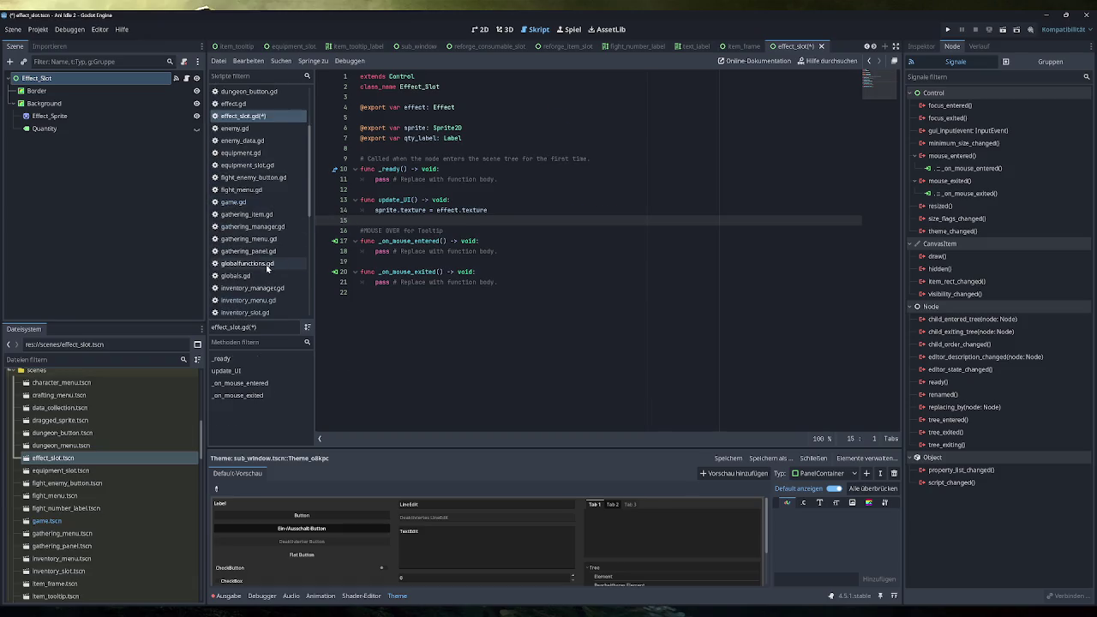
{"action": "left_click", "coordinate": [266, 265]}
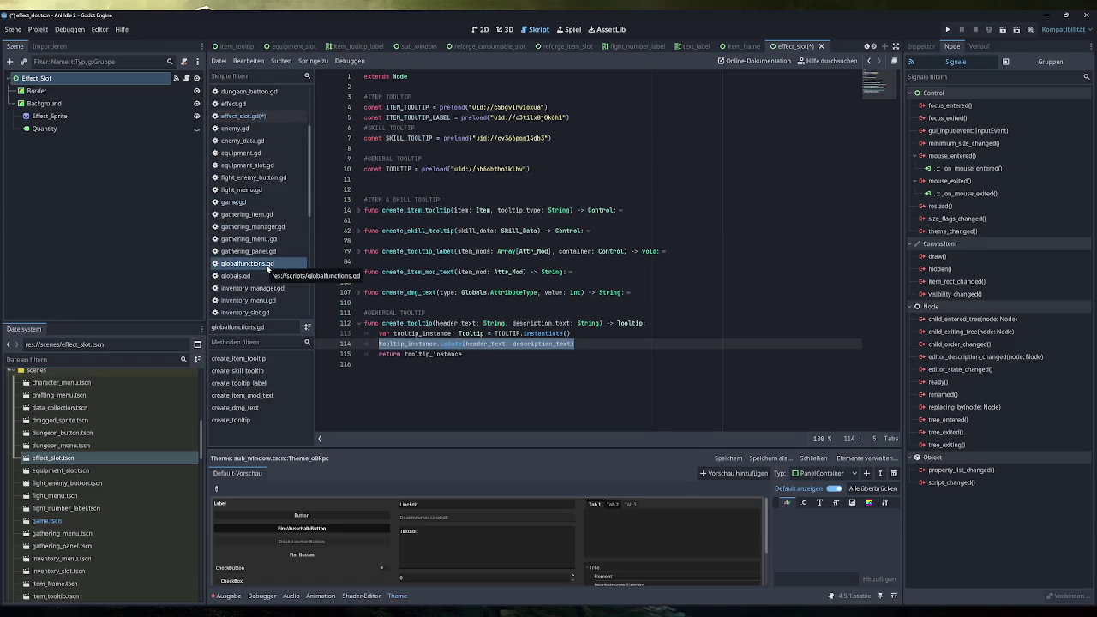
{"action": "left_click", "coordinate": [234, 202]}
{"action": "scroll", "coordinate": [614, 250], "scroll_direction": "up", "scroll_amount": 2}
{"action": "scroll", "coordinate": [614, 251], "scroll_direction": "up", "scroll_amount": 2}
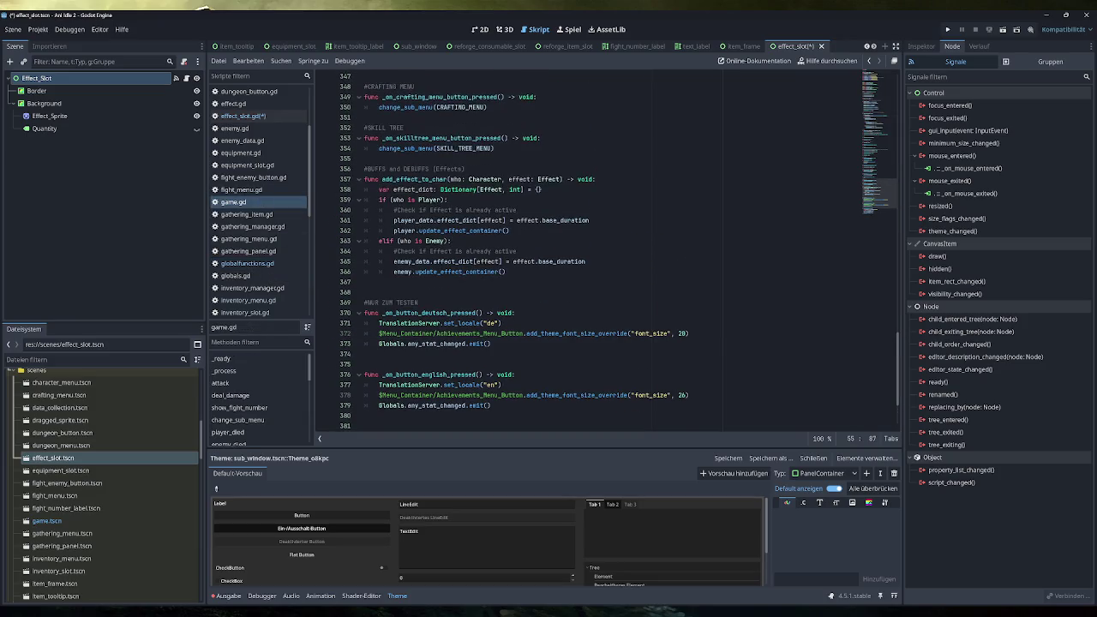
{"action": "scroll", "coordinate": [614, 250], "scroll_direction": "up", "scroll_amount": 10}
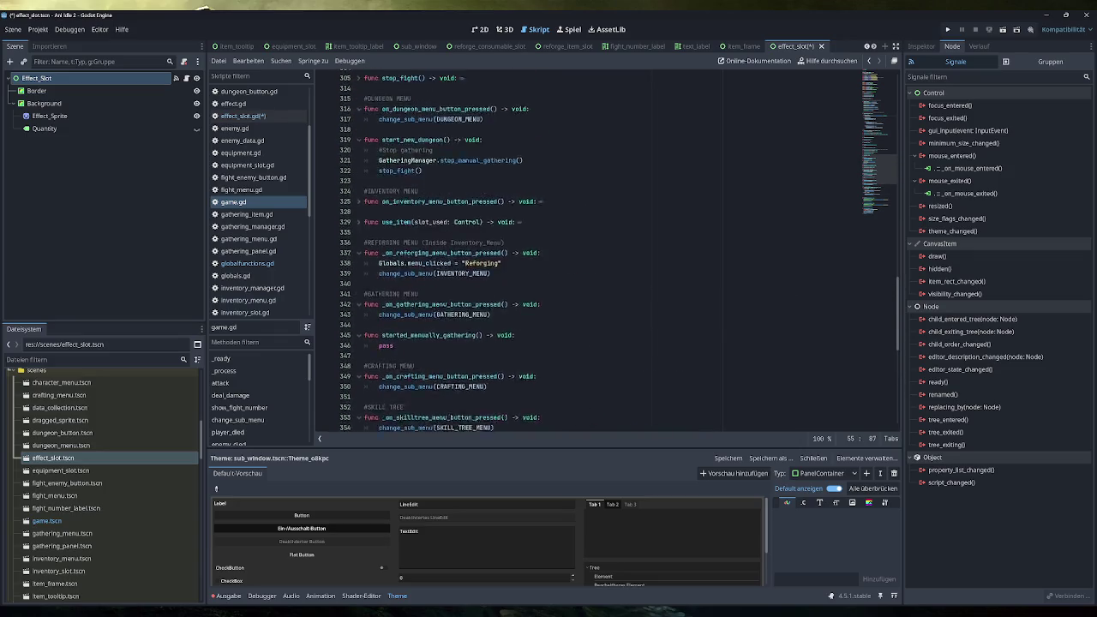
{"action": "scroll", "coordinate": [614, 251], "scroll_direction": "up", "scroll_amount": 2}
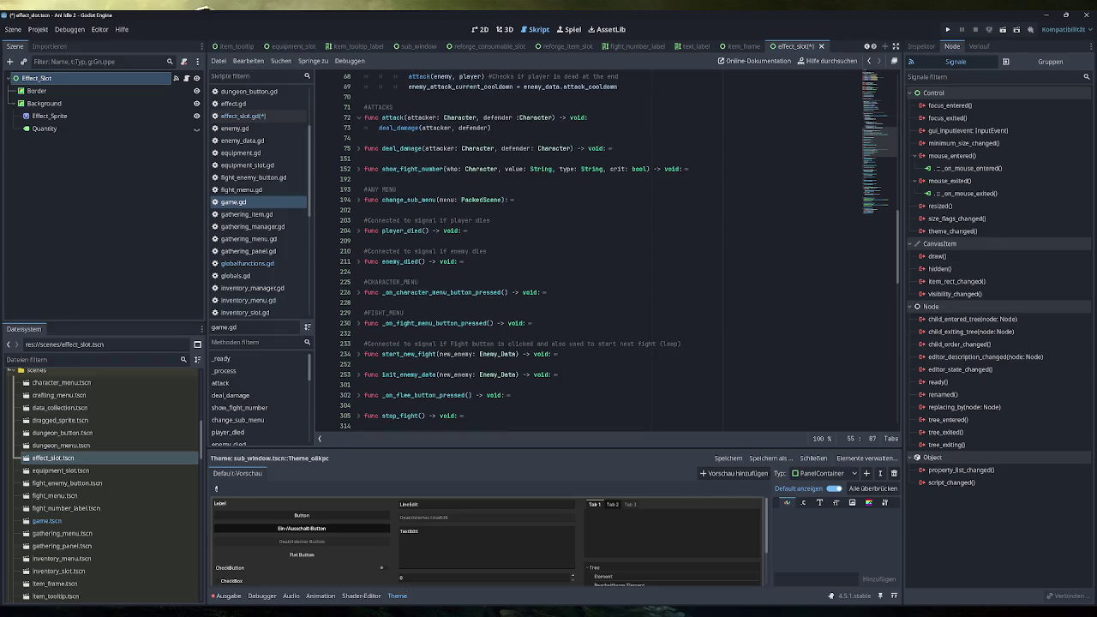
{"action": "scroll", "coordinate": [614, 250], "scroll_direction": "up", "scroll_amount": 1}
Step: Add an empty 'func show_tooltip() -> void:' declaration after change_sub_menu in game.gd
{"action": "left_click", "coordinate": [365, 241]}
{"action": "key", "text": "Return"}
{"action": "key", "text": "Return"}
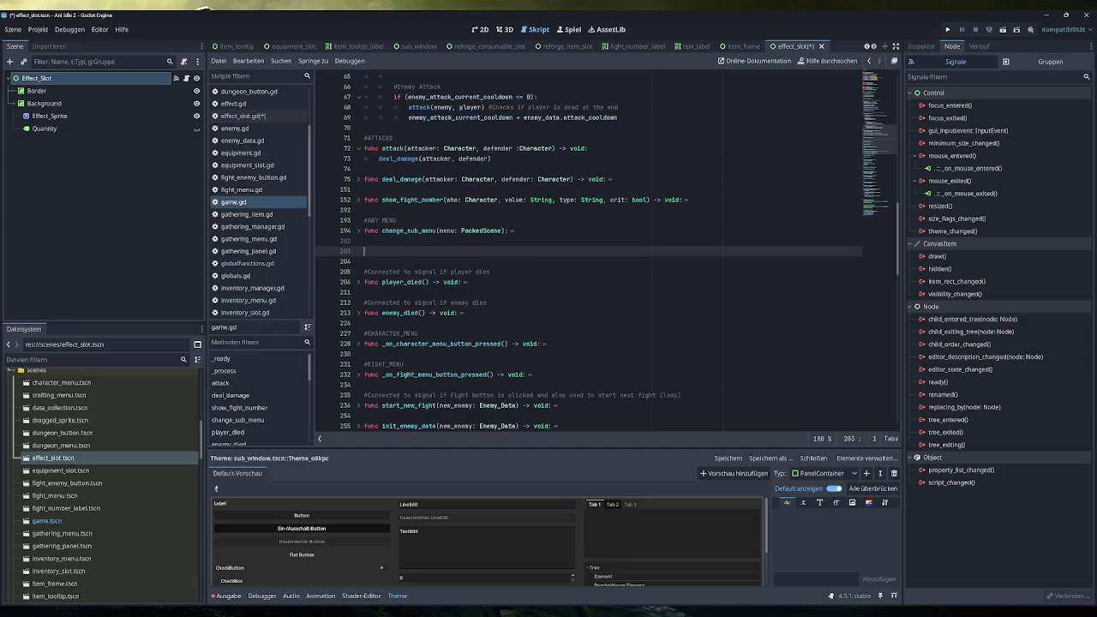
{"action": "type", "text": "func ("}
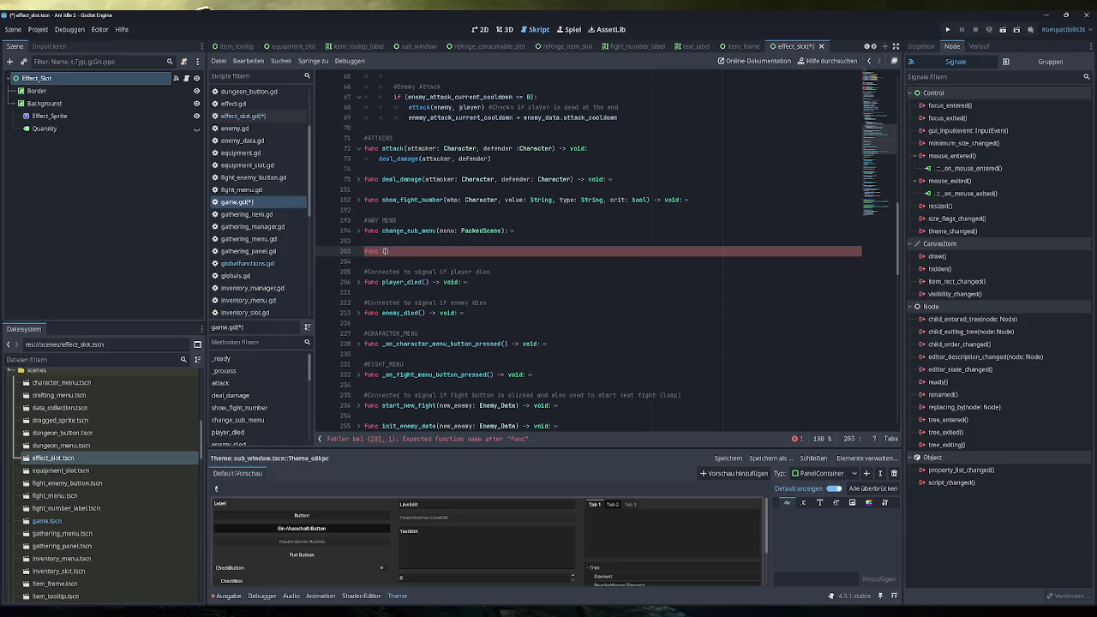
{"action": "type", "text": "sh"}
{"action": "key", "text": "BackSpace"}
{"action": "key", "text": "BackSpace"}
{"action": "key", "text": "BackSpace"}
{"action": "type", "text": "show_tooltip() -> "}
{"action": "type", "text": "void:"}
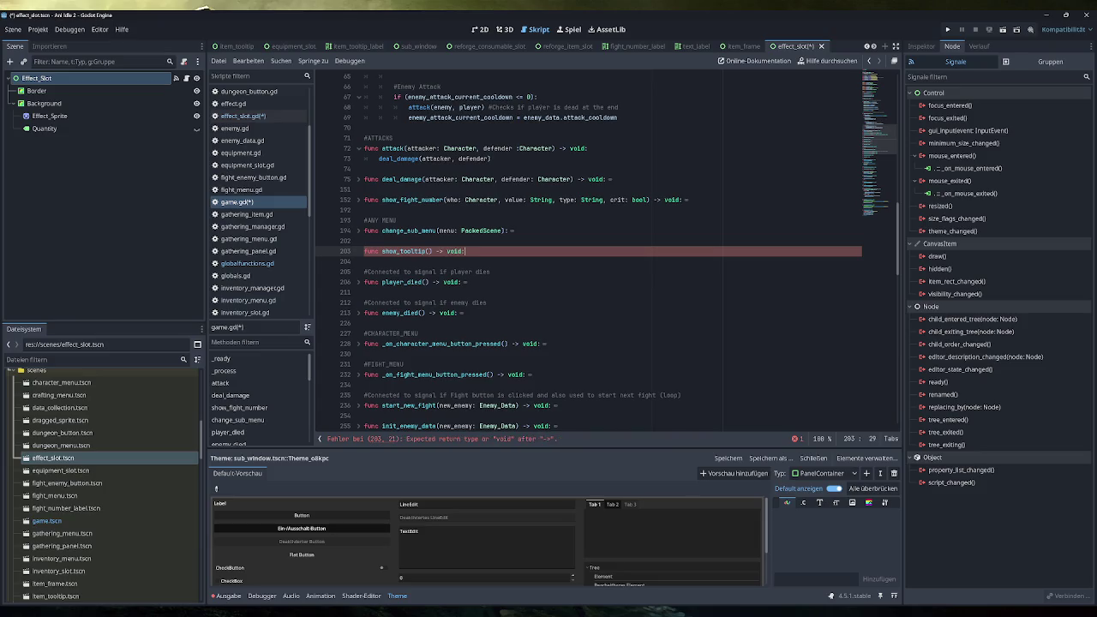
{"action": "key", "text": "Return"}
{"action": "type", "text": "p"}
{"action": "key", "text": "BackSpace"}
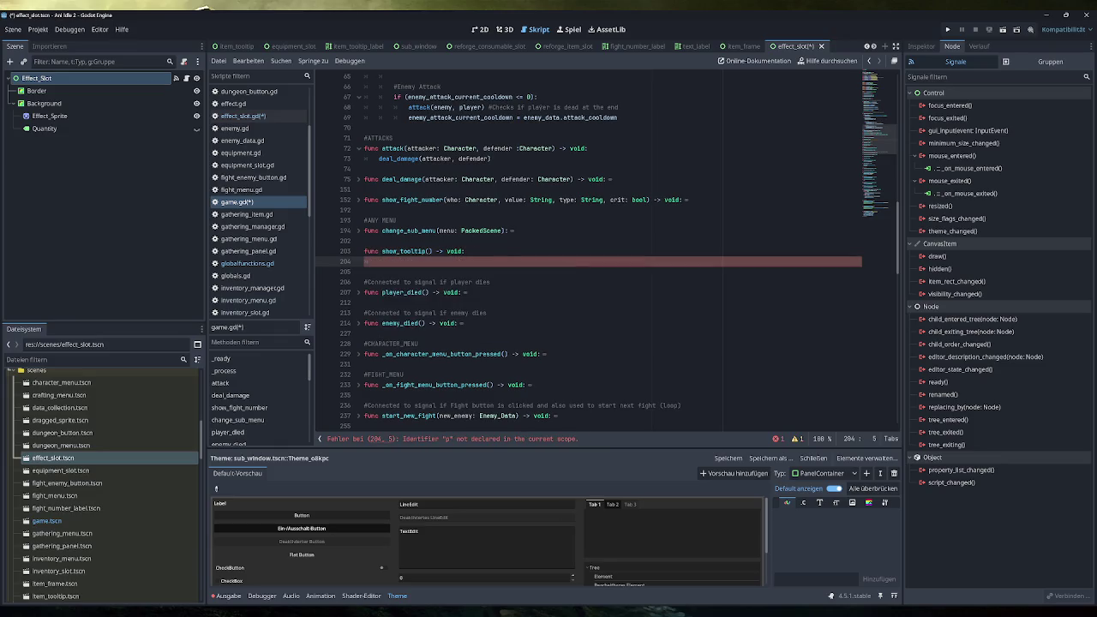
Step: Switch from game.gd over to the effect_slot.gd script
{"action": "scroll", "coordinate": [591, 248], "scroll_direction": "up", "scroll_amount": 3}
{"action": "scroll", "coordinate": [592, 248], "scroll_direction": "up", "scroll_amount": 6}
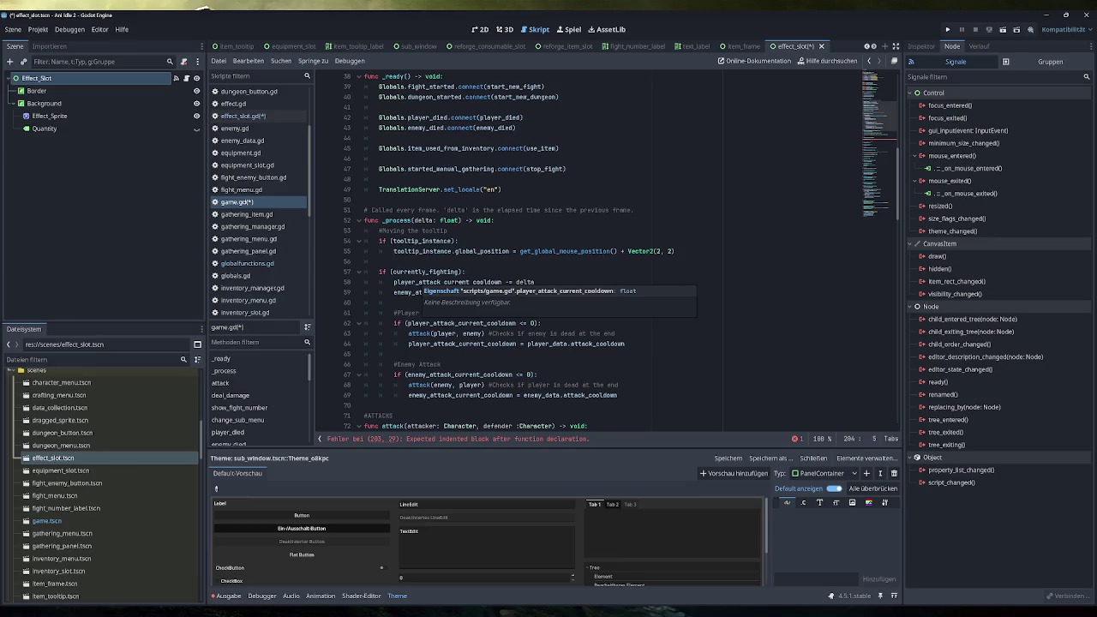
{"action": "left_click", "coordinate": [249, 264]}
{"action": "left_click", "coordinate": [260, 204]}
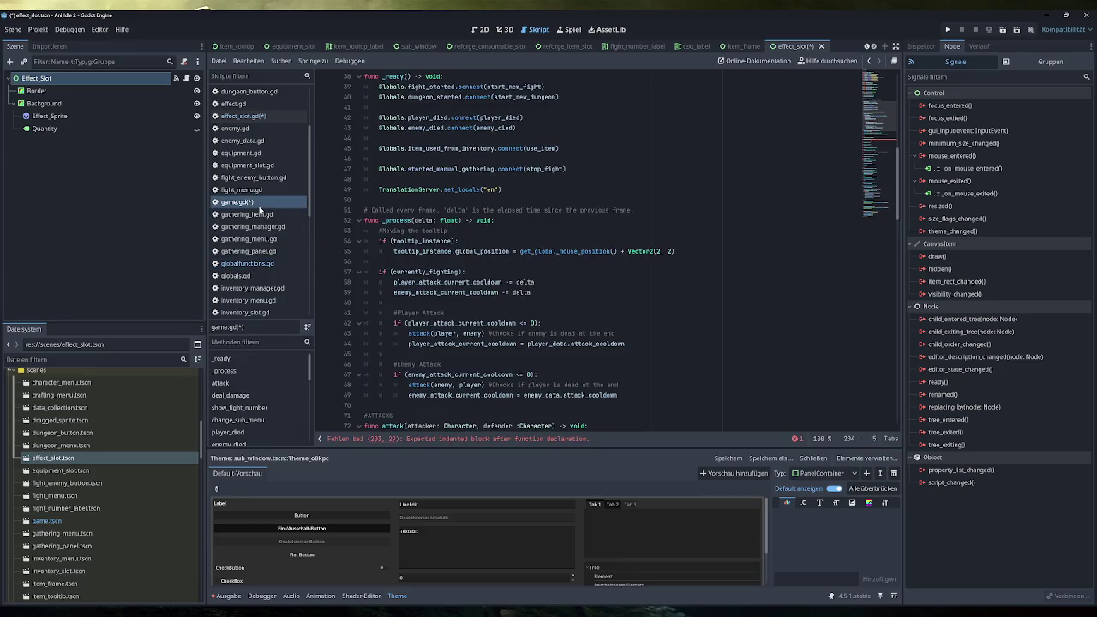
{"action": "left_click", "coordinate": [270, 118]}
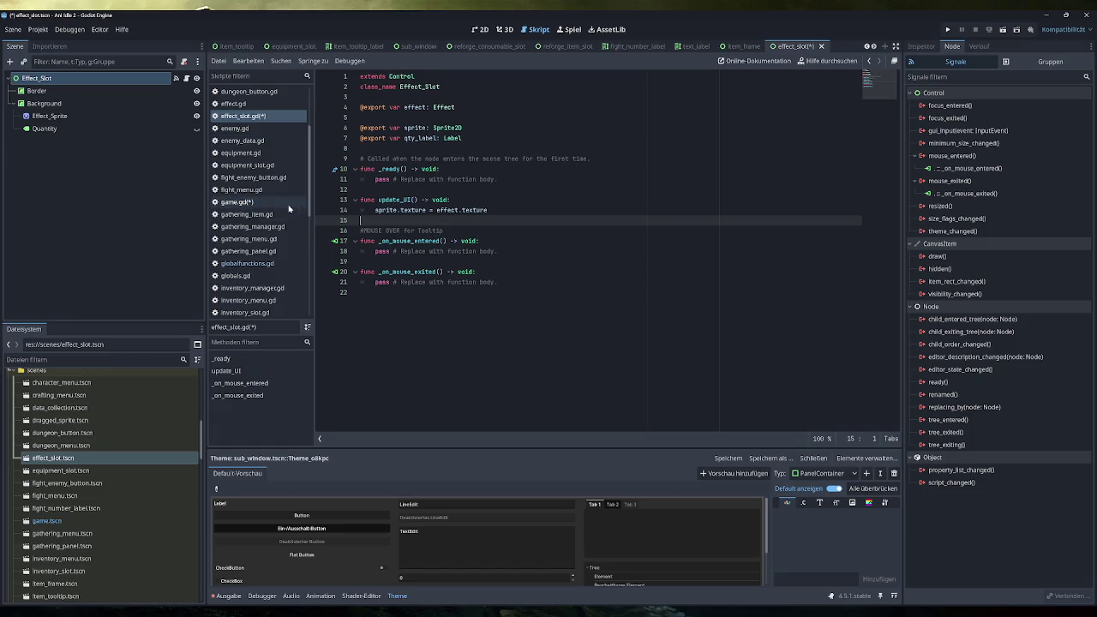
Step: Add a new #GENERAL section comment near the top of globals.gd
{"action": "left_click", "coordinate": [258, 275]}
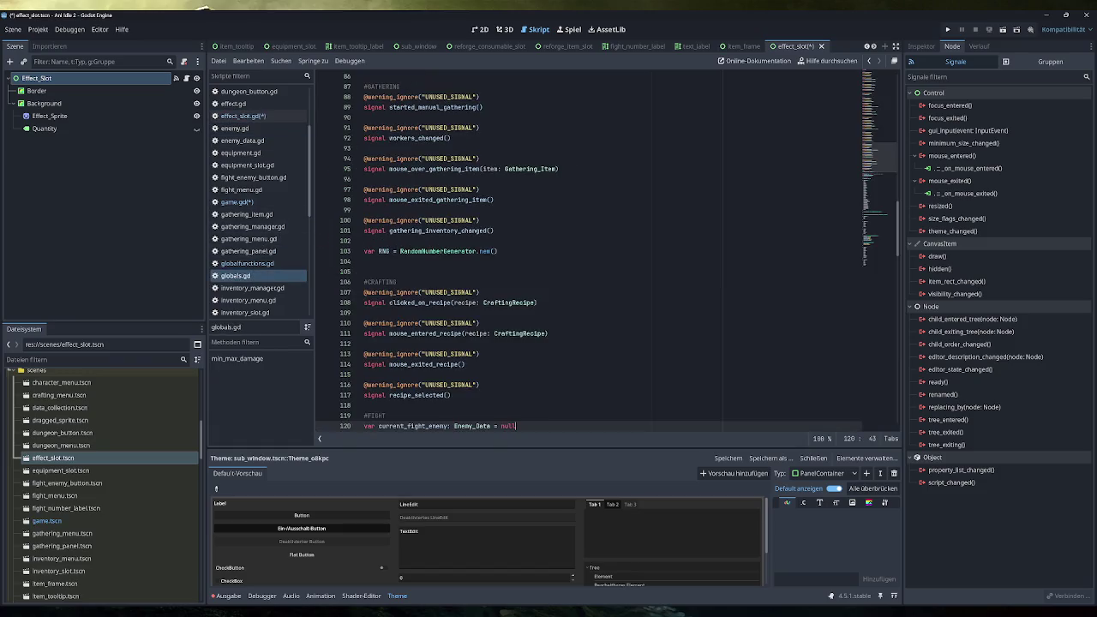
{"action": "scroll", "coordinate": [600, 252], "scroll_direction": "up", "scroll_amount": 20}
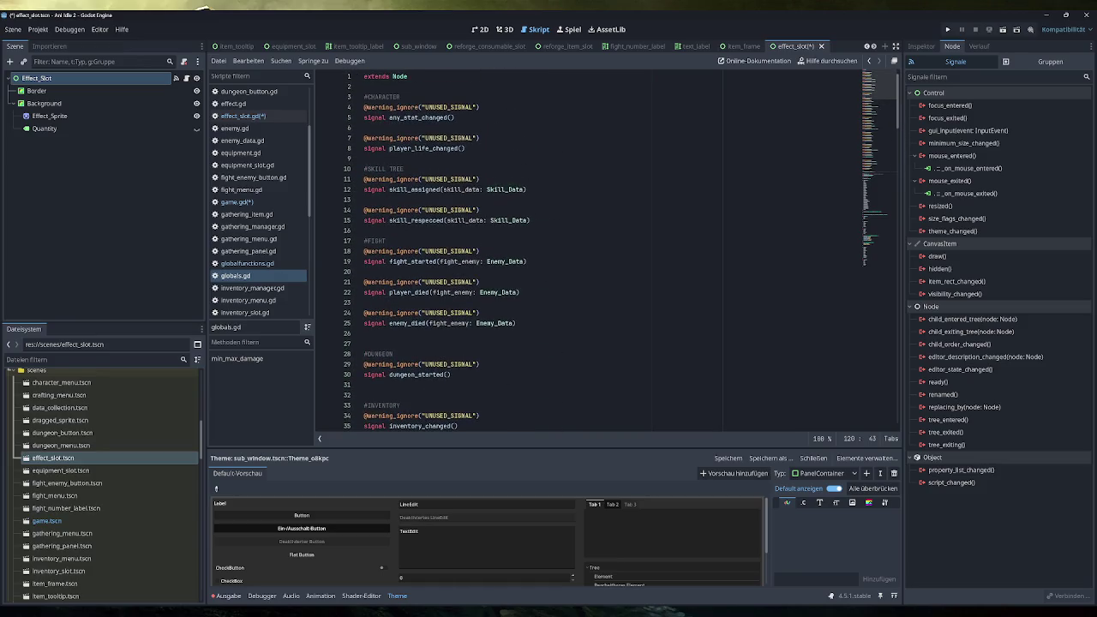
{"action": "scroll", "coordinate": [617, 251], "scroll_direction": "down", "scroll_amount": 20}
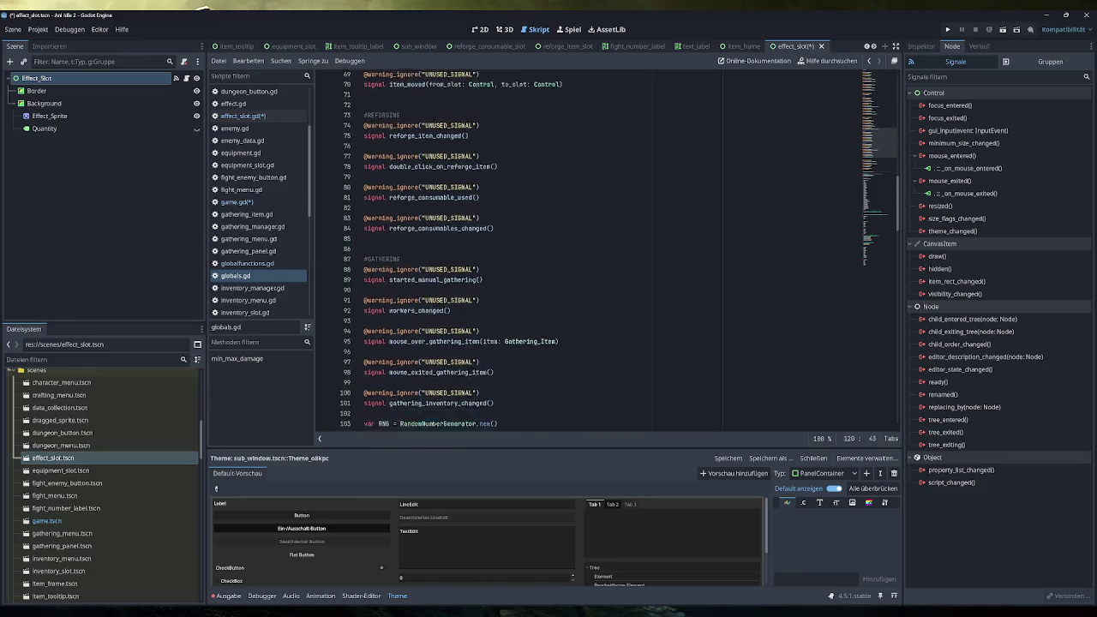
{"action": "scroll", "coordinate": [600, 251], "scroll_direction": "down", "scroll_amount": 8}
{"action": "scroll", "coordinate": [601, 250], "scroll_direction": "down", "scroll_amount": 3}
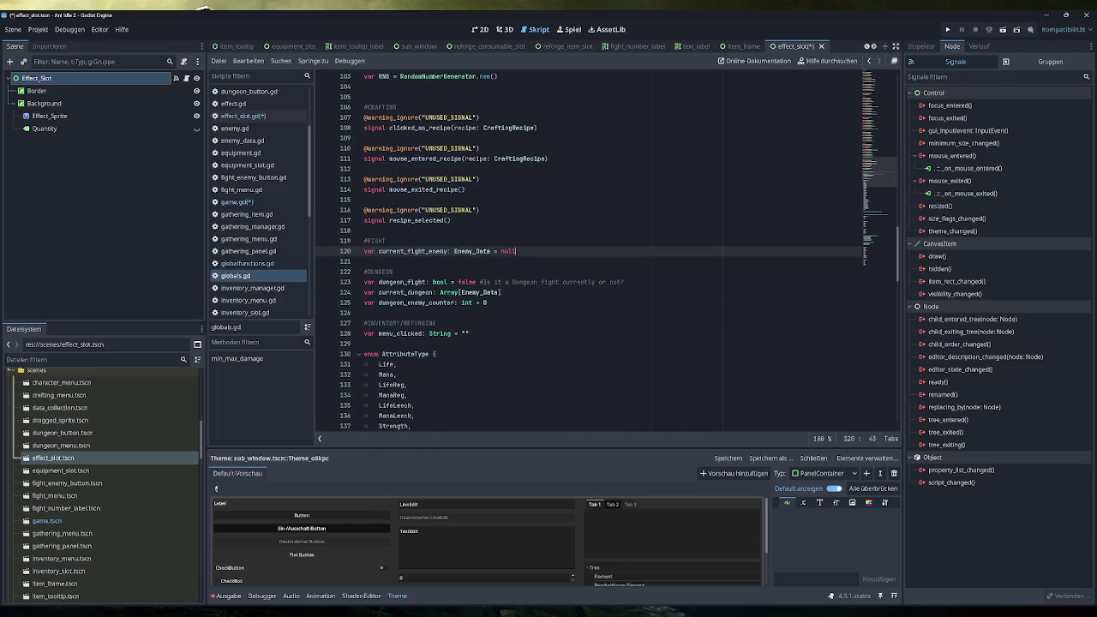
{"action": "scroll", "coordinate": [600, 250], "scroll_direction": "up", "scroll_amount": 20}
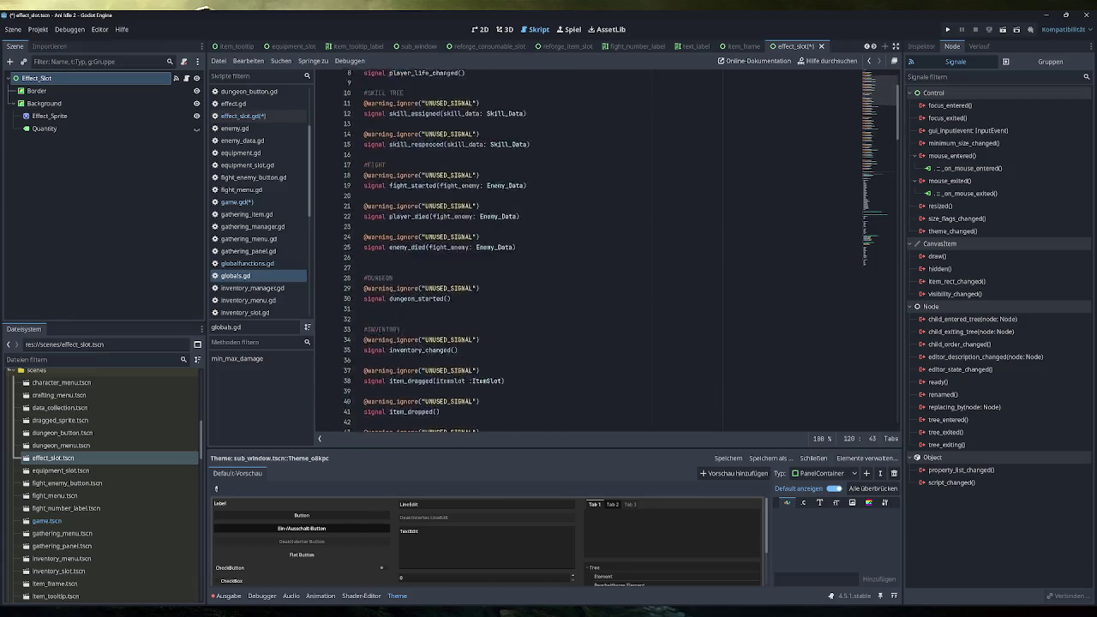
{"action": "left_click", "coordinate": [369, 87]}
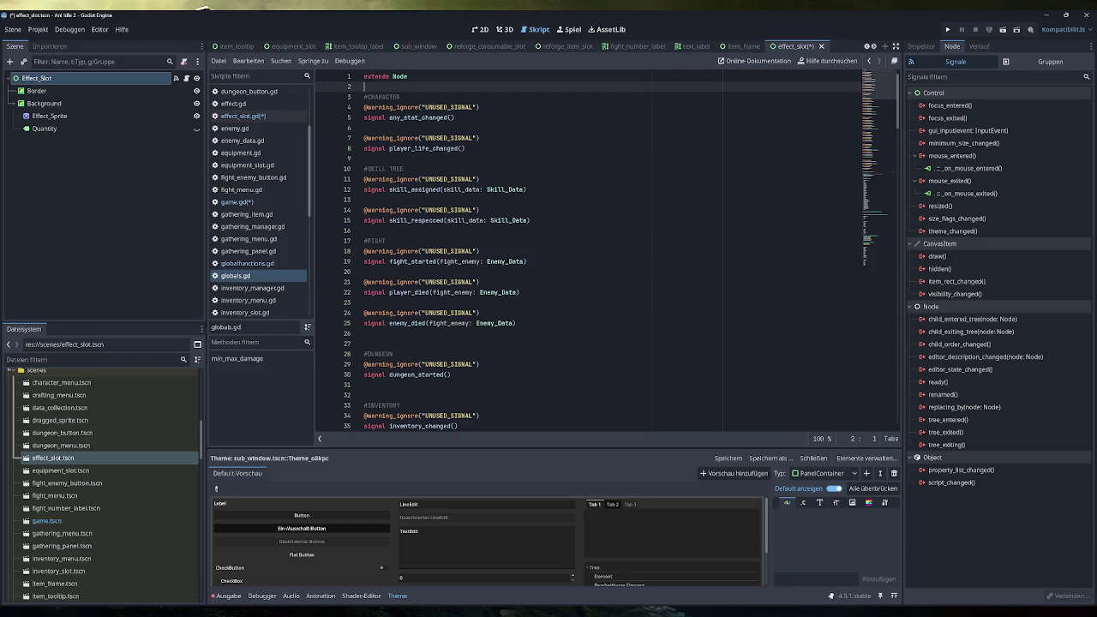
{"action": "key", "text": "Return"}
{"action": "key", "text": "Return"}
{"action": "key", "text": "Up"}
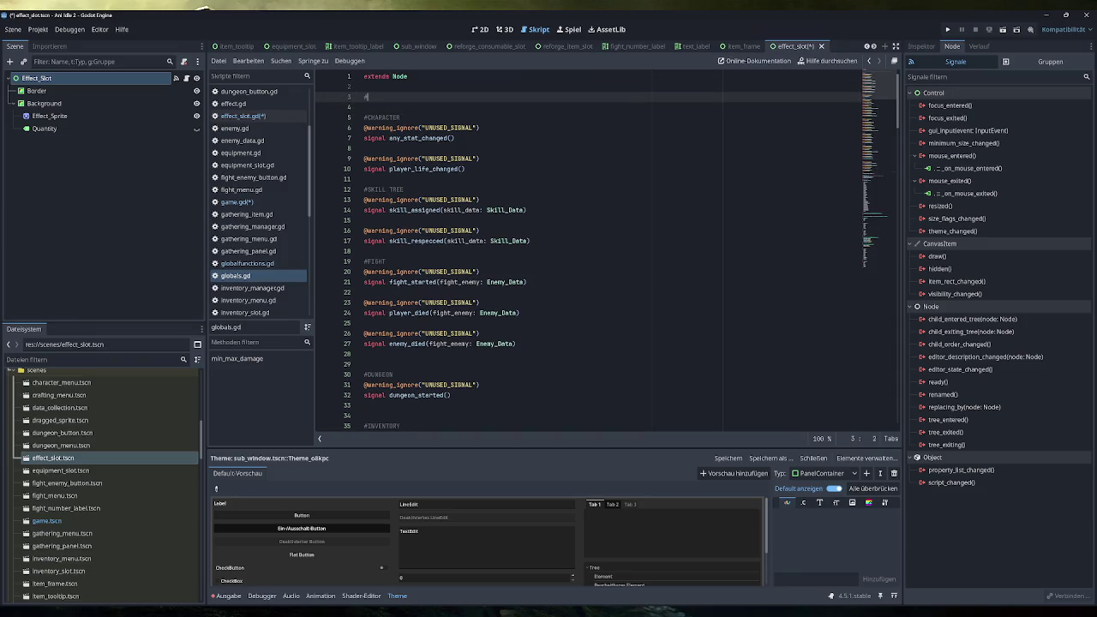
{"action": "type", "text": "ENERAL"}
{"action": "key", "text": "Return"}
{"action": "left_click_drag", "start_coordinate": [363, 138], "coordinate": [455, 148]}
{"action": "key", "text": "ctrl+c"}
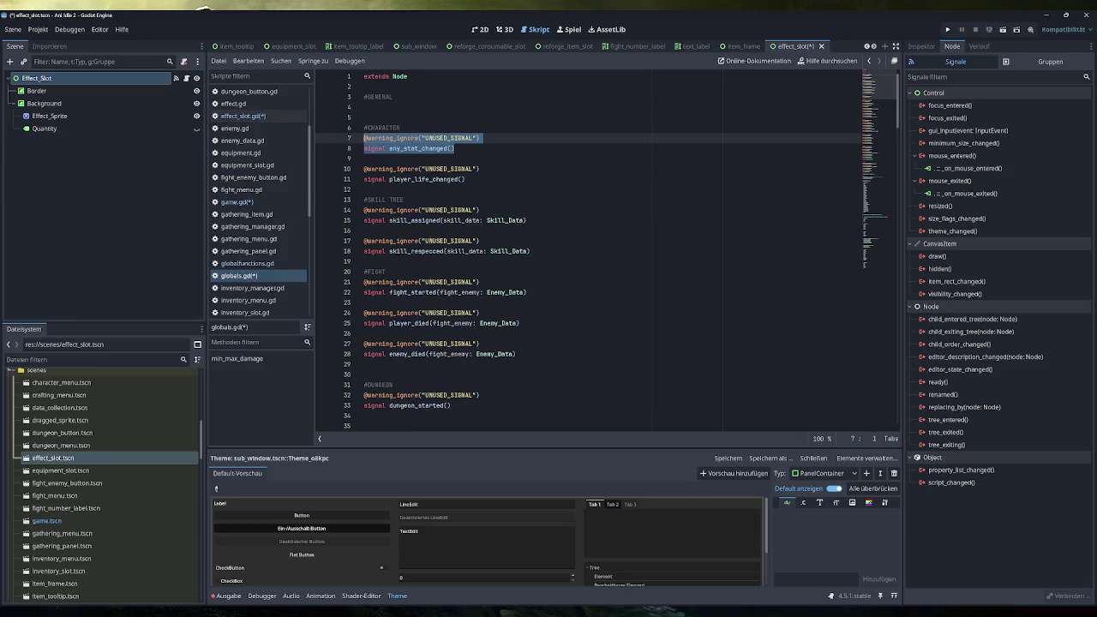
{"action": "left_click", "coordinate": [364, 107]}
{"action": "key", "text": "ctrl+v"}
{"action": "double_click", "coordinate": [422, 117]}
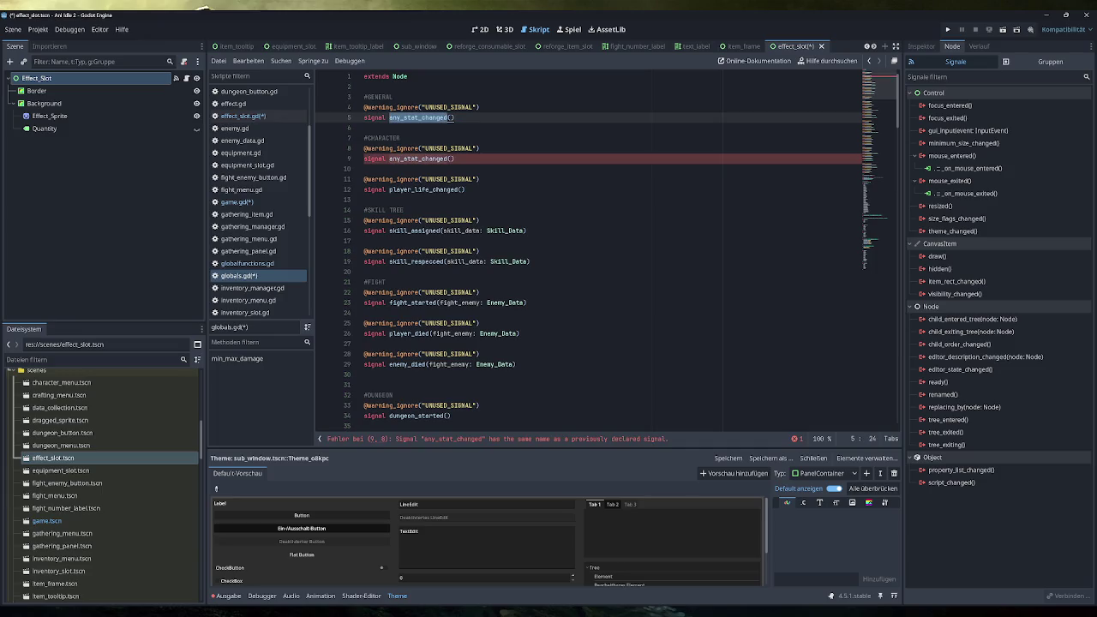
{"action": "type", "text": "show_"}
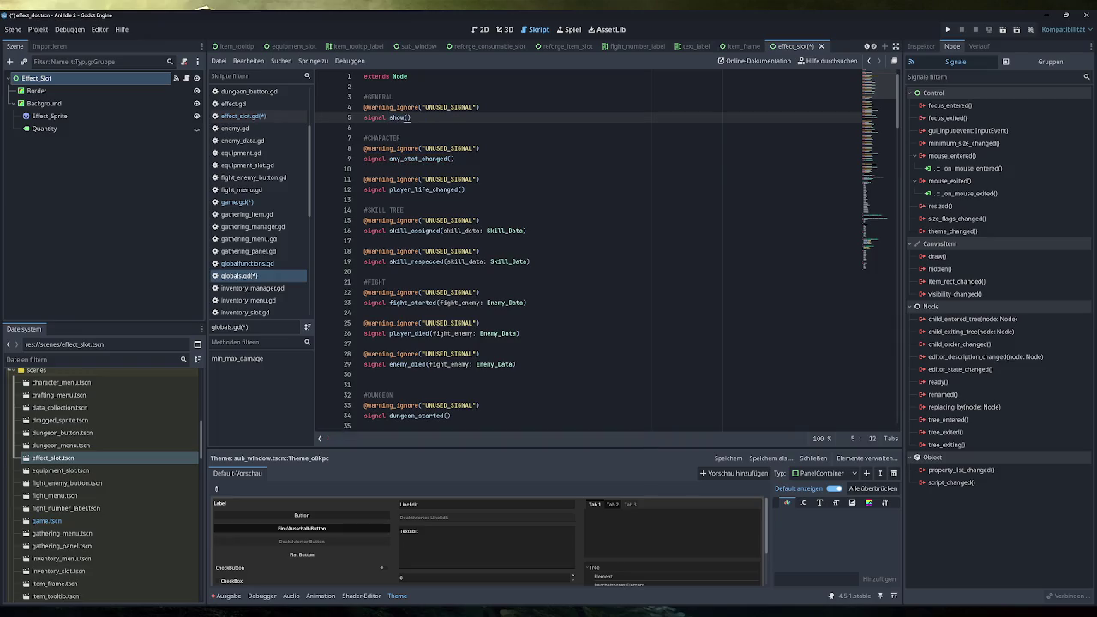
{"action": "type", "text": "tooltip"}
{"action": "key", "text": "End"}
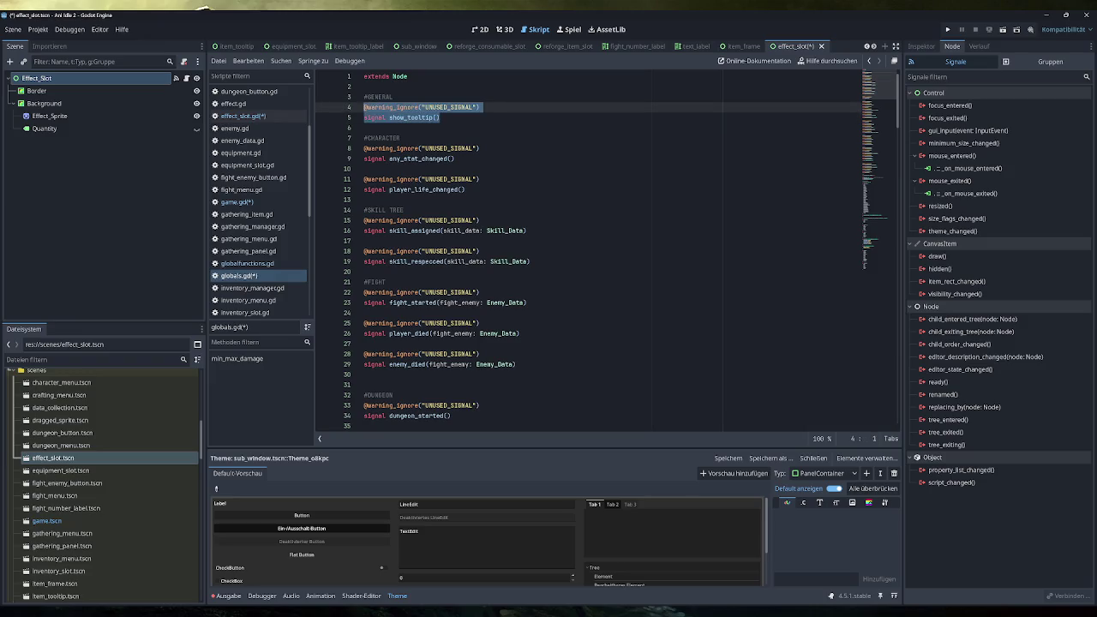
{"action": "key", "text": "Return"}
{"action": "key", "text": "Return"}
{"action": "key", "text": "ctrl+v"}
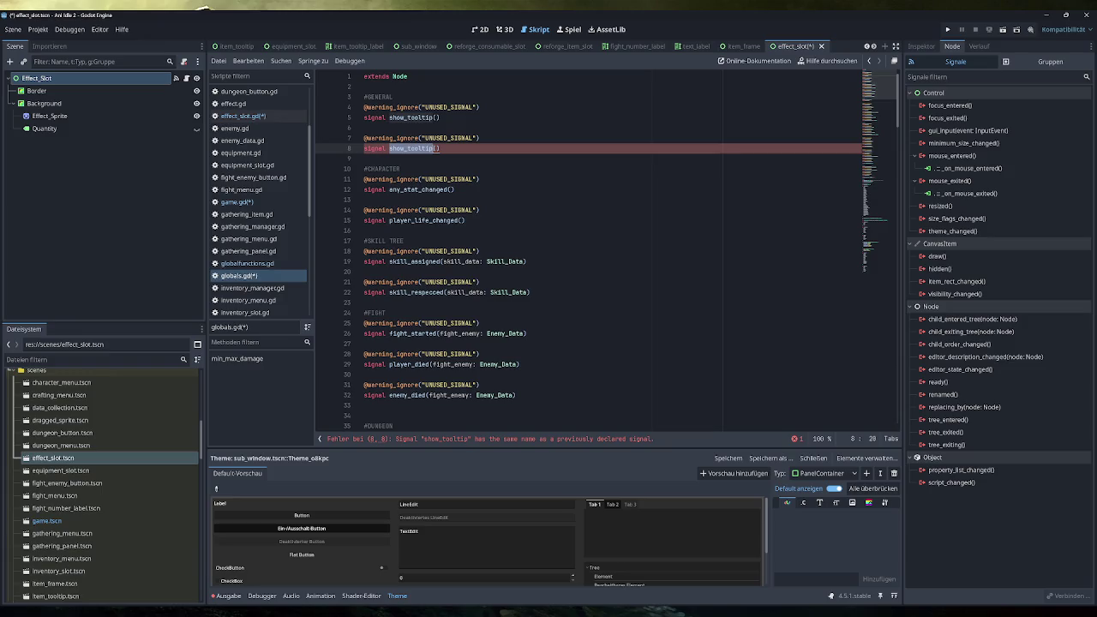
{"action": "type", "text": "remove_too"}
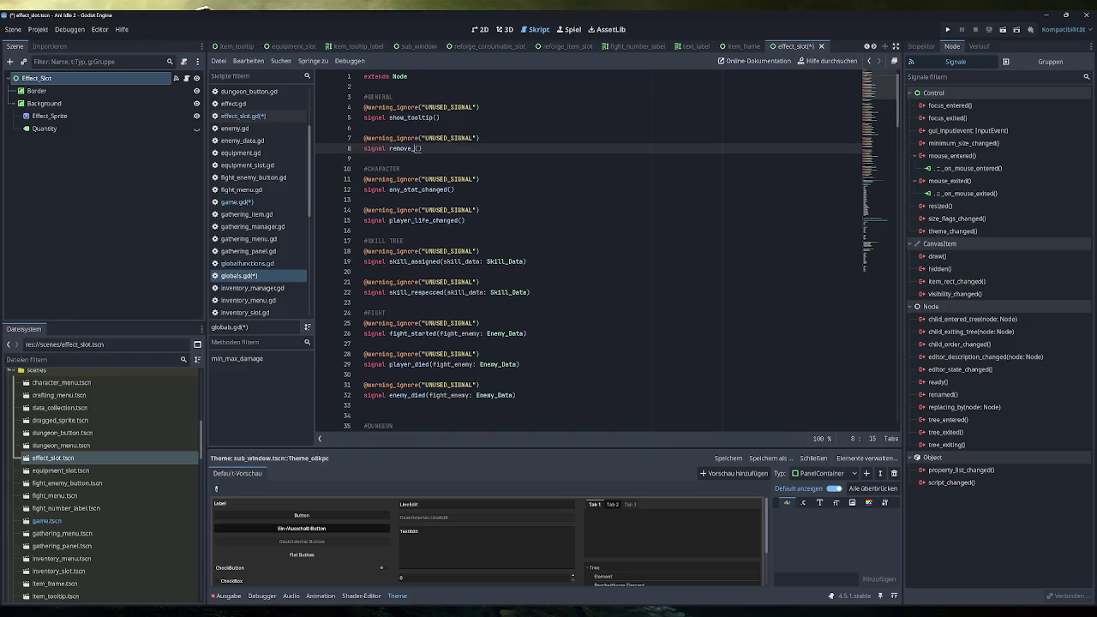
{"action": "type", "text": "ltip"}
{"action": "key", "text": "ctrl+s"}
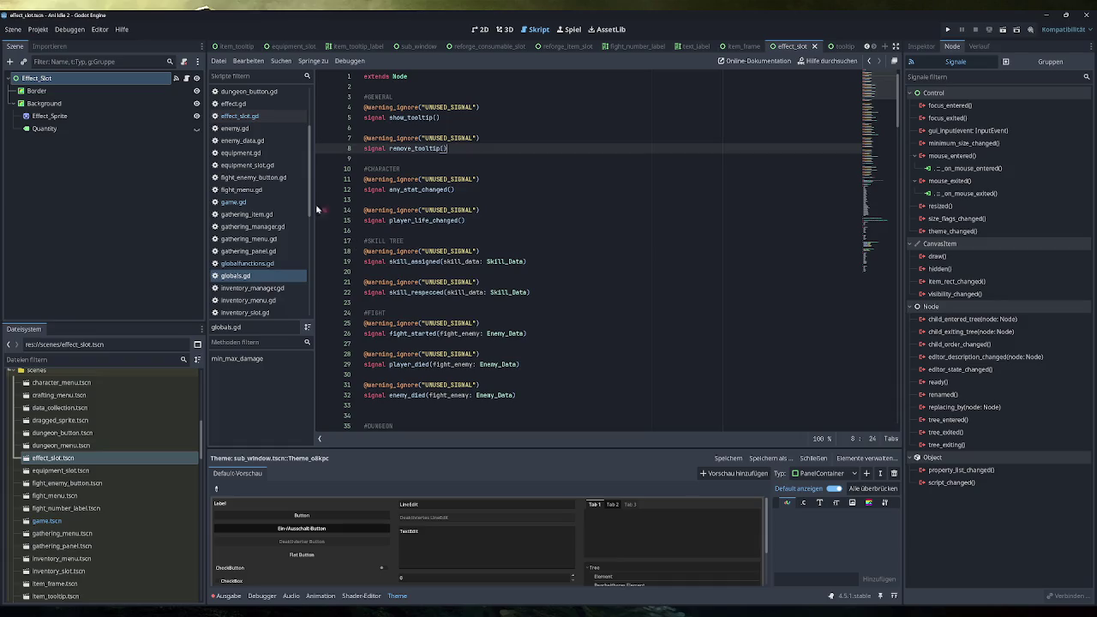
{"action": "left_click", "coordinate": [244, 201]}
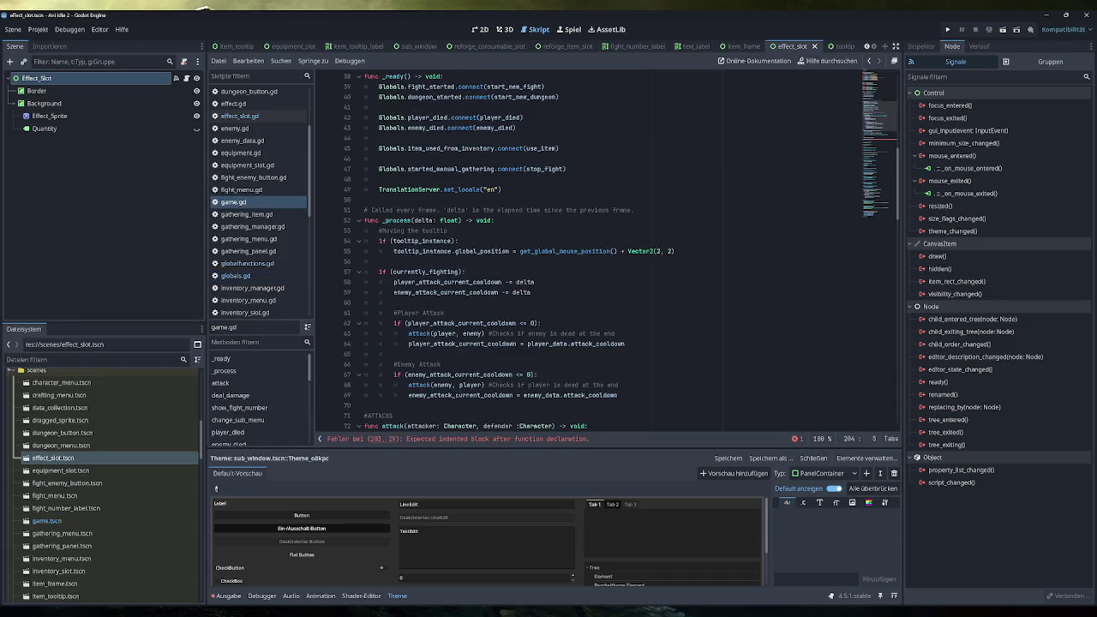
Step: Add Globals.show_tooltip.connect() and Globals.remove_tooltip.connect() lines to _ready in game.gd and save
{"action": "scroll", "coordinate": [601, 253], "scroll_direction": "up", "scroll_amount": 4}
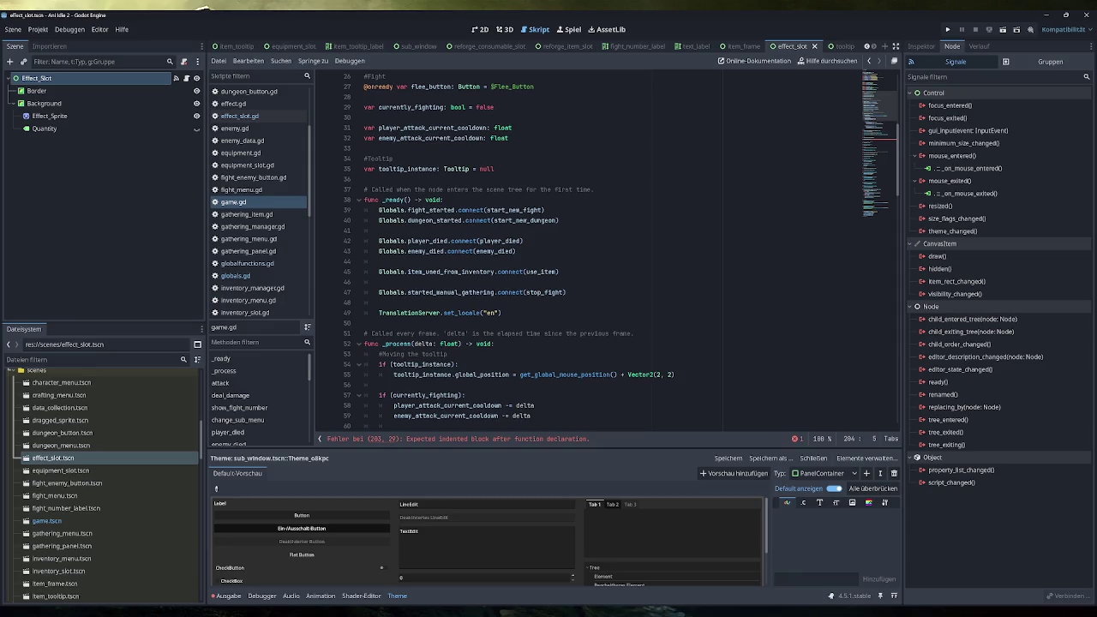
{"action": "left_click", "coordinate": [443, 200]}
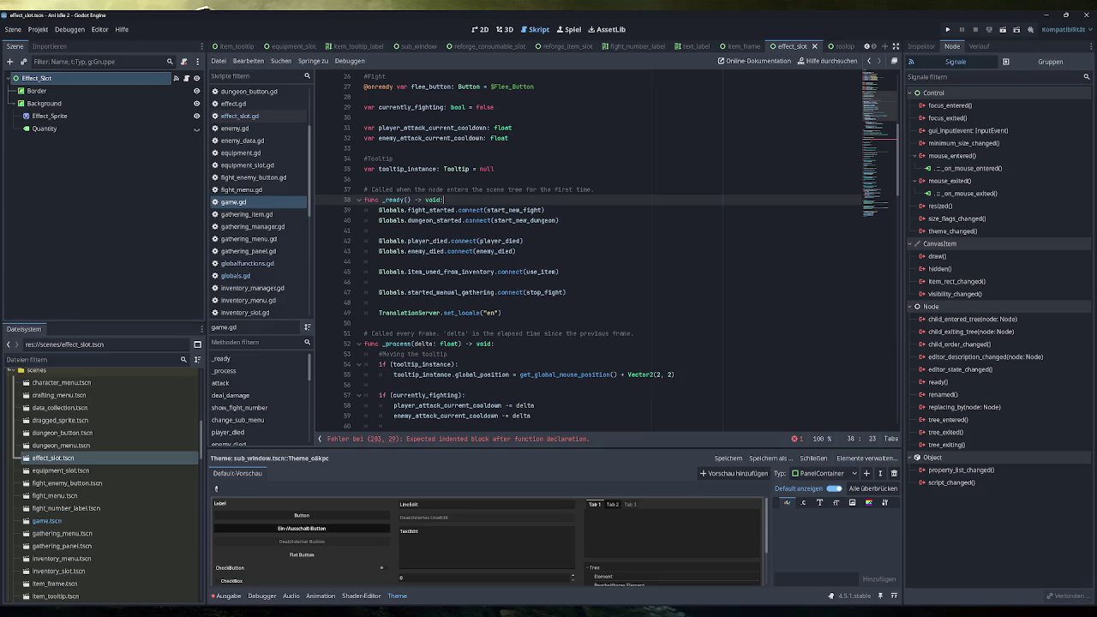
{"action": "key", "text": "Return"}
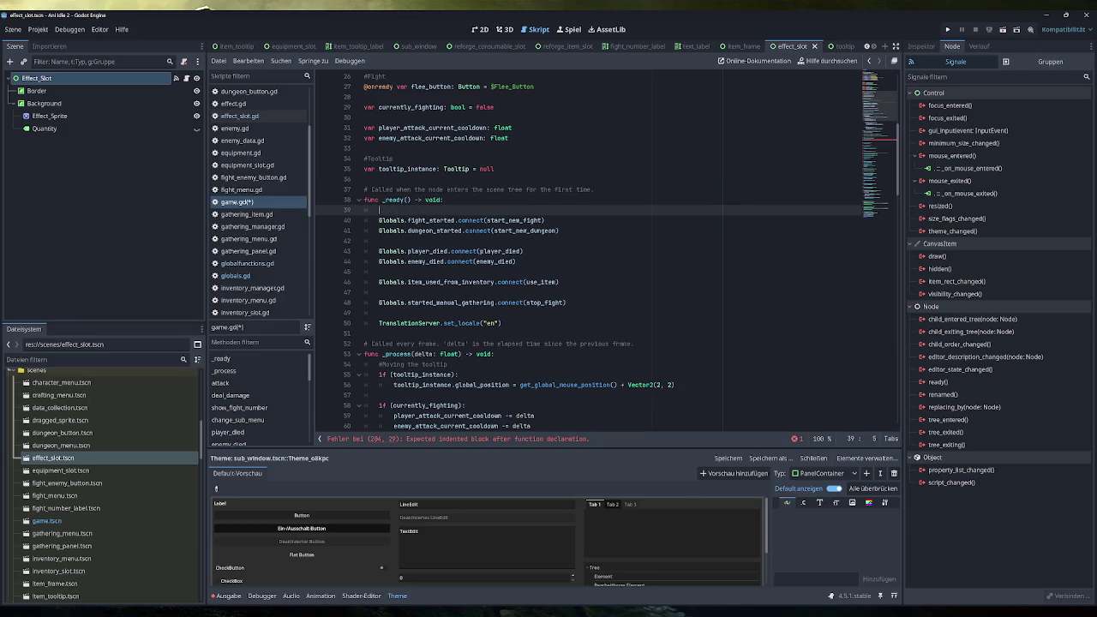
{"action": "key", "text": "Return"}
{"action": "key", "text": "Up"}
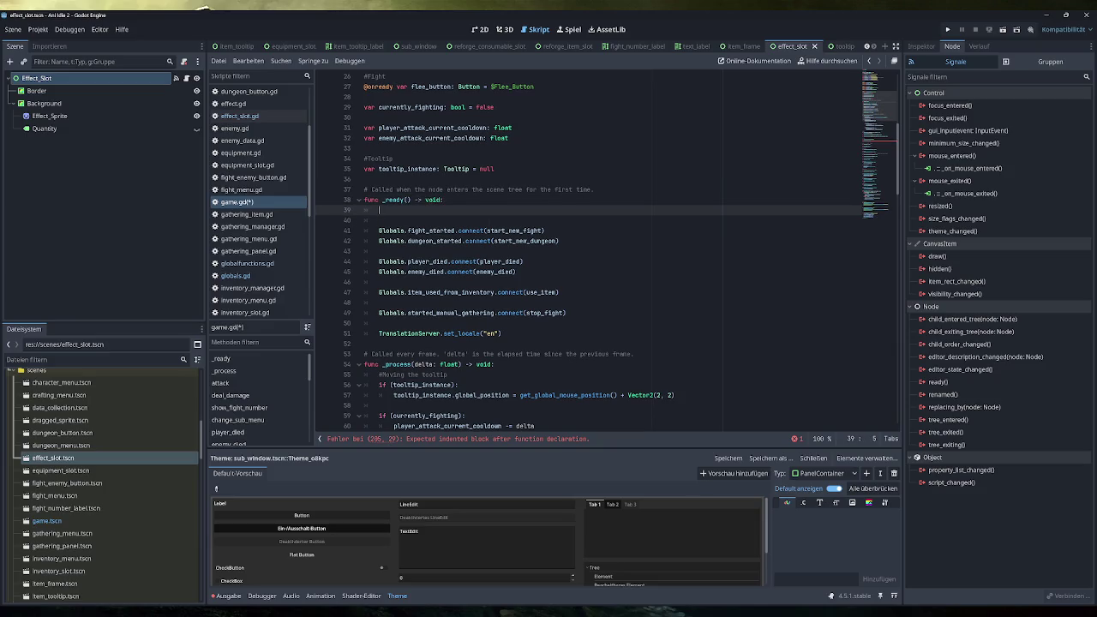
{"action": "type", "text": "Globals."}
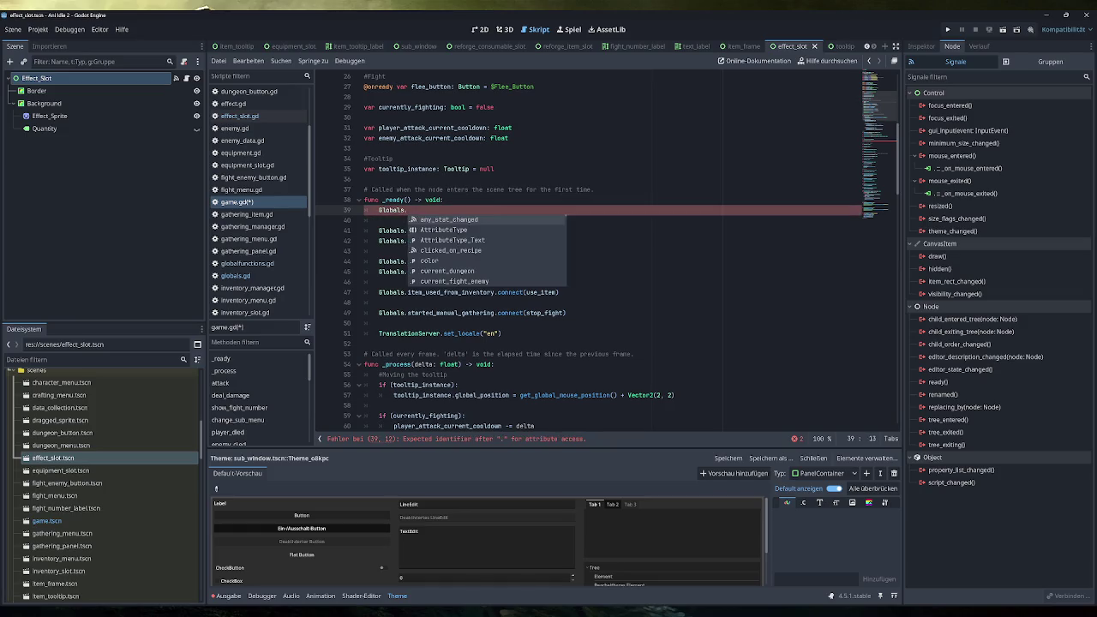
{"action": "type", "text": "s"}
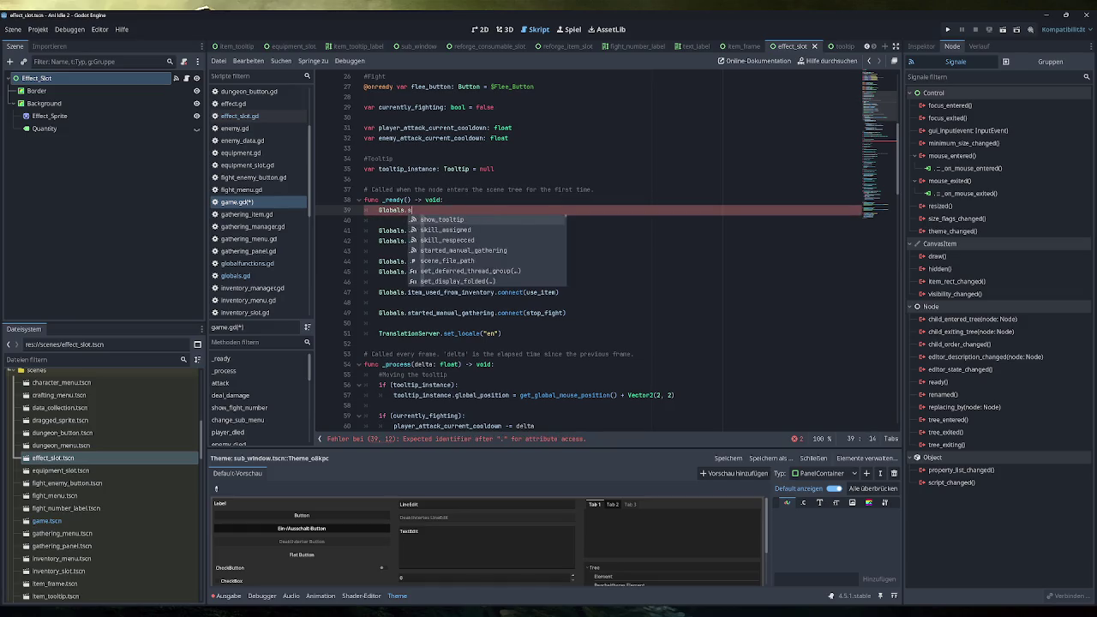
{"action": "type", "text": "how_tooltip.connect()"}
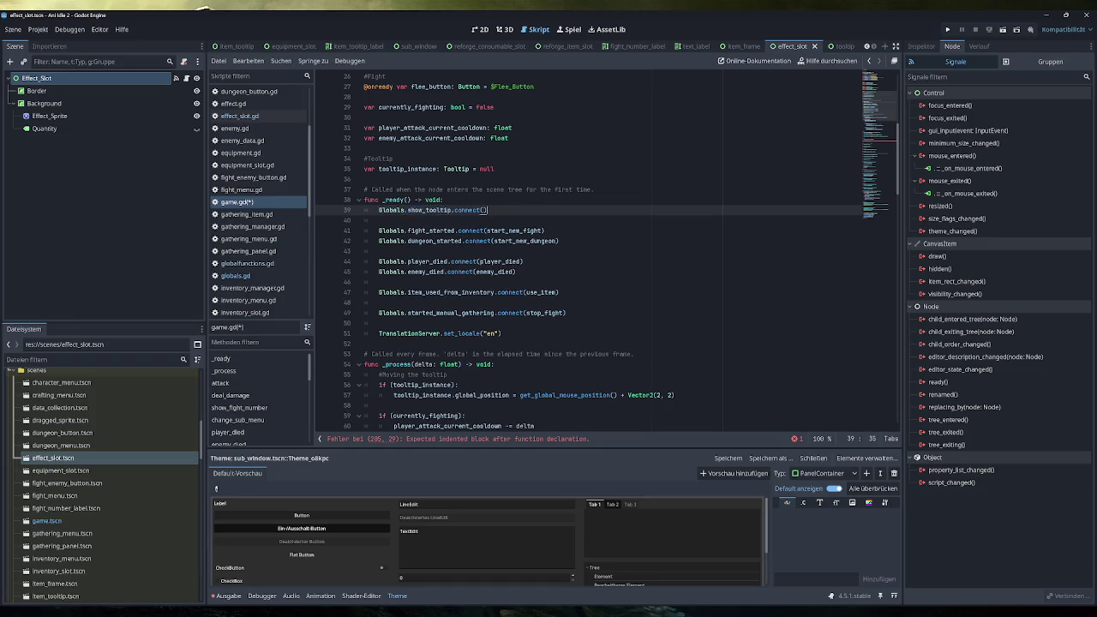
{"action": "key", "text": "Return"}
{"action": "key", "text": "ctrl+v"}
{"action": "left_click_drag", "start_coordinate": [424, 221], "coordinate": [408, 220]}
{"action": "type", "text": "remove"}
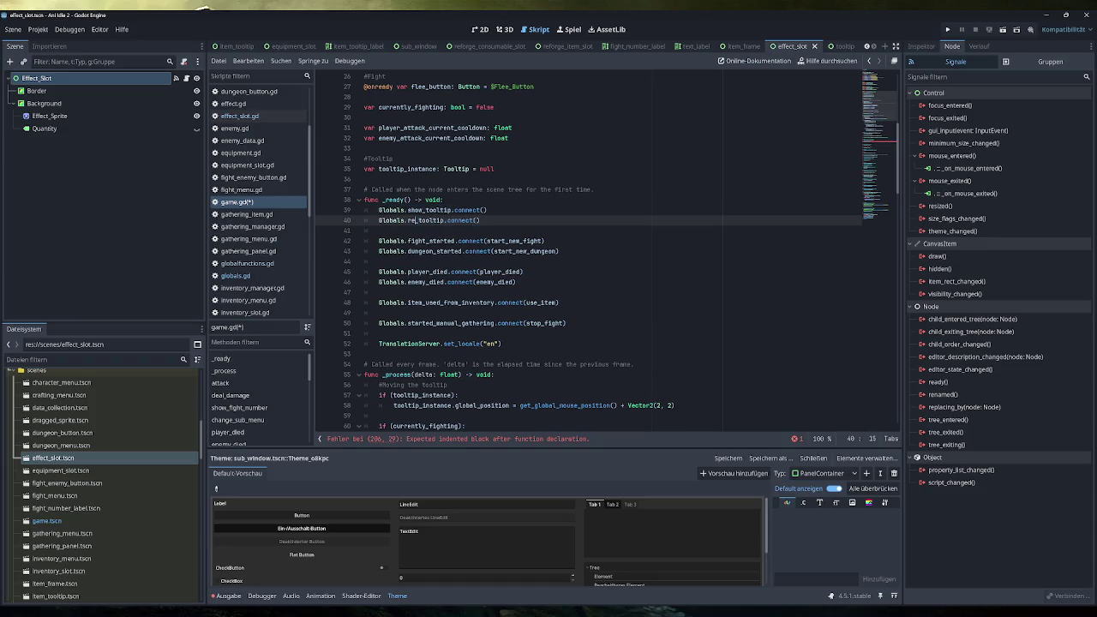
{"action": "left_click", "coordinate": [494, 220]}
{"action": "key", "text": "ctrl+s"}
Step: Highlight every use of show_tooltip in game.gd, then switch to effect_slot.gd
{"action": "scroll", "coordinate": [606, 251], "scroll_direction": "down", "scroll_amount": 8}
{"action": "scroll", "coordinate": [618, 250], "scroll_direction": "down", "scroll_amount": 2}
{"action": "double_click", "coordinate": [420, 375]}
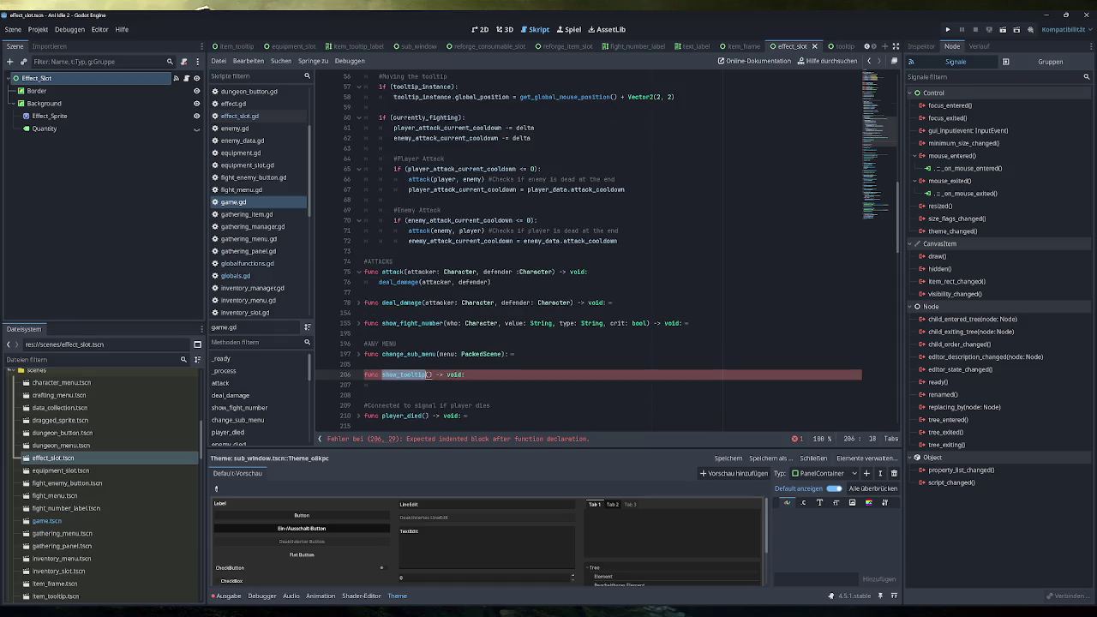
{"action": "scroll", "coordinate": [420, 375], "scroll_direction": "up", "scroll_amount": 10}
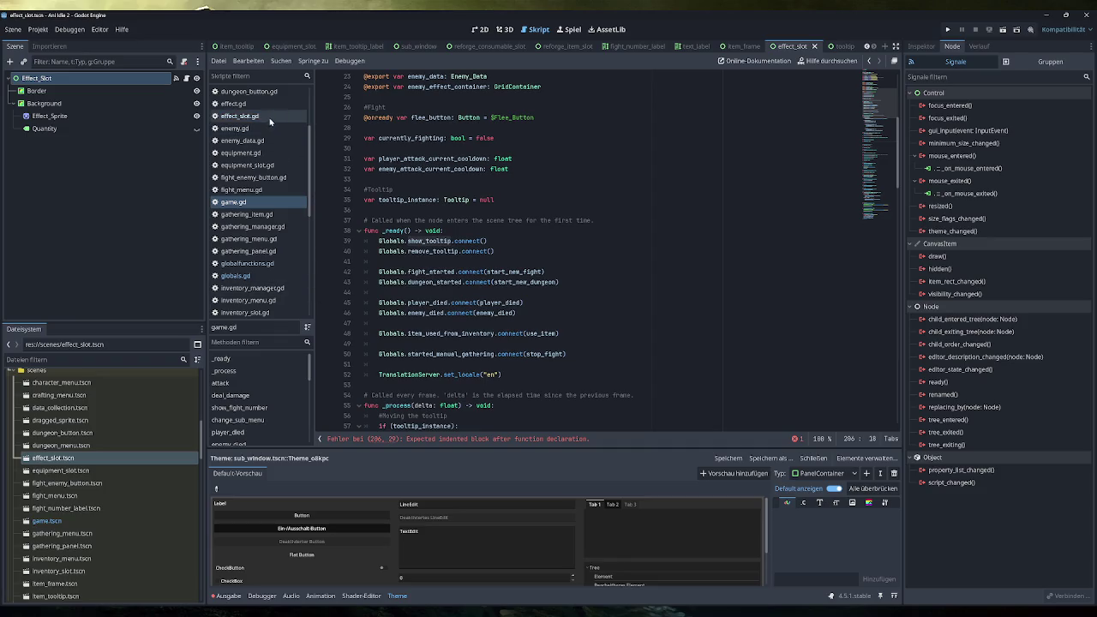
{"action": "left_click", "coordinate": [264, 116]}
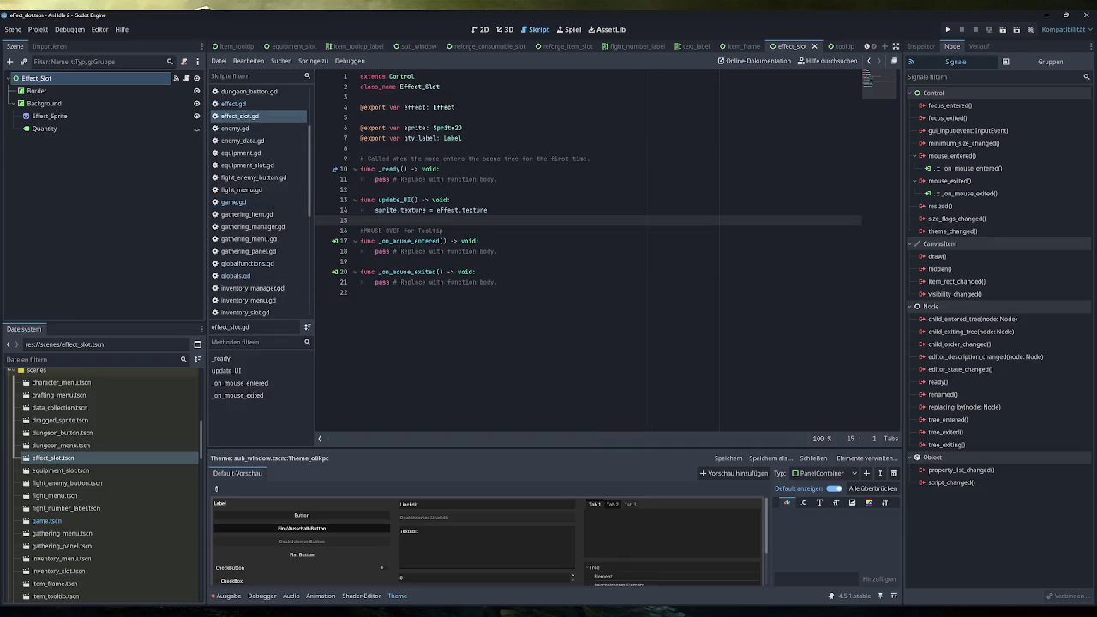
Step: Replace pass in _on_mouse_entered with Globals.show_tooltip.emit(effect.name, effect.tooltip)
{"action": "left_click_drag", "start_coordinate": [375, 251], "coordinate": [497, 252]}
{"action": "type", "text": "Globals."}
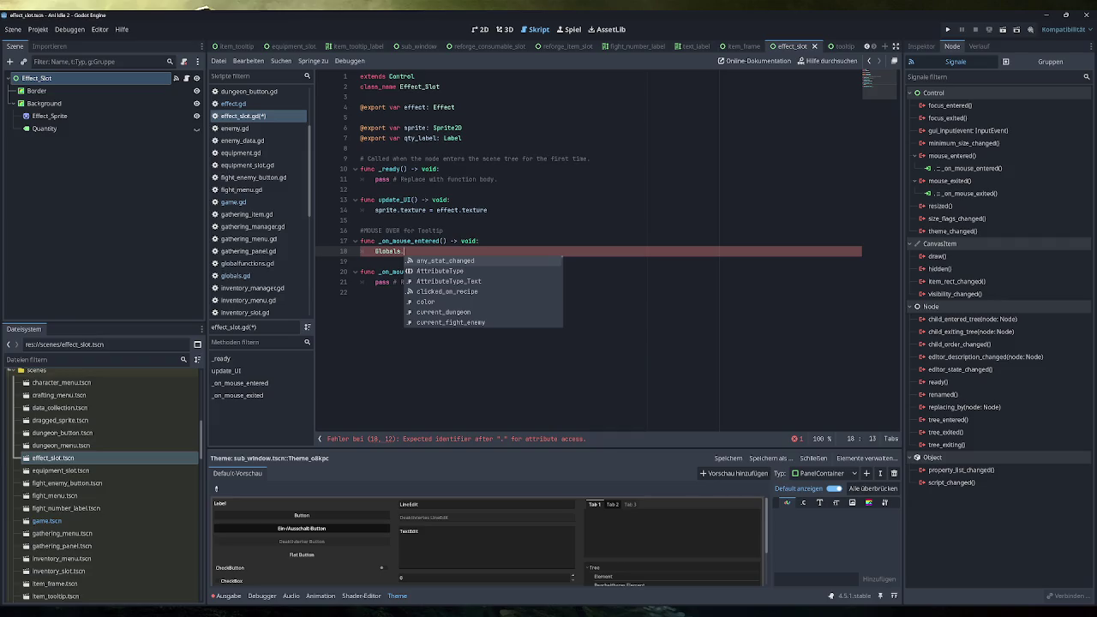
{"action": "type", "text": "show"}
{"action": "key", "text": "Return"}
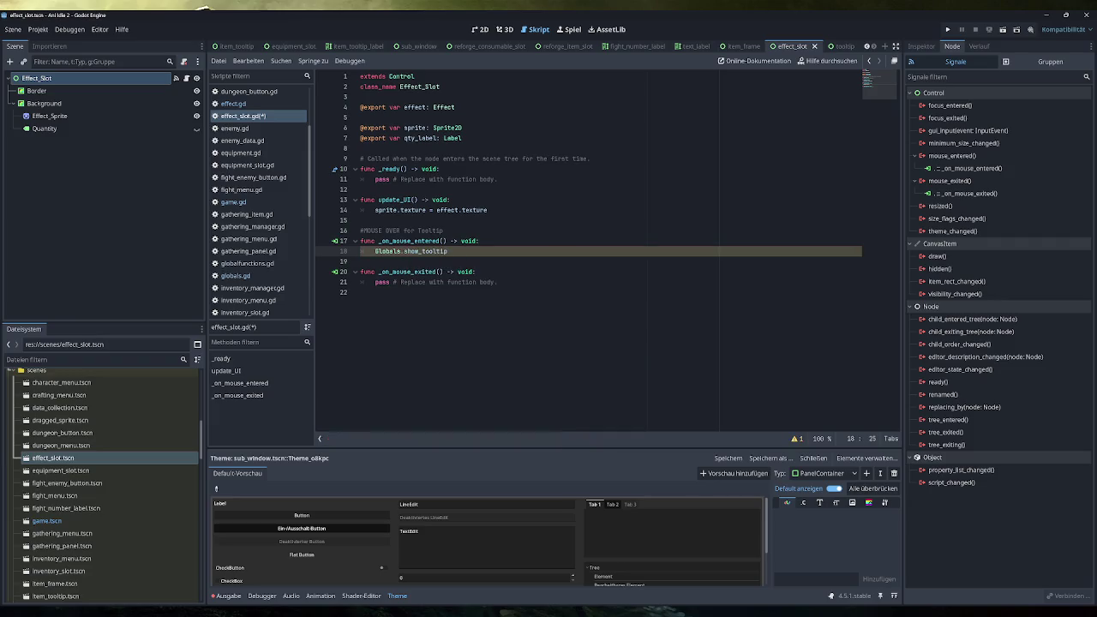
{"action": "type", "text": ".emit("}
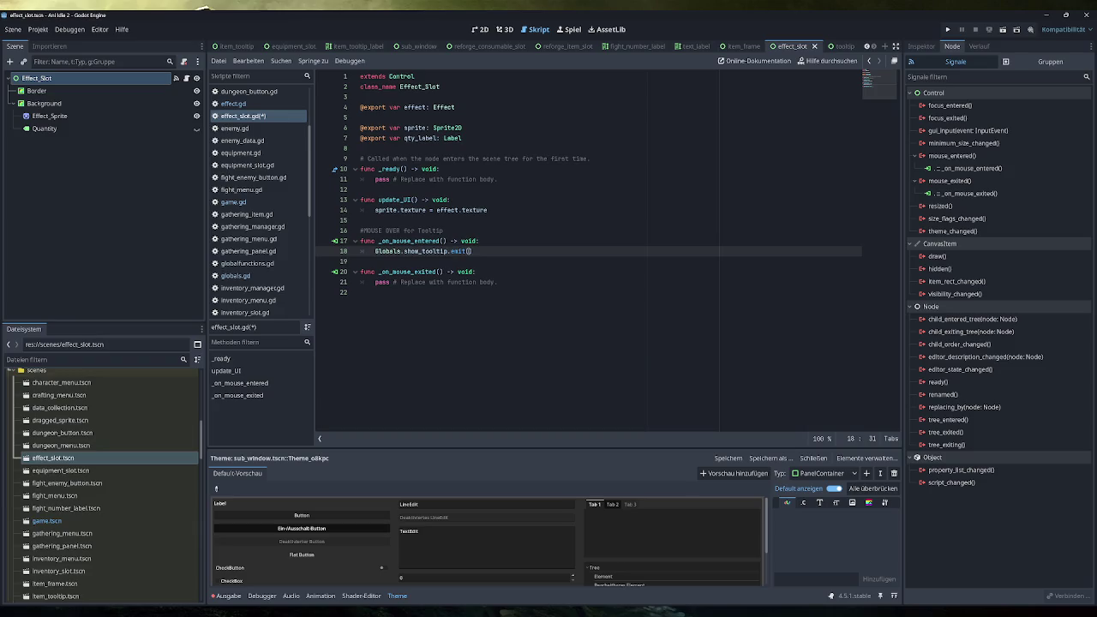
{"action": "type", "text": "effect."}
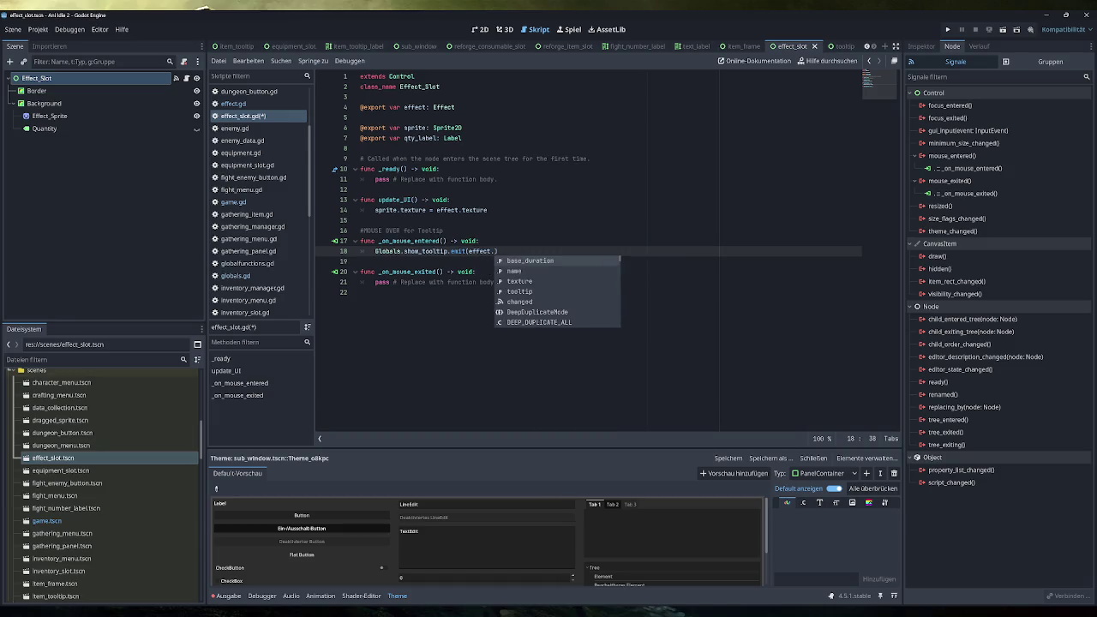
{"action": "key", "text": "Down"}
{"action": "key", "text": "Return"}
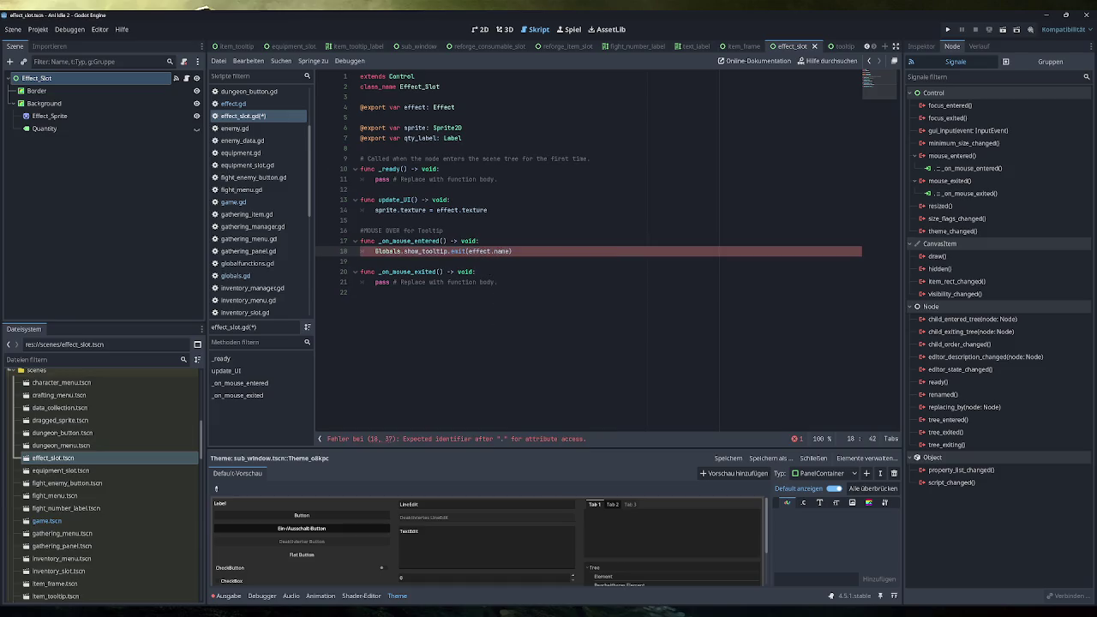
{"action": "type", "text": ", eff"}
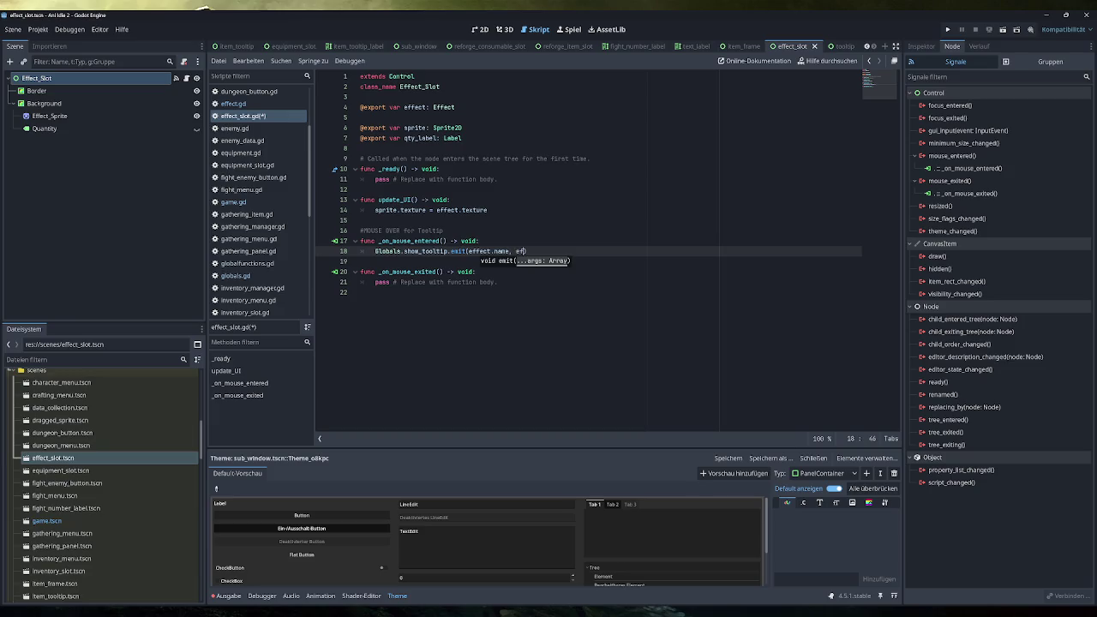
{"action": "key", "text": "Return"}
{"action": "type", "text": "."}
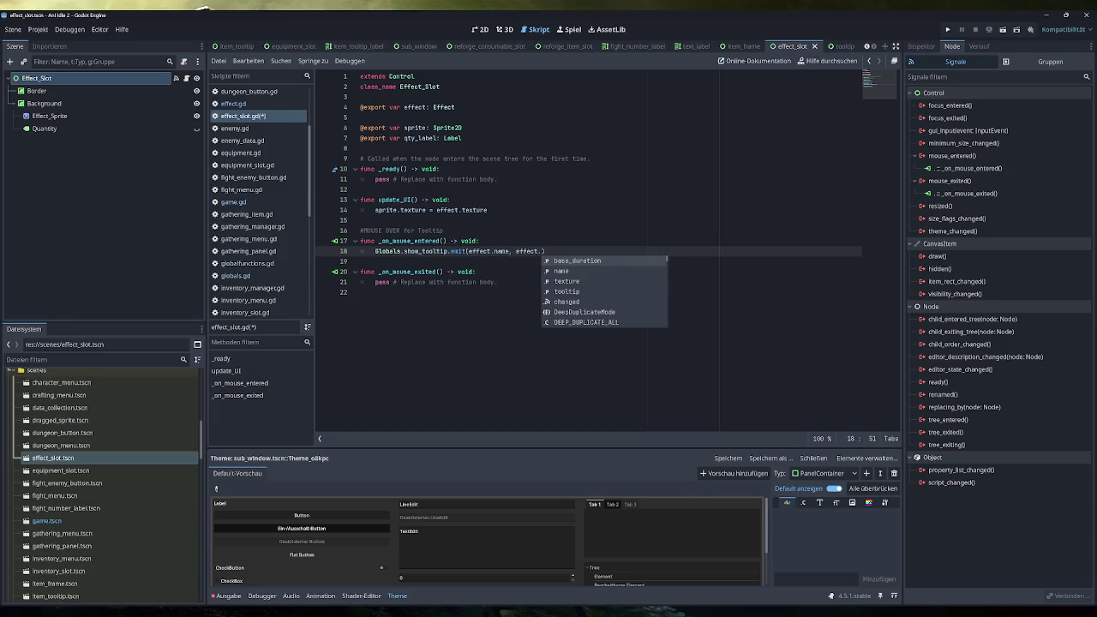
{"action": "key", "text": "Down"}
{"action": "key", "text": "Down"}
{"action": "key", "text": "Down"}
{"action": "key", "text": "Return"}
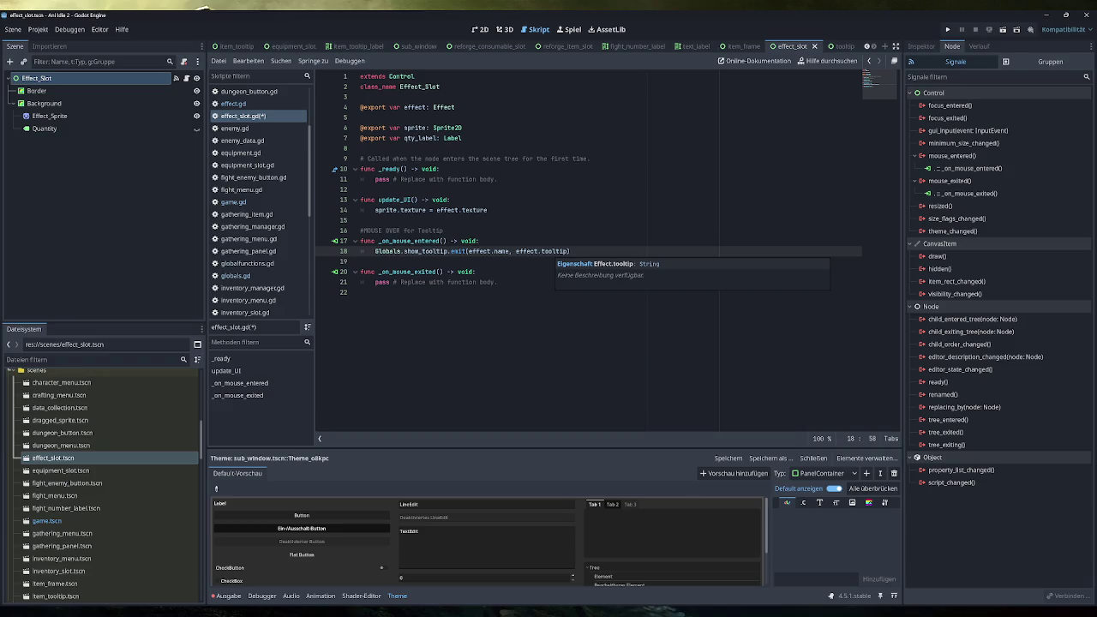
Step: Rename the tooltip property to description in effect.gd
{"action": "left_click", "coordinate": [233, 103]}
{"action": "double_click", "coordinate": [417, 118]}
{"action": "type", "text": "description"}
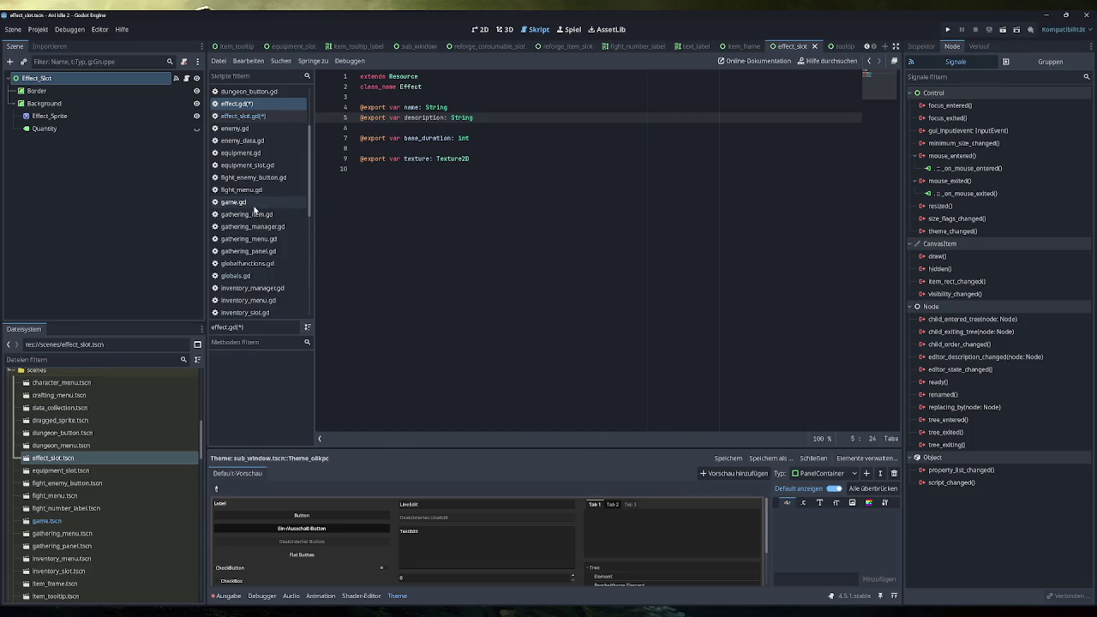
Step: Compare game.gd, effect.gd and effect_slot.gd to confirm the Effect property names
{"action": "left_click", "coordinate": [255, 204]}
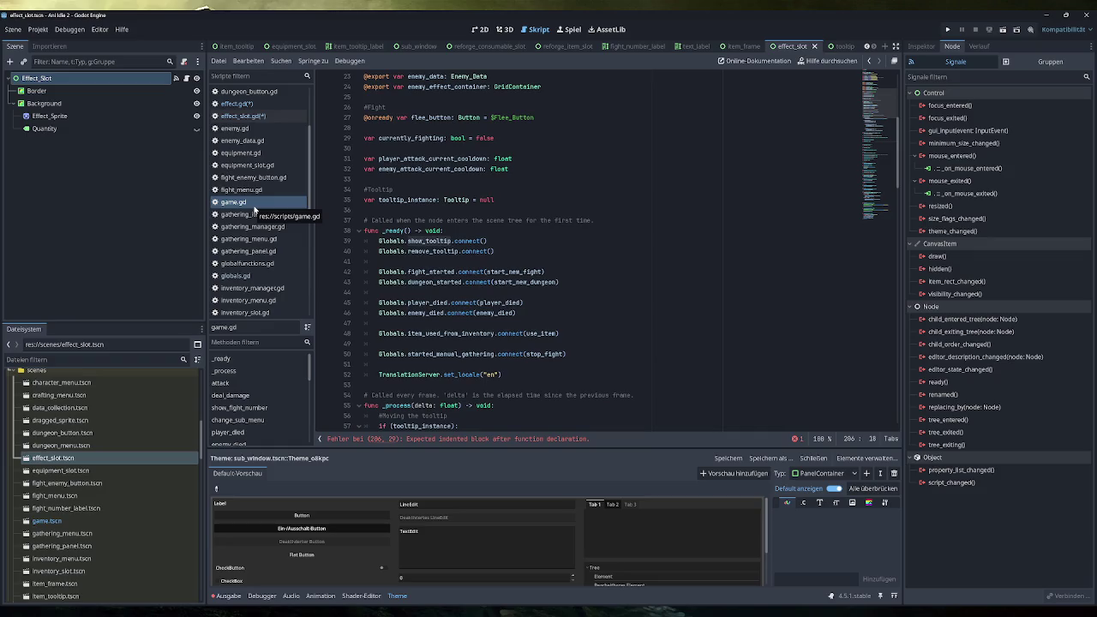
{"action": "left_click", "coordinate": [260, 116]}
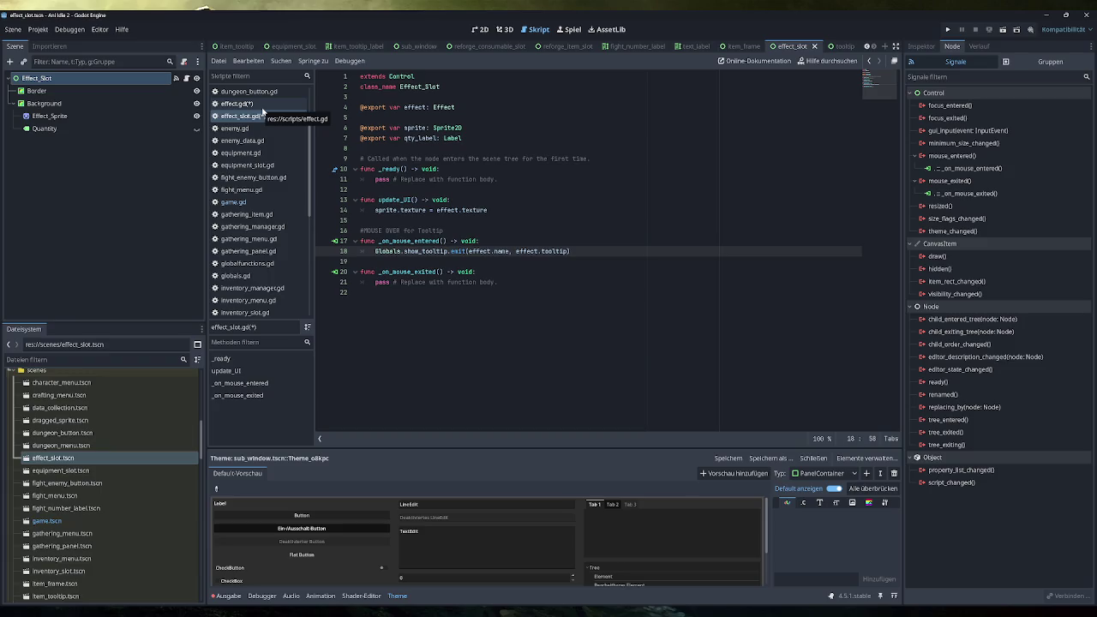
{"action": "left_click", "coordinate": [262, 105]}
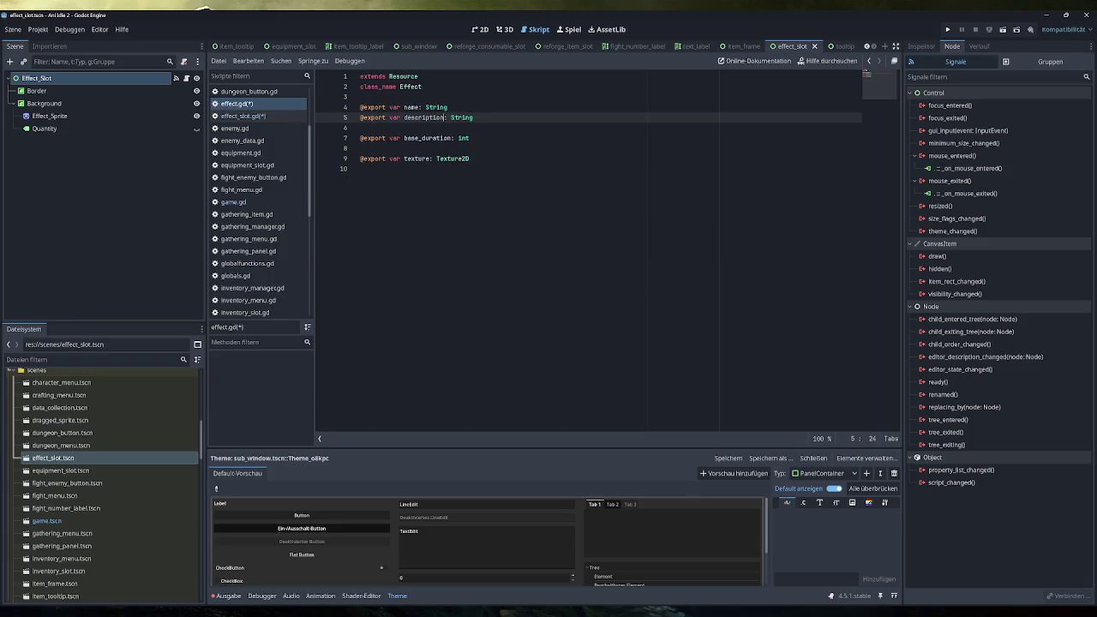
{"action": "left_click", "coordinate": [257, 202]}
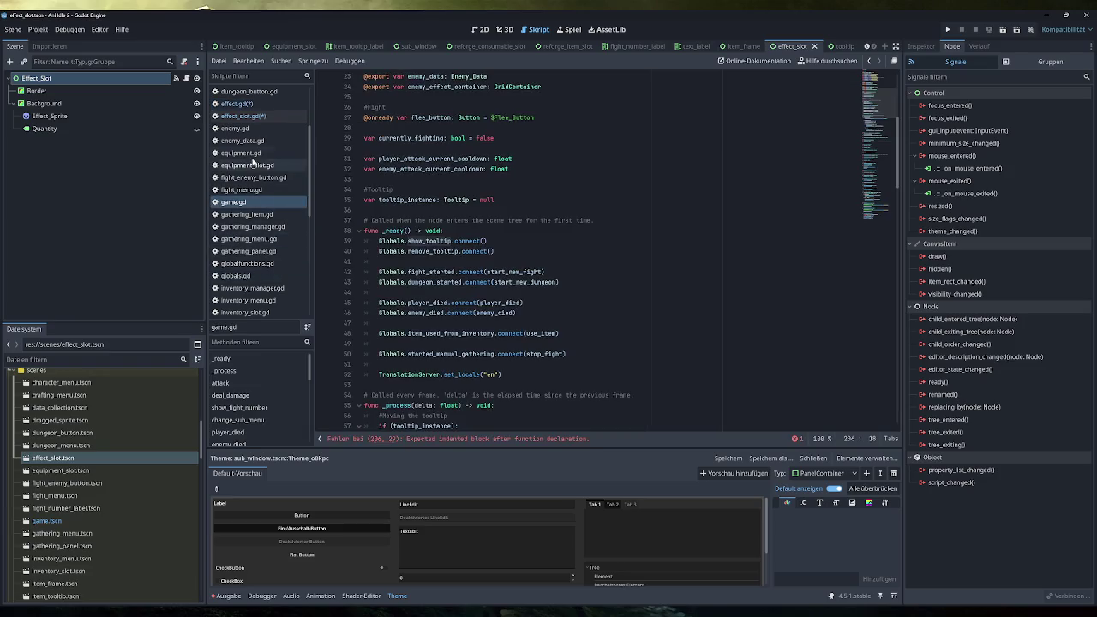
{"action": "left_click", "coordinate": [253, 117]}
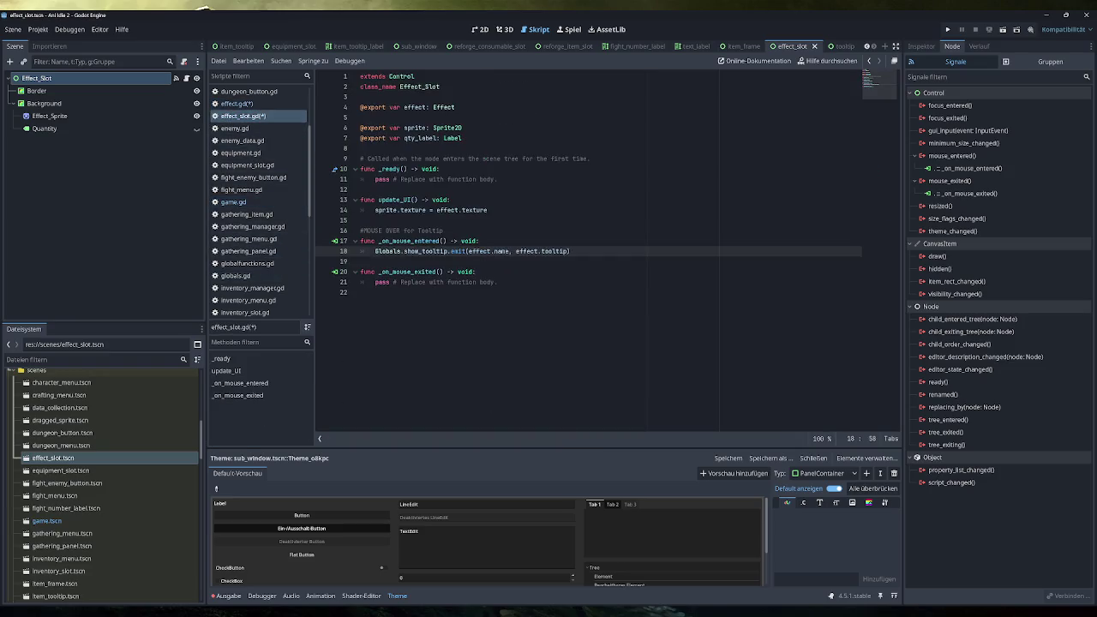
Step: Change effect.tooltip to effect.description on line 18 of effect_slot.gd and save
{"action": "key", "text": "BackSpace"}
{"action": "key", "text": "BackSpace"}
{"action": "key", "text": "BackSpace"}
{"action": "type", "text": "des"}
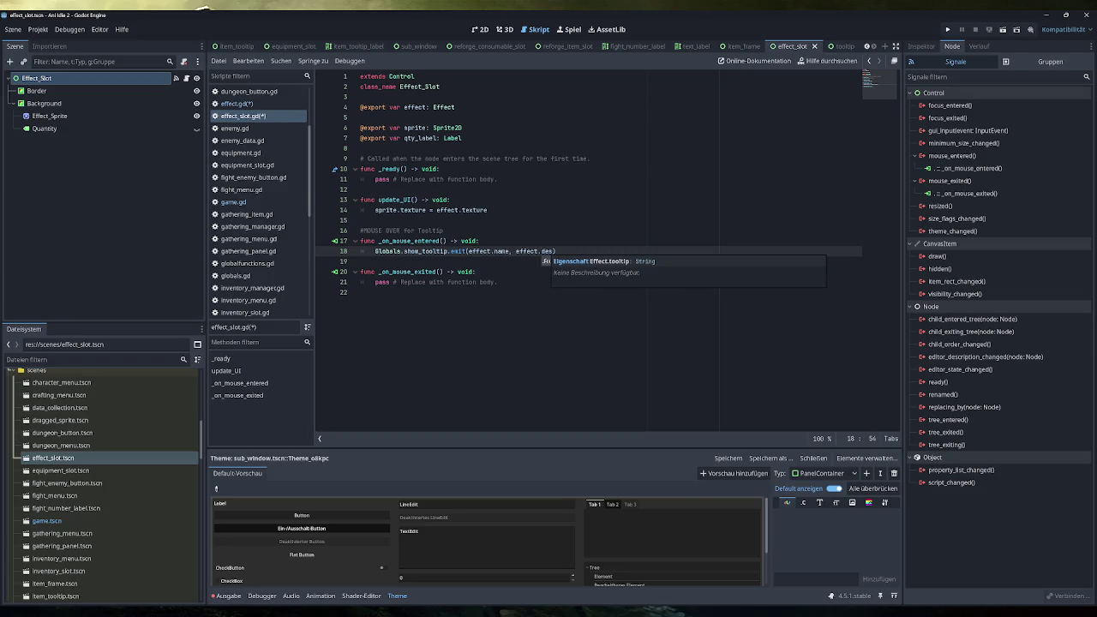
{"action": "key", "text": "ctrl+s"}
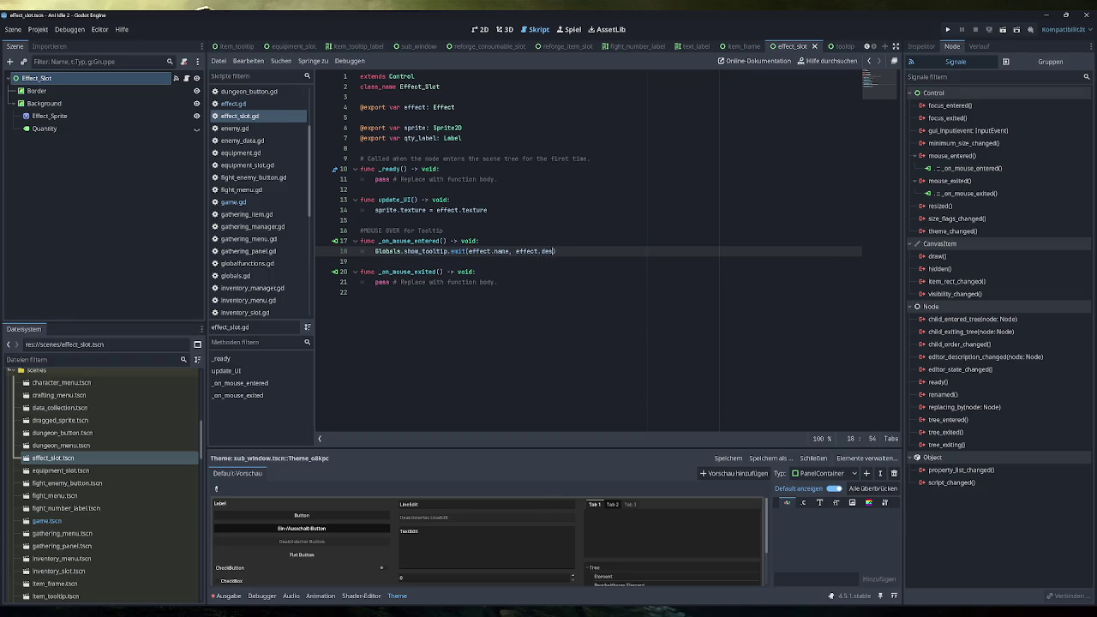
{"action": "key", "text": "Return"}
{"action": "key", "text": "End"}
{"action": "scroll", "coordinate": [90, 477], "scroll_direction": "up", "scroll_amount": 5}
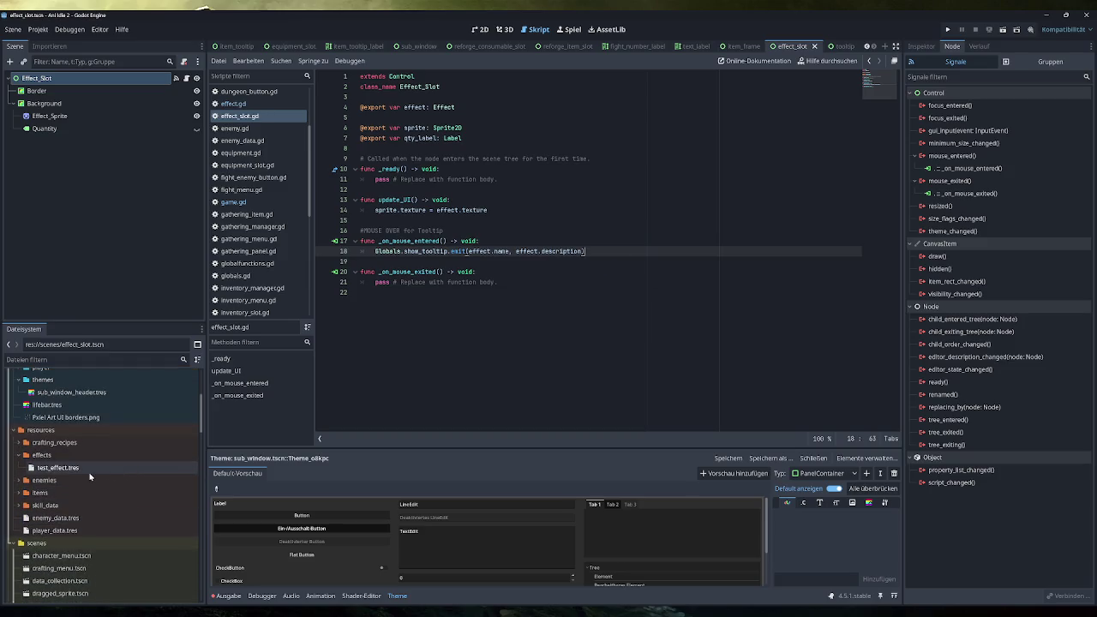
{"action": "left_click", "coordinate": [90, 471]}
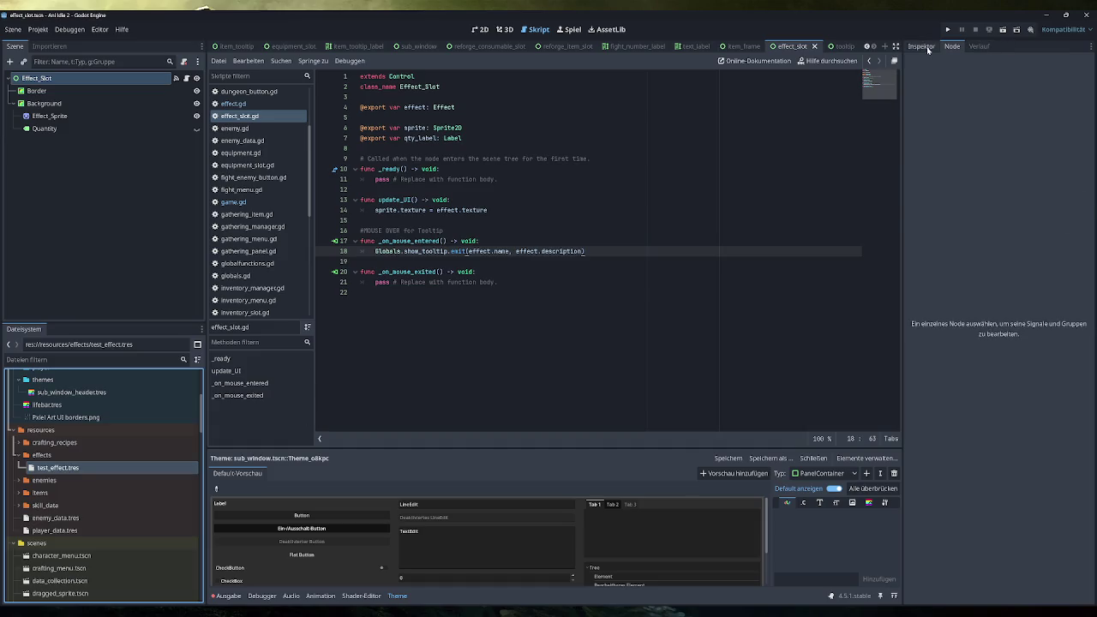
Step: Set test_effect.tres's Description to 'This is fine!' in the Inspector
{"action": "left_click", "coordinate": [921, 46]}
{"action": "left_click", "coordinate": [1045, 130]}
{"action": "type", "text": "Strong"}
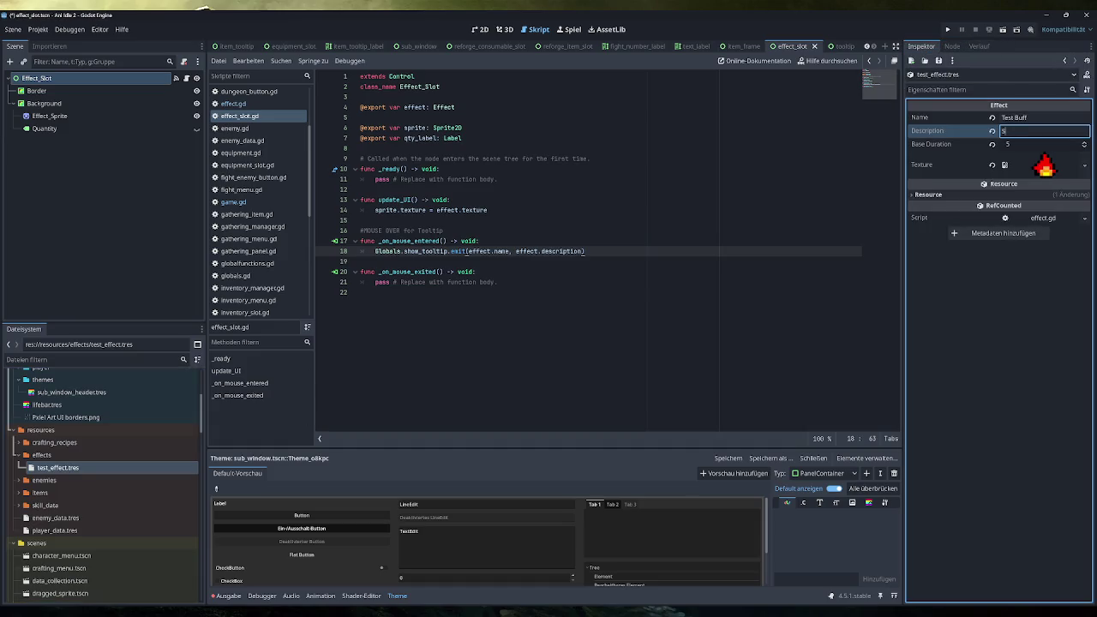
{"action": "key", "text": "BackSpace"}
{"action": "key", "text": "BackSpace"}
{"action": "type", "text": "ger than ever"}
{"action": "key", "text": "ctrl+a"}
{"action": "type", "text": "This is fine!"}
{"action": "left_click", "coordinate": [441, 169]}
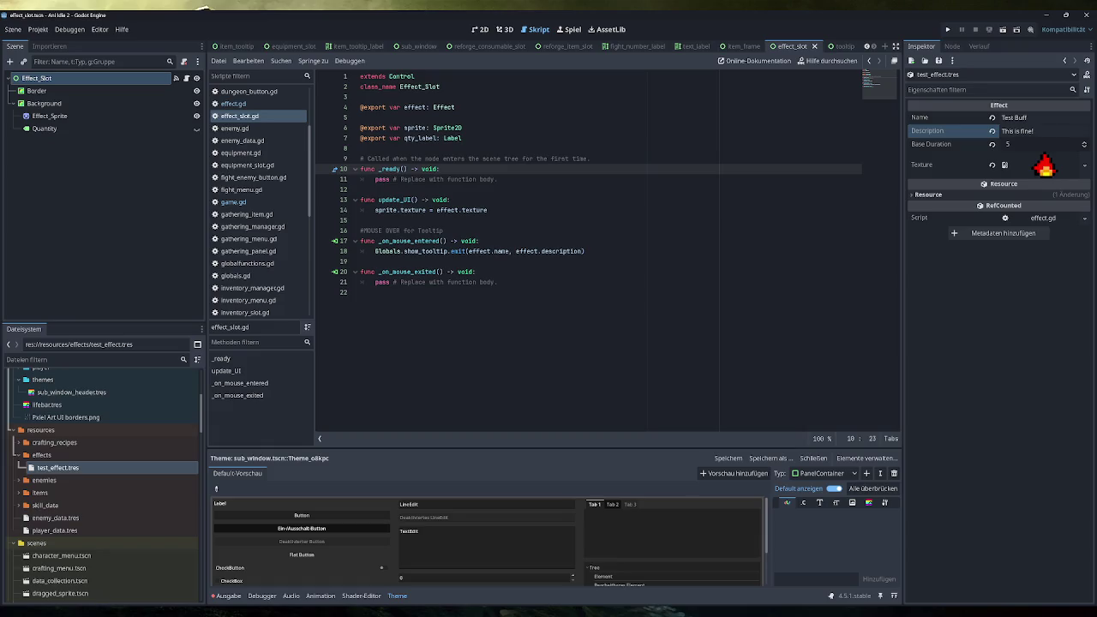
Step: Select the show_tooltip emit statement on line 18, then bring up globals.gd
{"action": "left_click", "coordinate": [585, 251]}
{"action": "left_click_drag", "start_coordinate": [585, 251], "coordinate": [374, 251]}
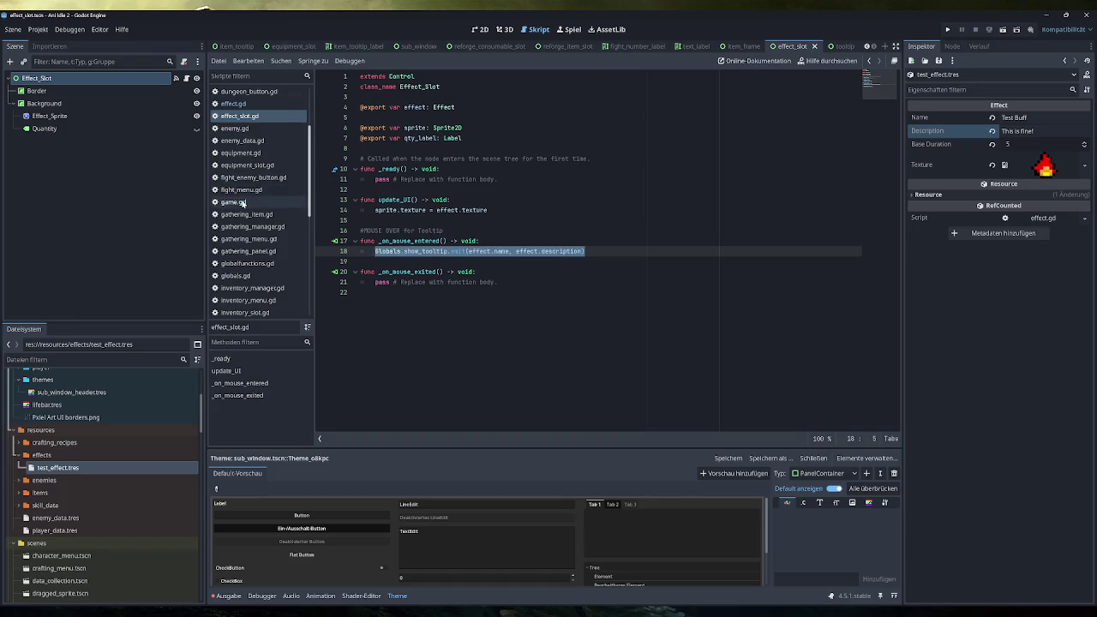
{"action": "left_click", "coordinate": [249, 275]}
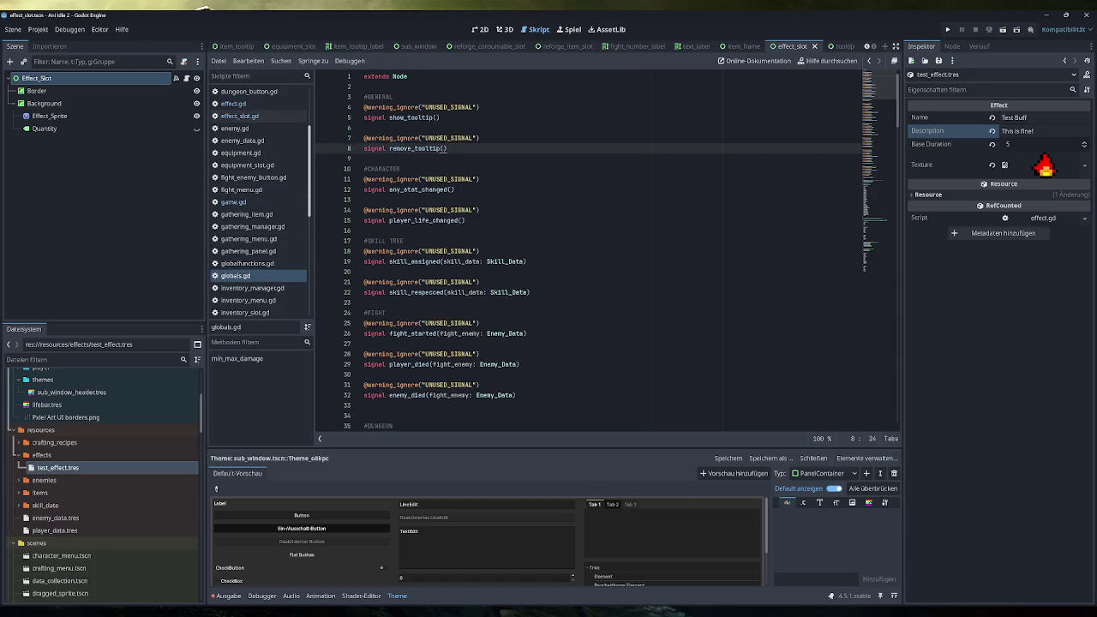
Step: Add 'header_text: String, description_text' parameters to the show_tooltip signal in globals.gd
{"action": "left_click", "coordinate": [436, 118]}
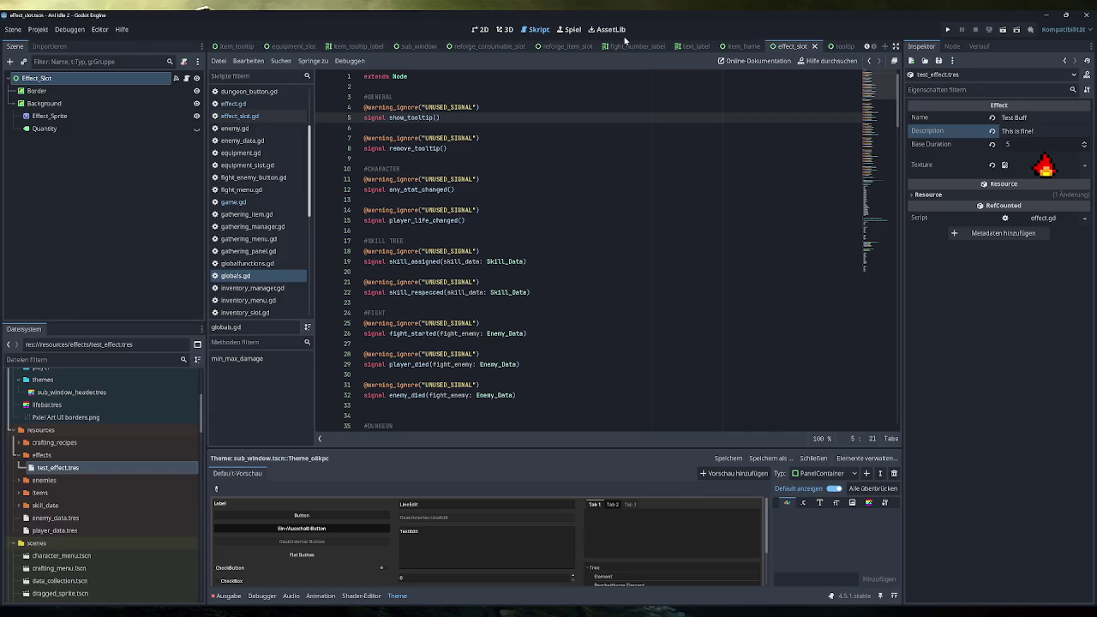
{"action": "type", "text": "header_text"}
{"action": "type", "text": ": String"}
{"action": "type", "text": ", "}
{"action": "type", "text": "desxcription"}
{"action": "type", "text": "_text"}
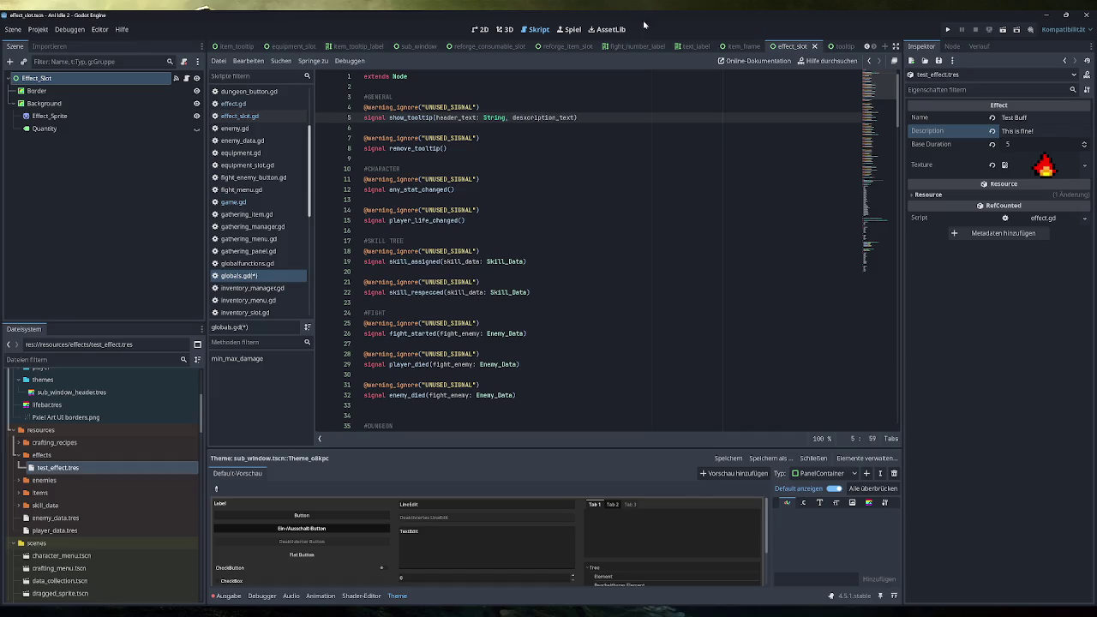
{"action": "key", "text": "BackSpace"}
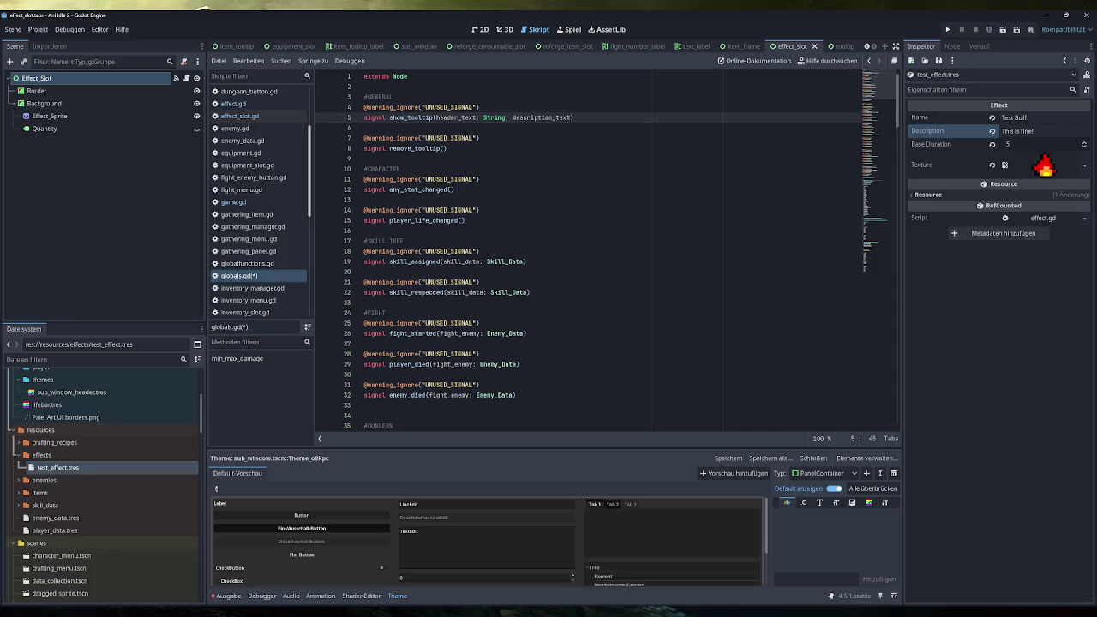